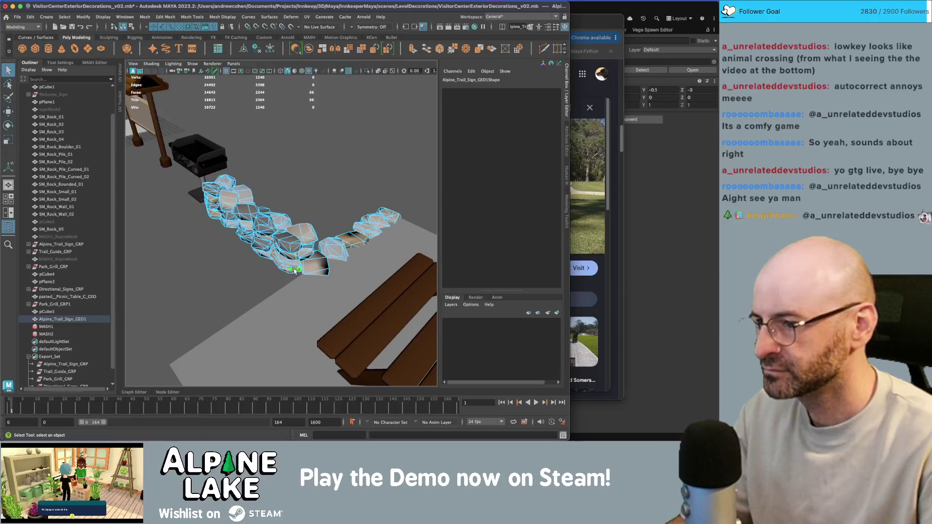
Nudge a few rocks of the path into new positions with the Move tool.
key(w)
mouse_move(307, 270)
mouse_down()
mouse_move(336, 270)
mouse_move(272, 279)
mouse_move(329, 280)
mouse_move(241, 302)
mouse_up()
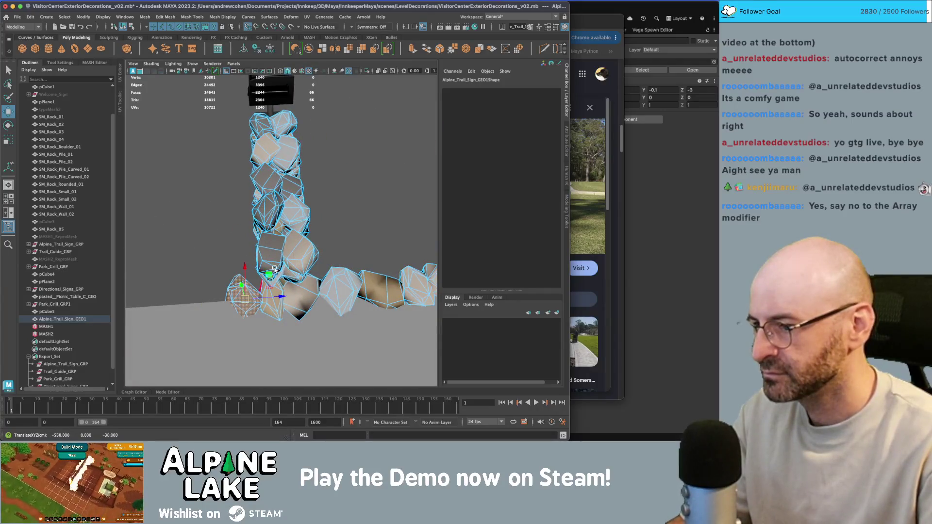
drag(270, 272, 244, 274)
key(q)
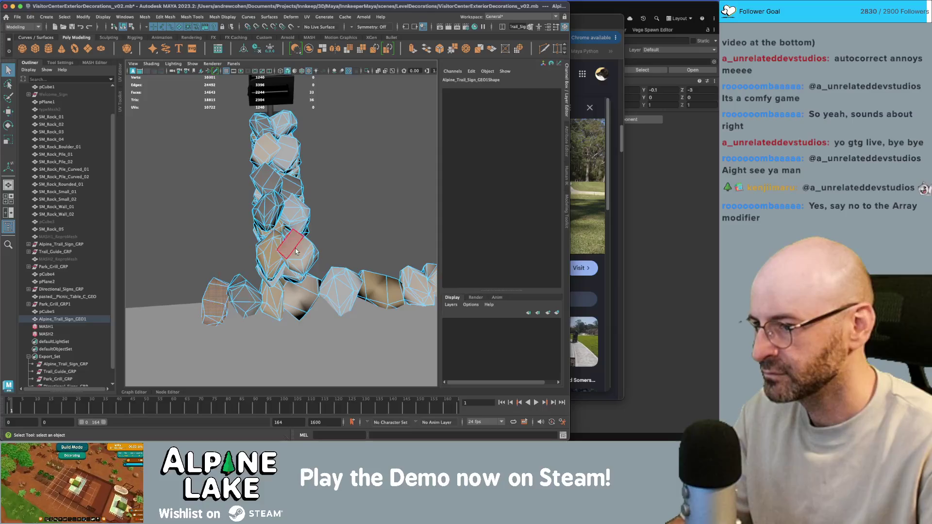
click(285, 260)
drag(284, 259, 213, 291)
click(215, 293)
key(w)
drag(353, 259, 264, 221)
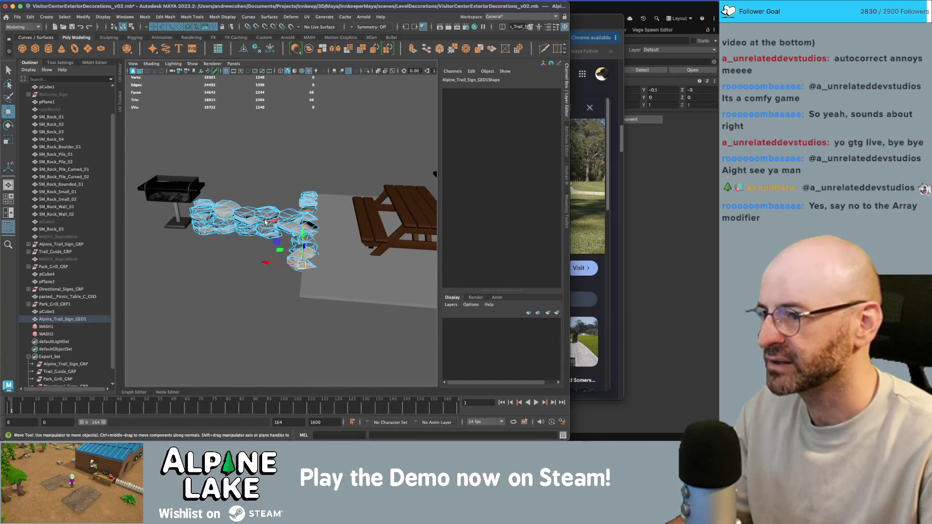
Delete the whole rock path mesh and create a new polygon cube, pCube6.
click(125, 27)
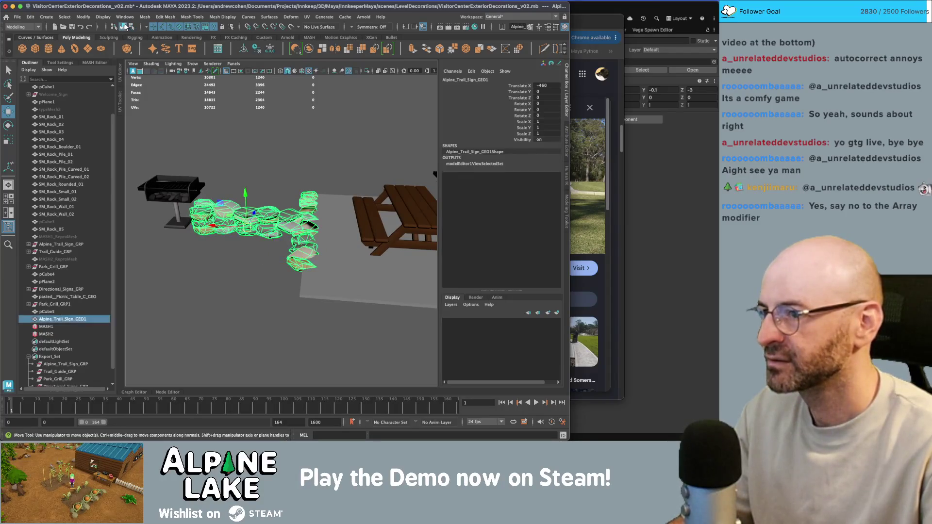
click(248, 142)
key(q)
click(261, 213)
scroll(288, 217, up, 3)
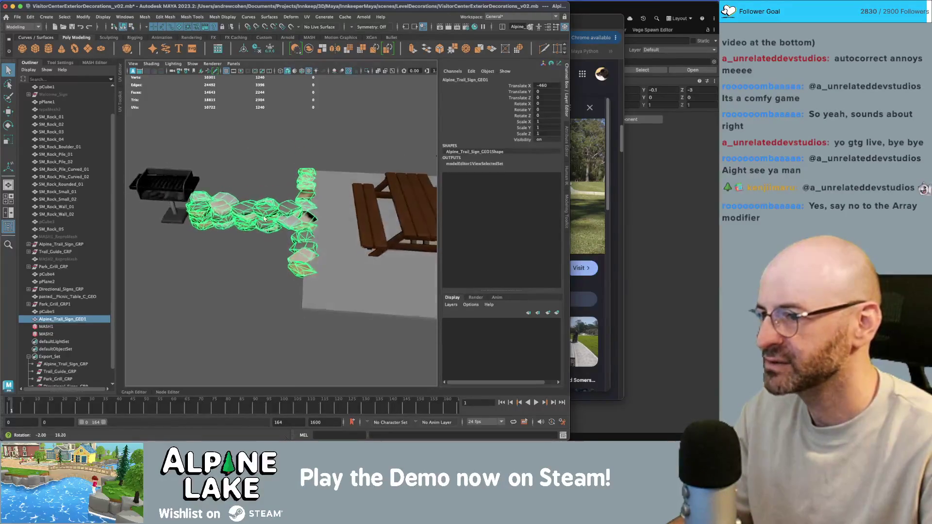
drag(287, 217, 290, 221)
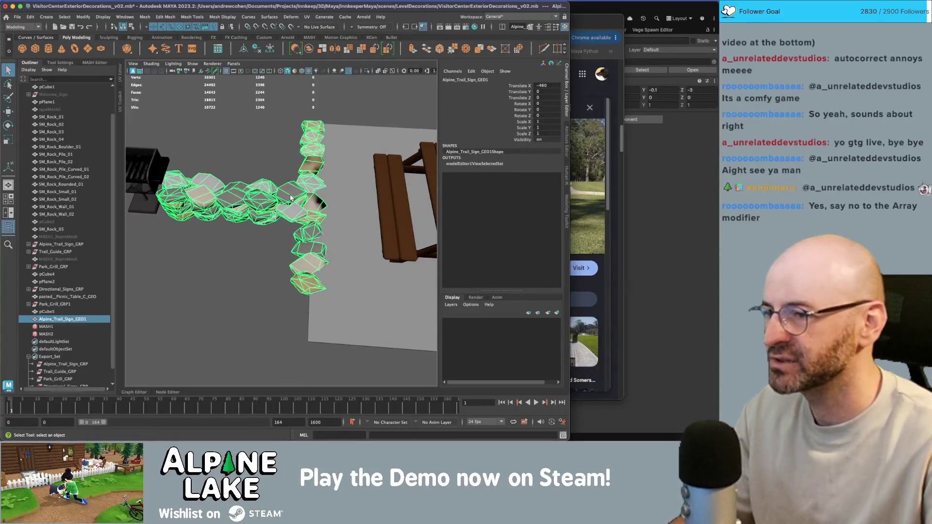
key(Delete)
click(35, 48)
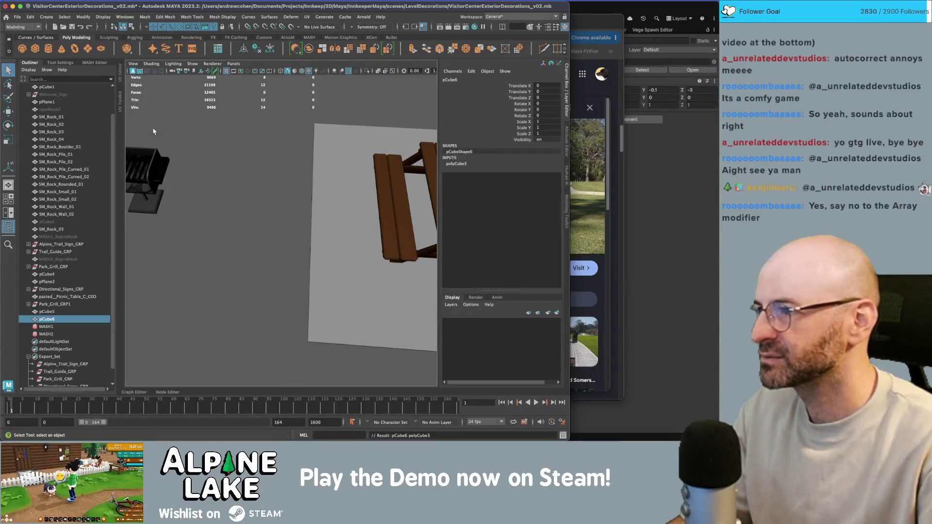
Scale the new cube up uniformly and nudge it into rough position.
key(w)
middle_click(306, 330)
key(r)
drag(307, 332, 321, 334)
key(f)
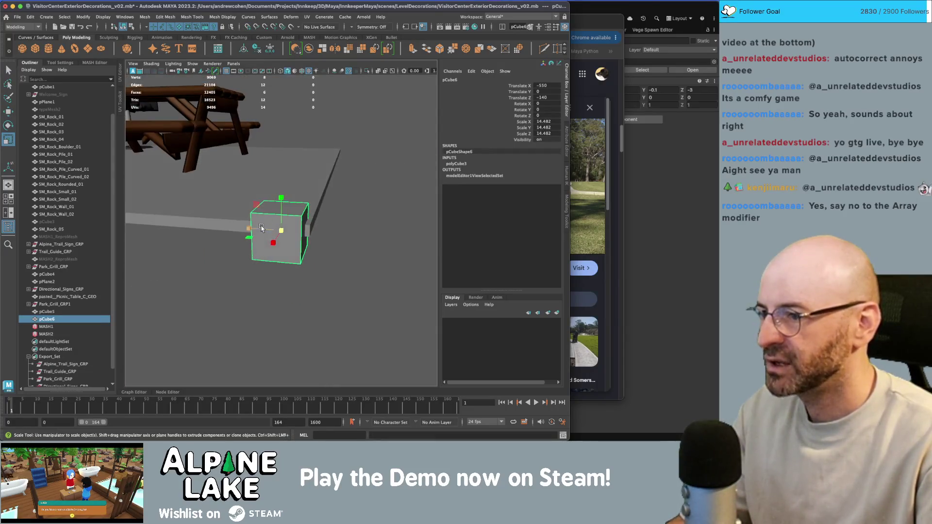
key(w)
drag(288, 232, 311, 222)
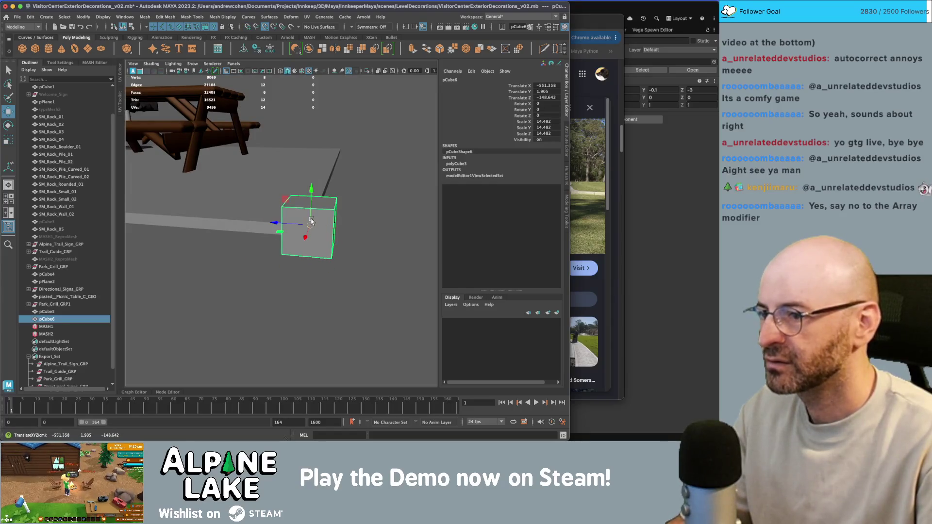
key(q)
Set the ground plane pCube5's scale to 300 × 1 × 300.
click(258, 203)
key(f)
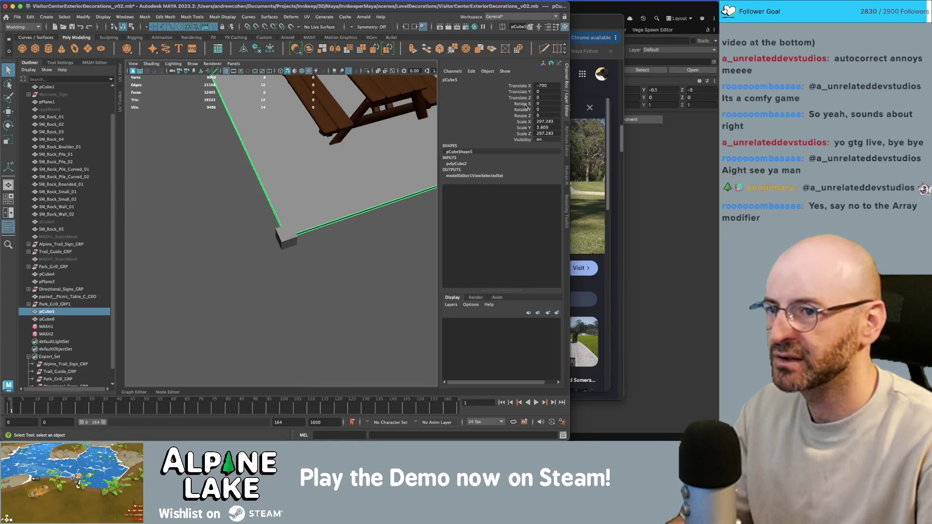
text(300)
key(Tab)
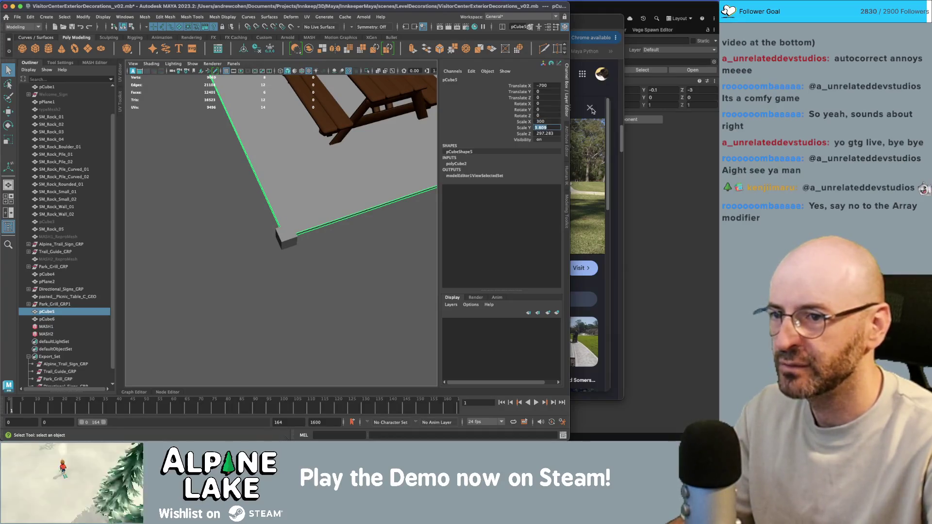
key(Tab)
text(300)
key(Return)
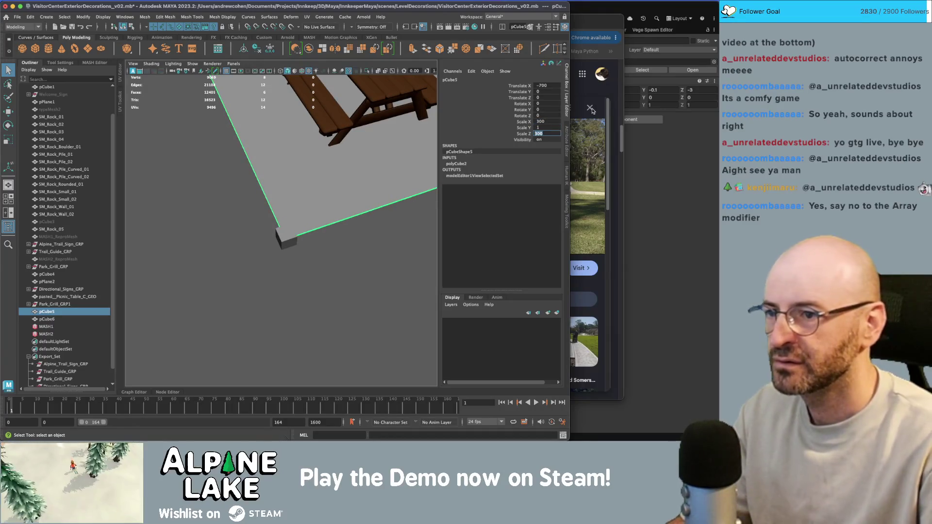
key(f)
Scale pCube6 to 30 × 10 × 10 and place it at X -565, Y 5.5, Z -145.
click(295, 236)
key(w)
key(f)
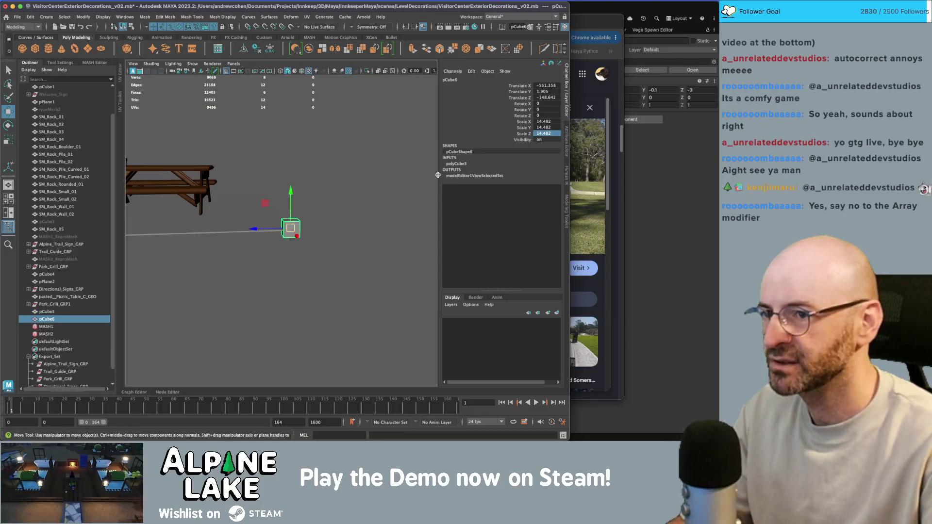
click(544, 121)
text(30)
key(Tab)
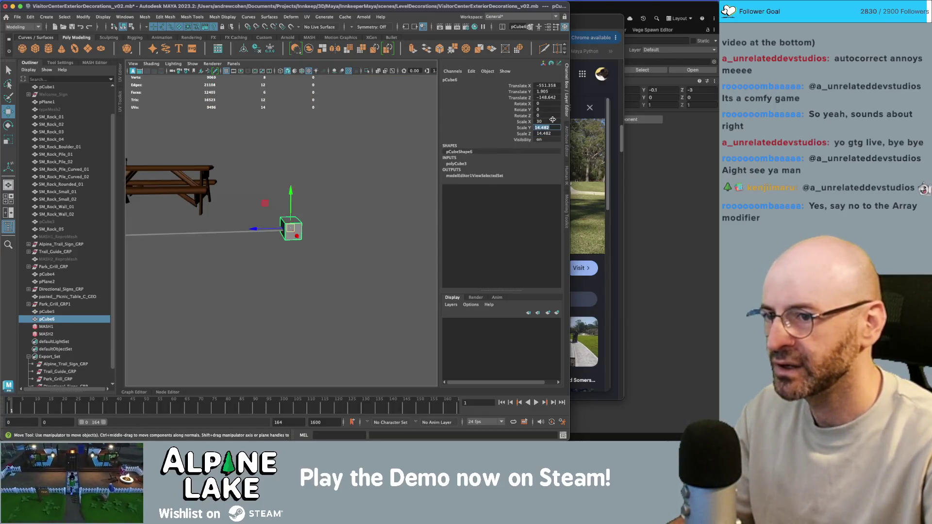
key(Return)
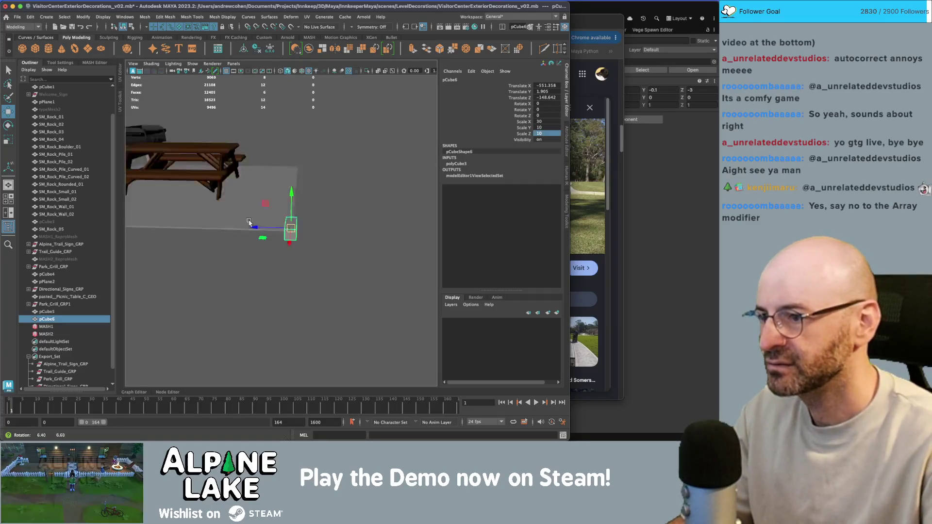
key(f)
mouse_move(261, 247)
mouse_down()
mouse_move(254, 246)
mouse_move(306, 228)
mouse_move(313, 241)
mouse_move(264, 227)
mouse_move(302, 207)
mouse_move(287, 213)
mouse_move(307, 215)
mouse_move(243, 192)
mouse_move(234, 275)
mouse_move(250, 383)
mouse_move(300, 290)
mouse_move(329, 194)
mouse_move(335, 214)
mouse_up()
key(f)
key(d)
key(d)
Delete one face of the block, then undo the deletion and return to object selection.
key(q)
right_click(319, 210)
click(320, 233)
key(4)
click(323, 229)
key(Delete)
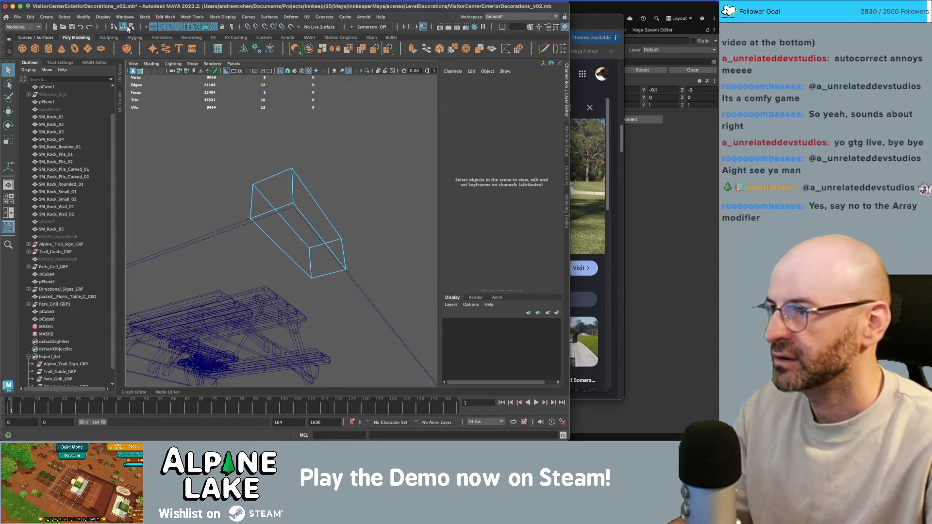
key(ctrl+z)
drag(326, 180, 278, 159)
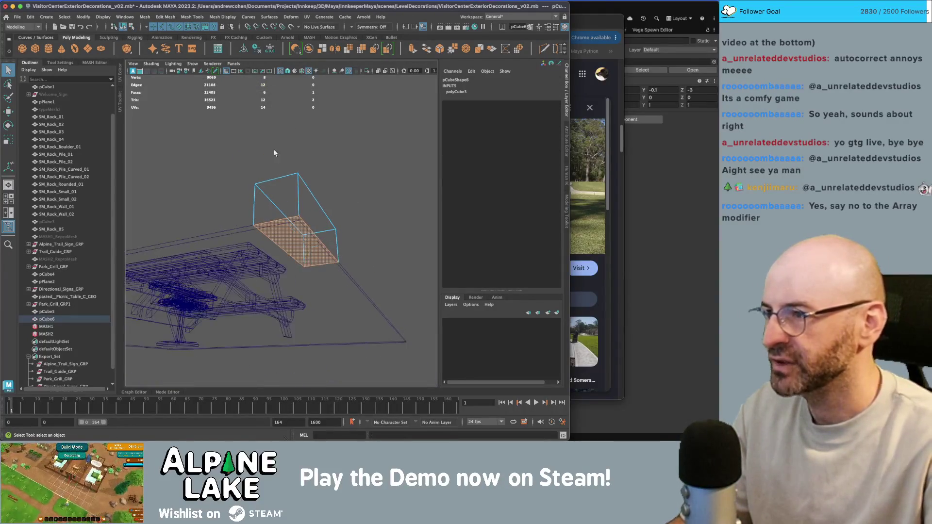
key(F8)
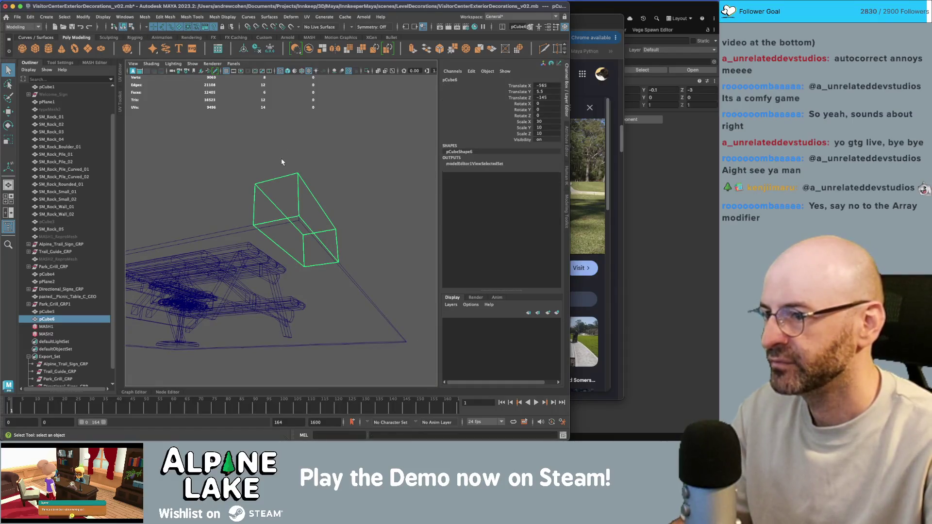
Bevel pCube6's edges and lower the bevel fraction to 0.25.
key(ctrl+b)
key(5)
mouse_move(329, 162)
mouse_down()
mouse_move(438, 163)
mouse_move(381, 172)
mouse_up()
click(522, 103)
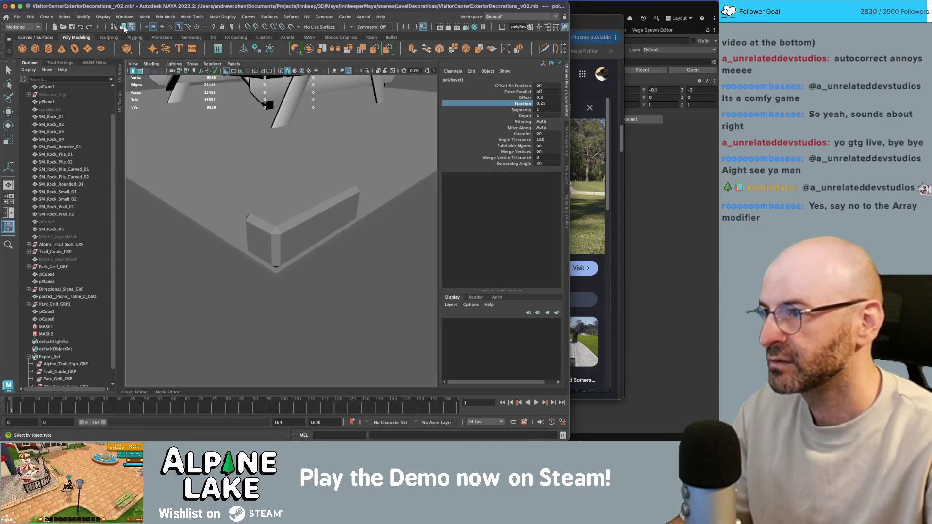
key(q)
click(306, 215)
key(4)
scroll(306, 215, down, 3)
key(6)
scroll(306, 196, up, 5)
Duplicate the bevelled block and slide the copy, pCube7, to X -595 beside it.
right_click(299, 198)
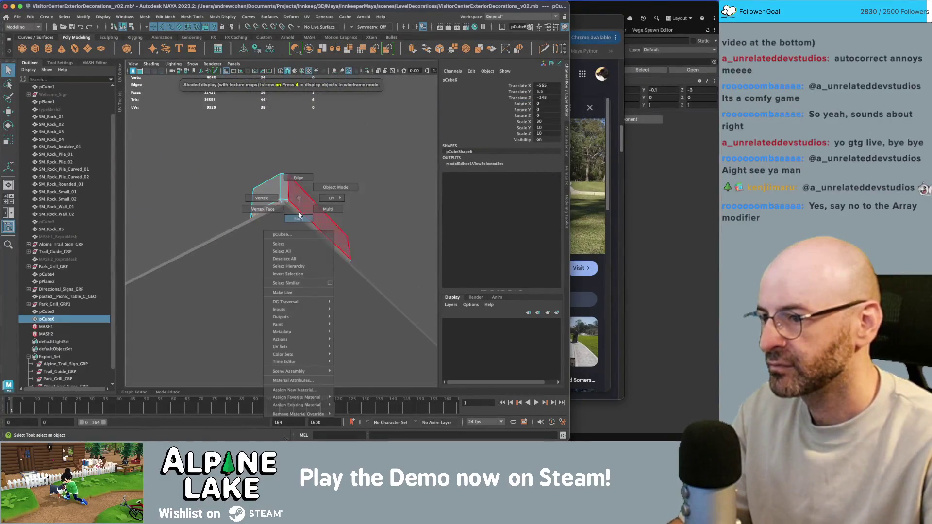
click(297, 219)
key(4)
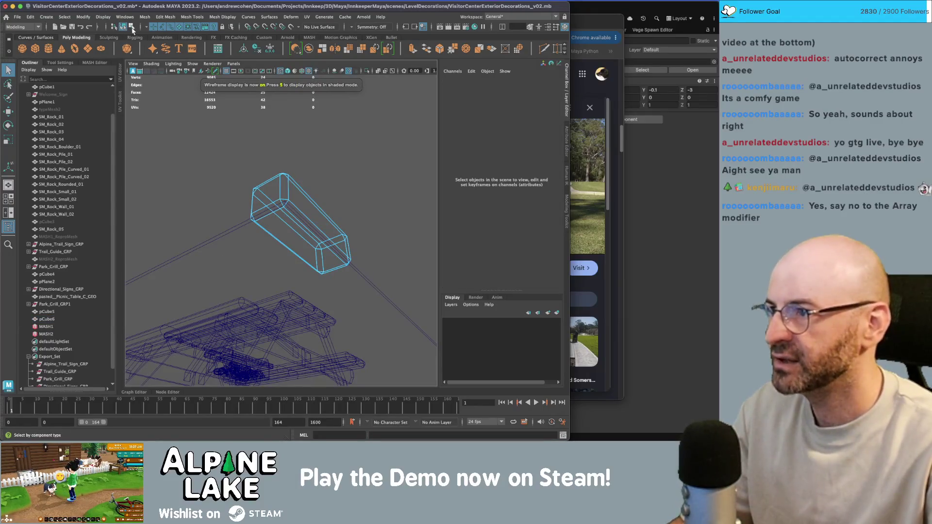
click(123, 27)
key(6)
key(w)
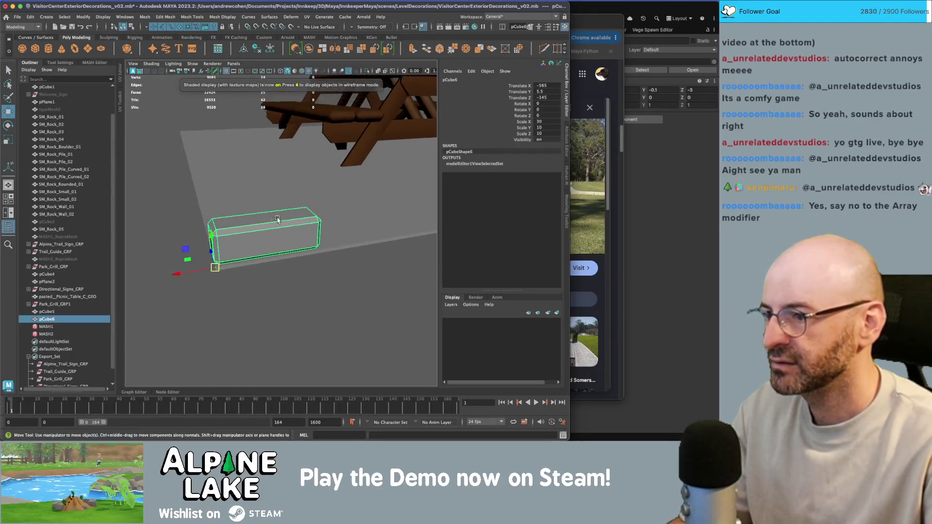
key(ctrl+d)
drag(179, 255, 315, 252)
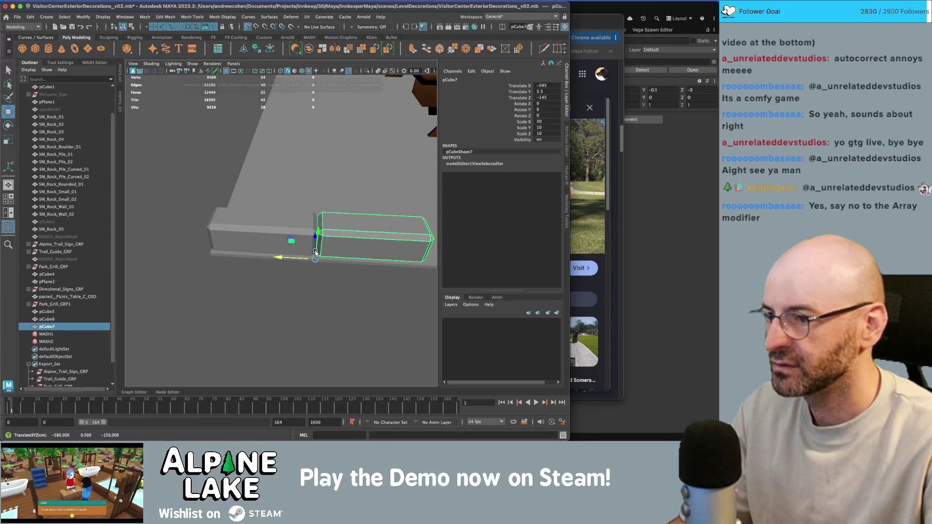
Extend the block row with repeated Shift+D duplicates, undoing a trial negative scaling.
scroll(340, 248, down, 5)
key(shift+d)
key(shift+d)
key(shift+d)
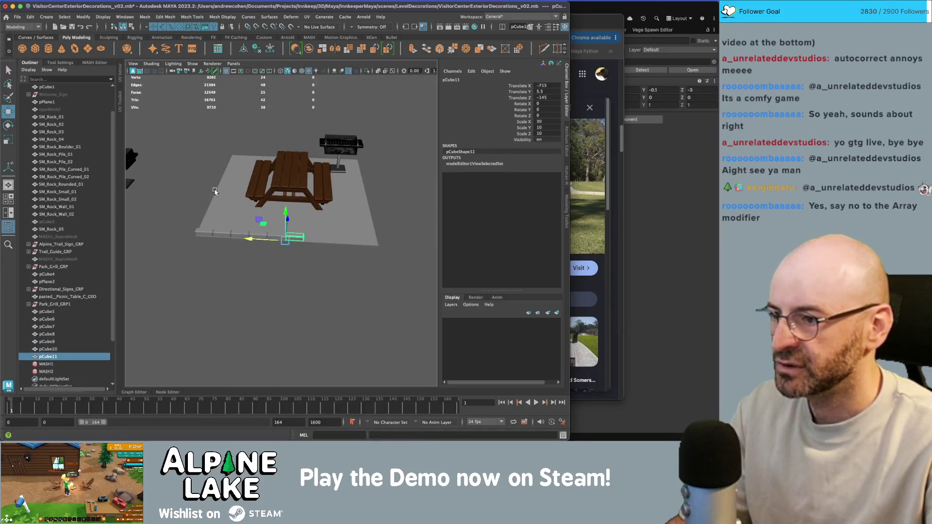
key(shift+d)
mouse_move(216, 193)
mouse_down()
mouse_move(274, 219)
mouse_move(312, 210)
mouse_move(308, 202)
mouse_move(228, 201)
mouse_move(202, 208)
mouse_move(282, 204)
mouse_up()
key(q)
key(w)
key(shift+d)
key(r)
drag(217, 177, 256, 175)
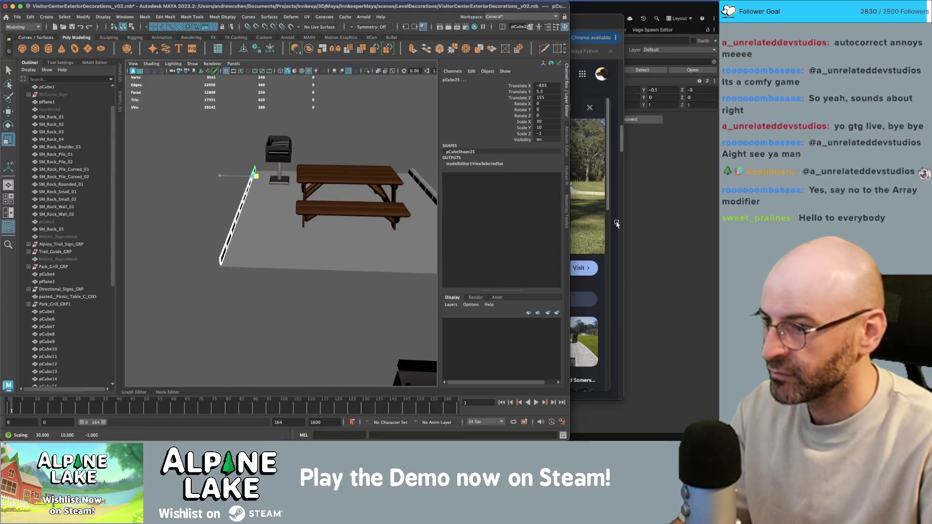
key(ctrl+z)
Clear the selection and marquee-select the full row of curb blocks.
click(349, 188)
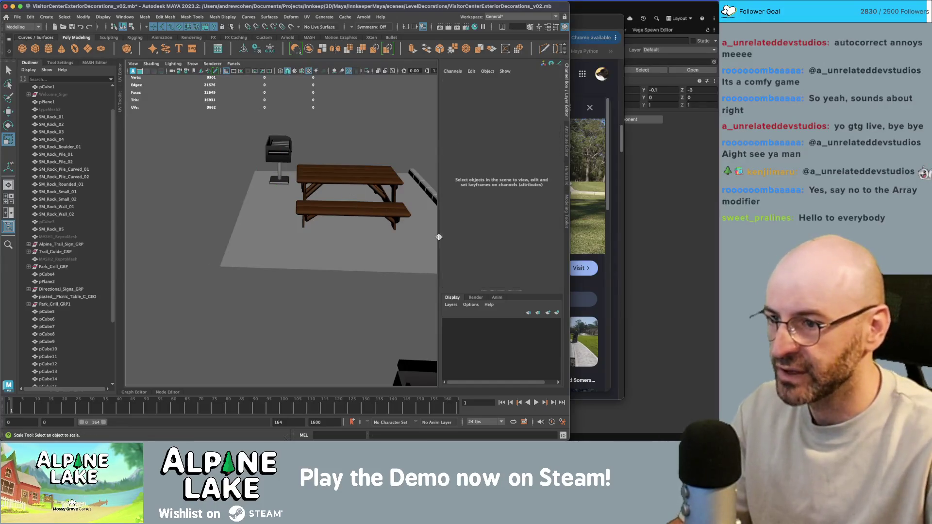
scroll(342, 178, up, 5)
scroll(342, 178, down, 5)
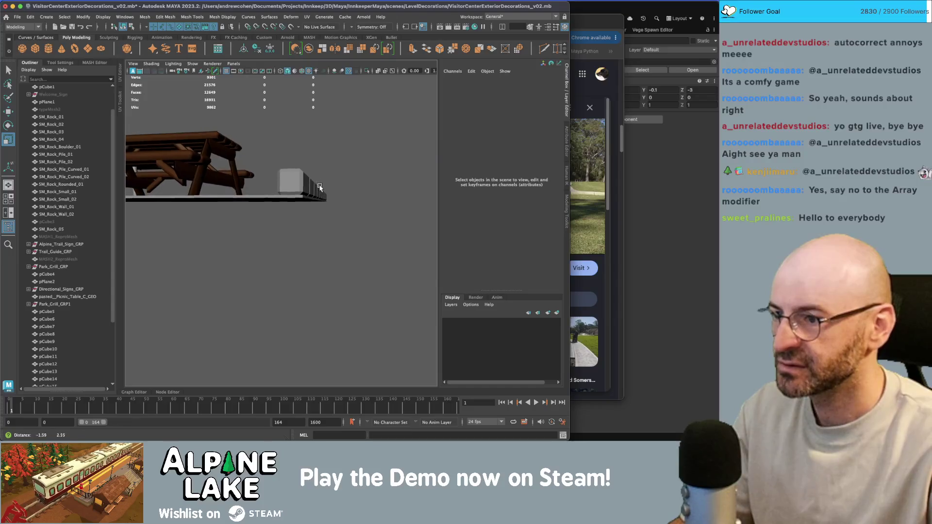
key(q)
mouse_move(291, 170)
mouse_down()
mouse_move(356, 195)
mouse_move(290, 190)
mouse_move(300, 198)
mouse_up()
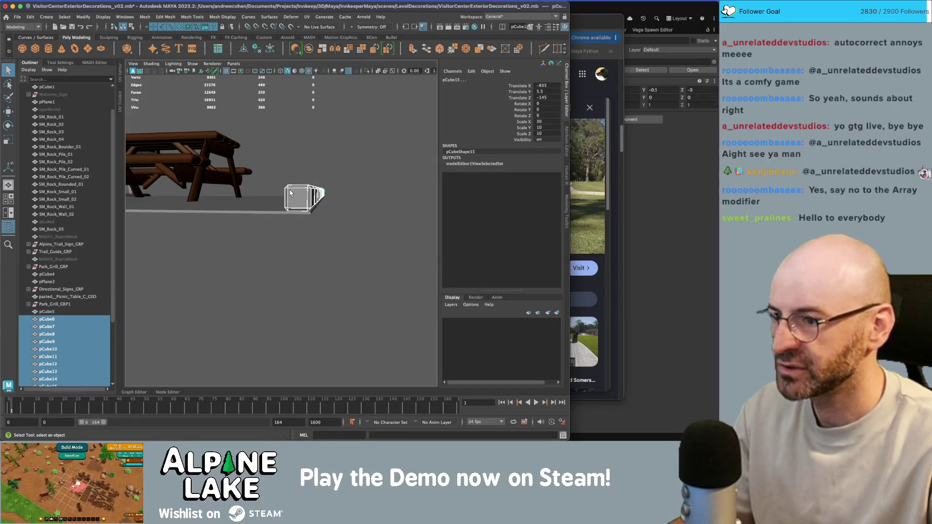
click(222, 16)
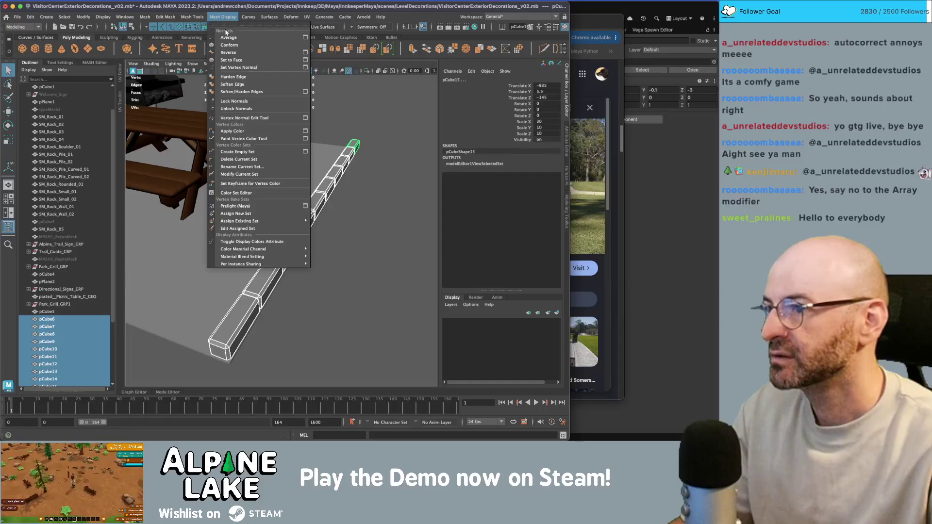
Apply Soften Edge to the selected curb blocks, then pick individual blocks to check them.
click(232, 85)
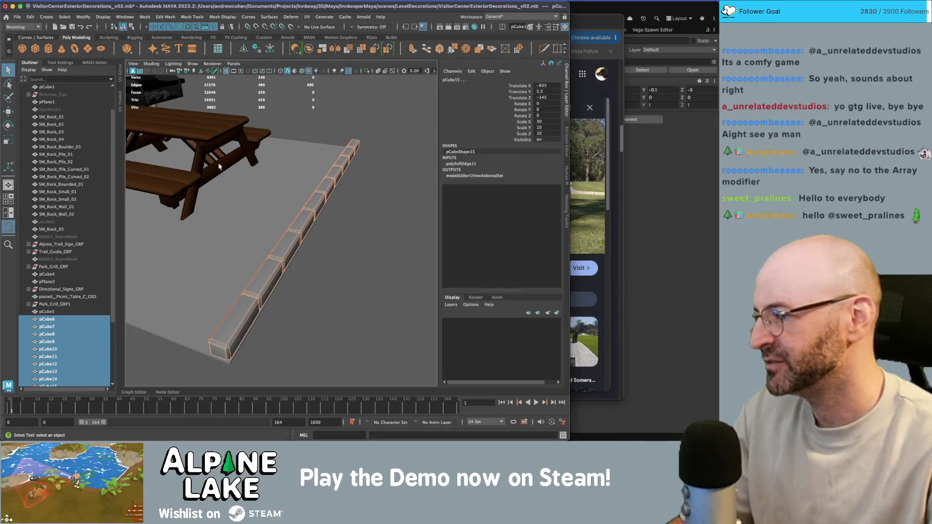
click(130, 27)
key(alt+shift+d)
mouse_move(316, 151)
mouse_down()
mouse_move(359, 152)
mouse_move(310, 148)
mouse_move(311, 161)
mouse_move(348, 165)
mouse_move(346, 184)
mouse_move(298, 182)
mouse_move(374, 184)
mouse_move(342, 206)
mouse_move(350, 199)
mouse_up()
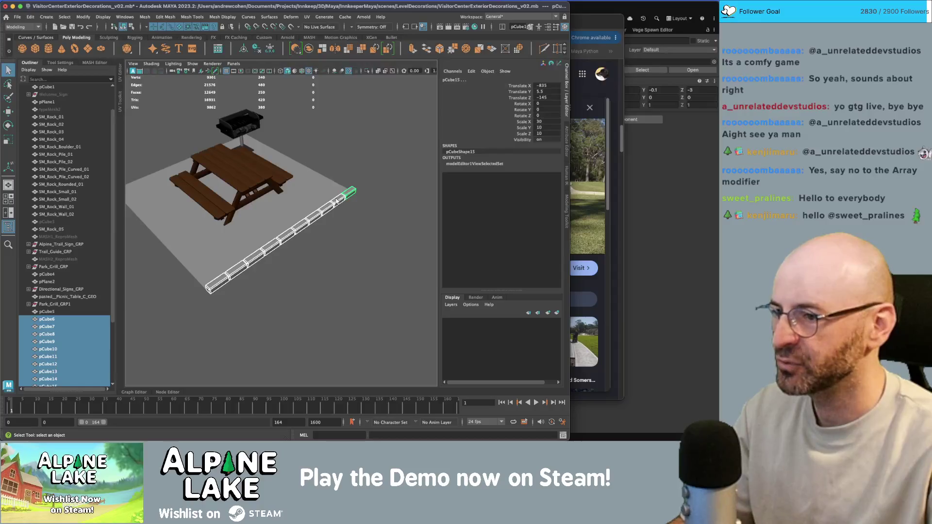
click(335, 201)
click(247, 270)
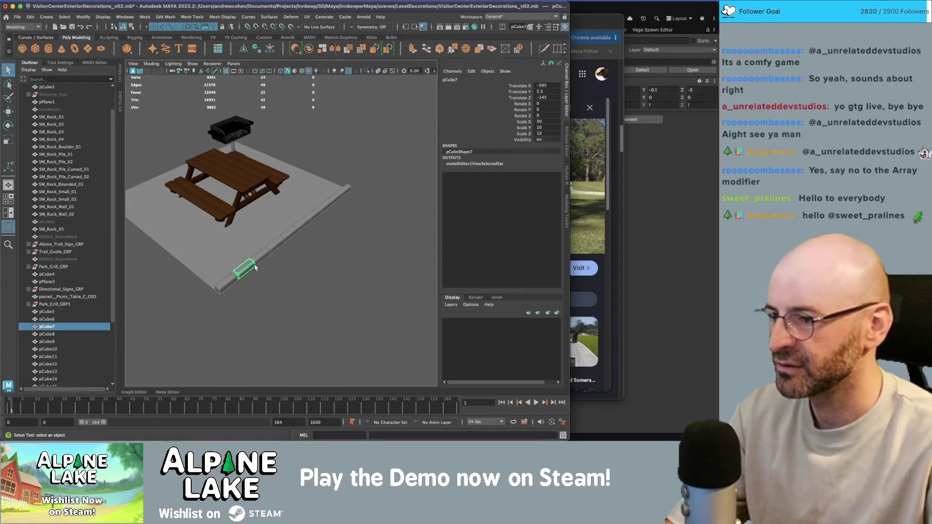
Delete the leftover curb pieces and frame the remaining end block pCube6.
key(Delete)
mouse_move(364, 172)
mouse_down()
mouse_move(278, 256)
mouse_move(306, 243)
mouse_move(322, 208)
mouse_move(353, 200)
mouse_move(270, 218)
mouse_move(322, 209)
mouse_up()
click(344, 195)
key(4)
key(5)
key(6)
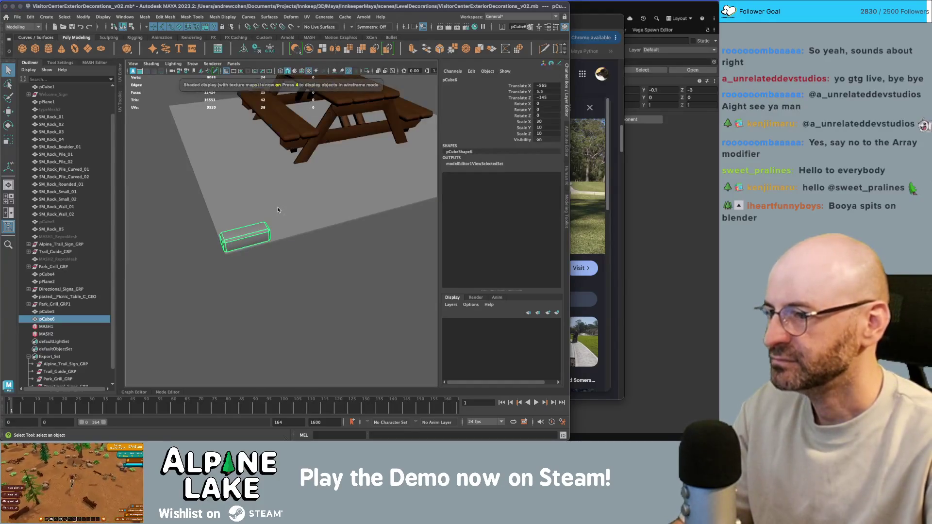
key(5)
key(f)
drag(288, 218, 293, 218)
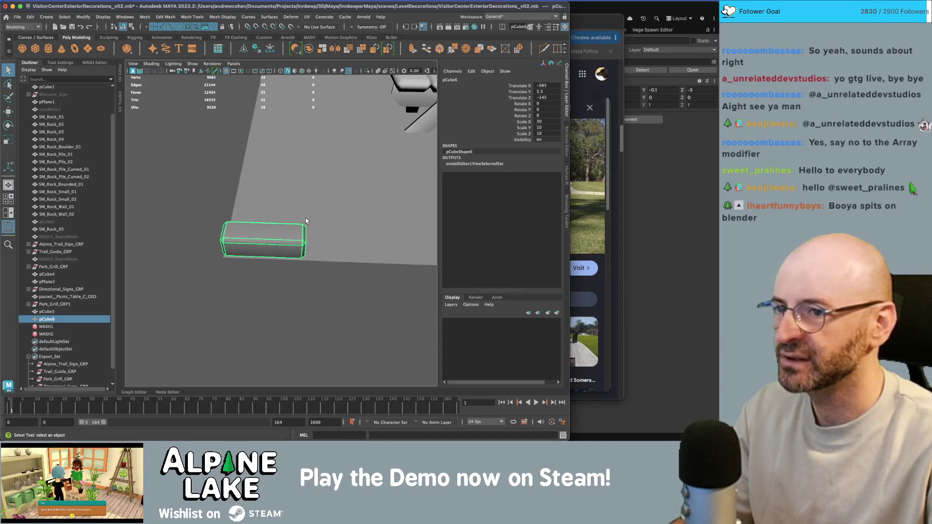
key(w)
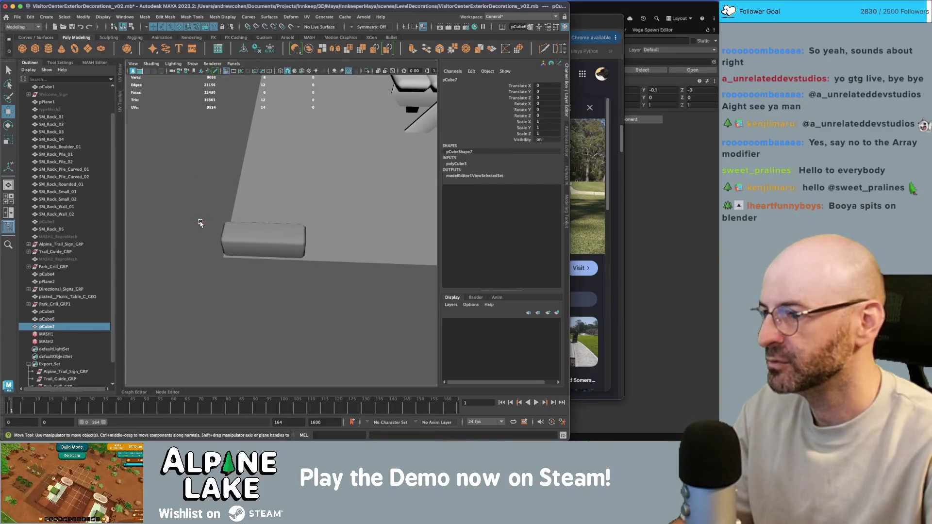
Stretch the new cube to 20 along X with an r20 entry.
key(f)
scroll(307, 193, down, 5)
mouse_move(307, 194)
mouse_down()
mouse_move(263, 231)
mouse_move(276, 232)
mouse_move(288, 206)
mouse_move(287, 164)
mouse_up()
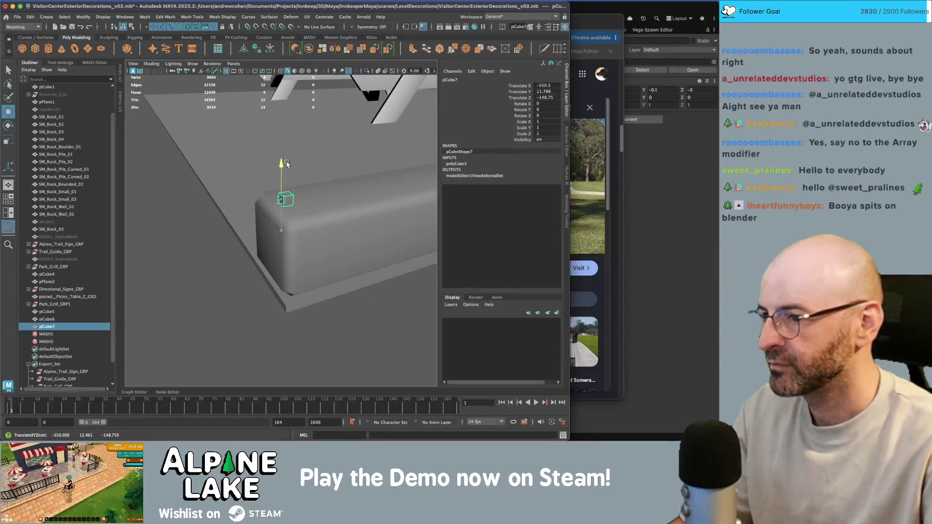
text(r20)
key(Return)
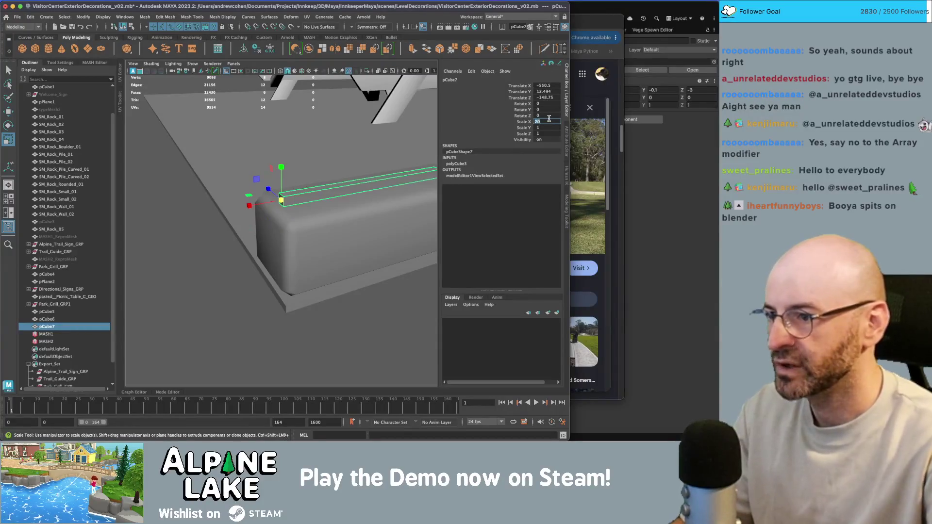
Change the curb end block's length by moving its right-end vertices.
key(q)
click(349, 218)
right_click(357, 209)
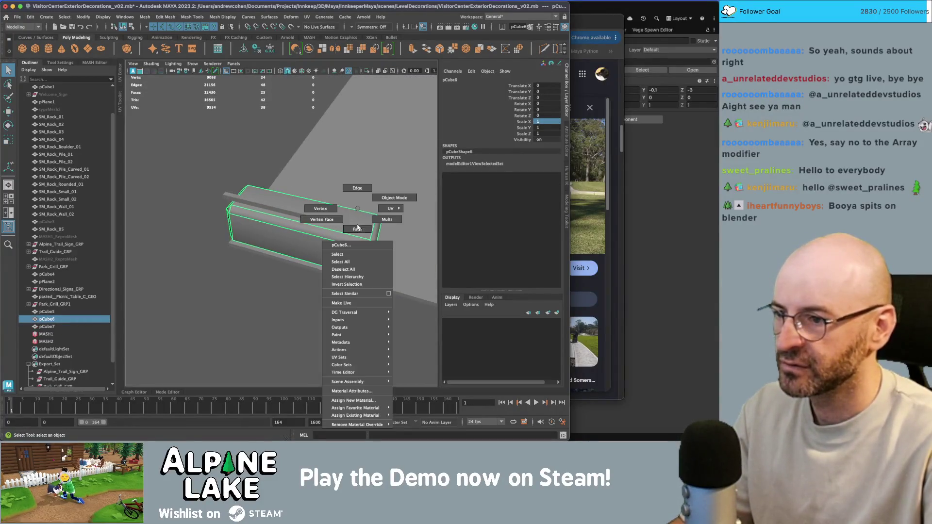
click(337, 211)
right_click(346, 209)
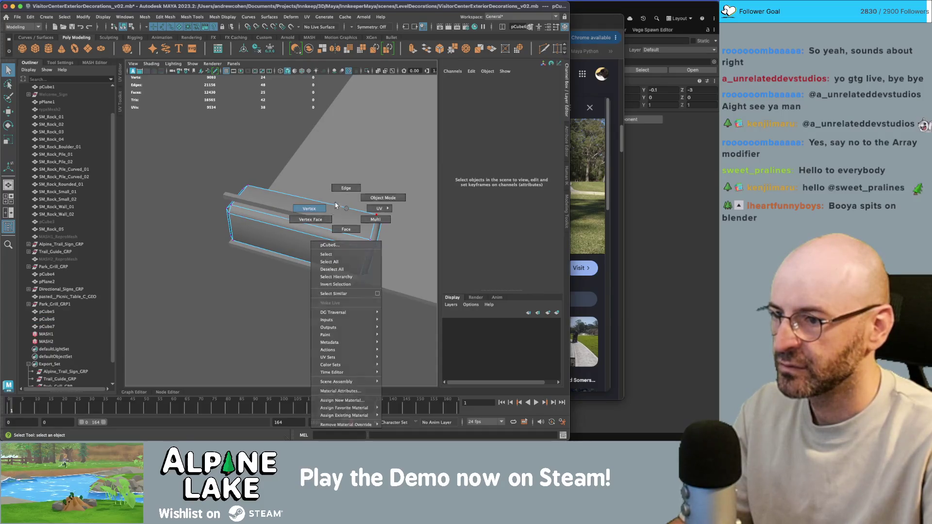
click(336, 208)
mouse_move(359, 204)
mouse_down()
mouse_move(391, 264)
mouse_move(348, 242)
mouse_up()
key(w)
drag(328, 223, 267, 134)
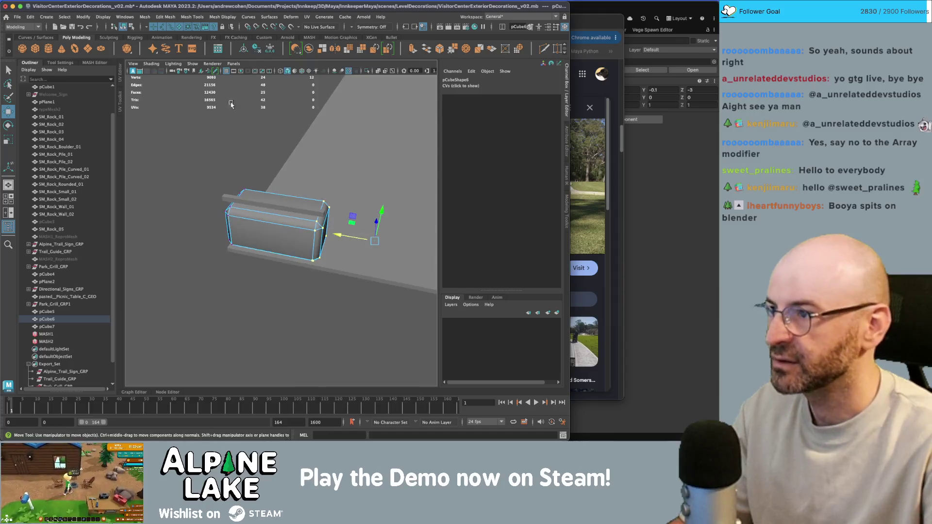
Return the block to Object Mode and apply Soften Edge to it.
click(130, 26)
key(q)
mouse_move(270, 208)
mouse_down()
mouse_move(257, 220)
mouse_move(320, 211)
mouse_move(278, 224)
mouse_up()
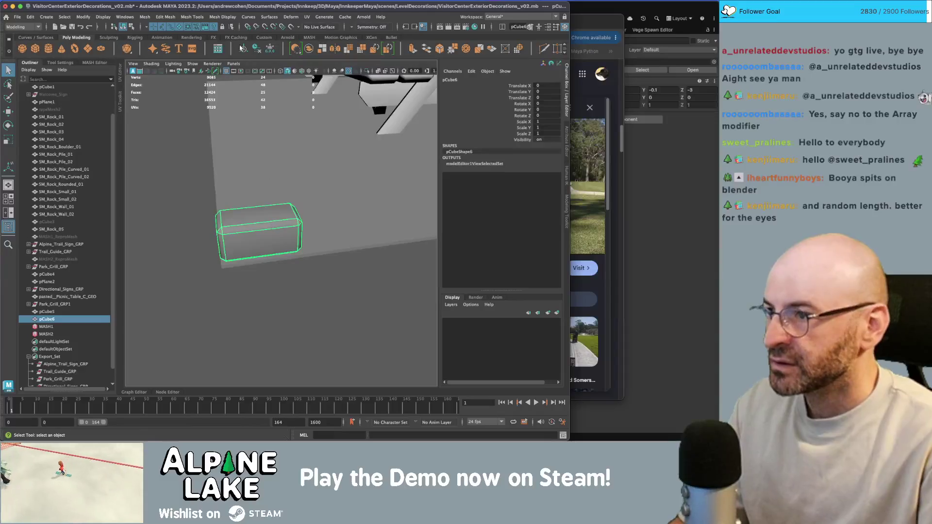
click(221, 17)
click(233, 84)
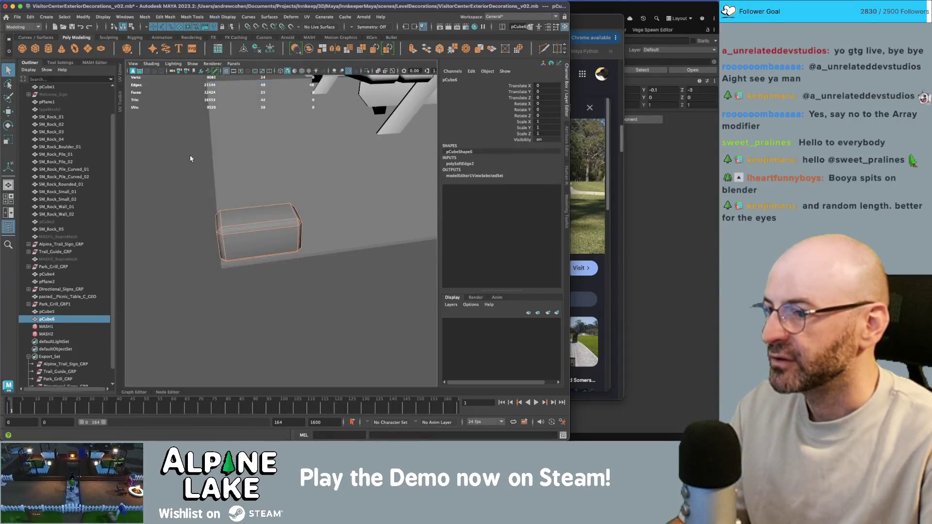
Assign the existing matte material to the end block.
right_click(279, 209)
mouse_move(291, 415)
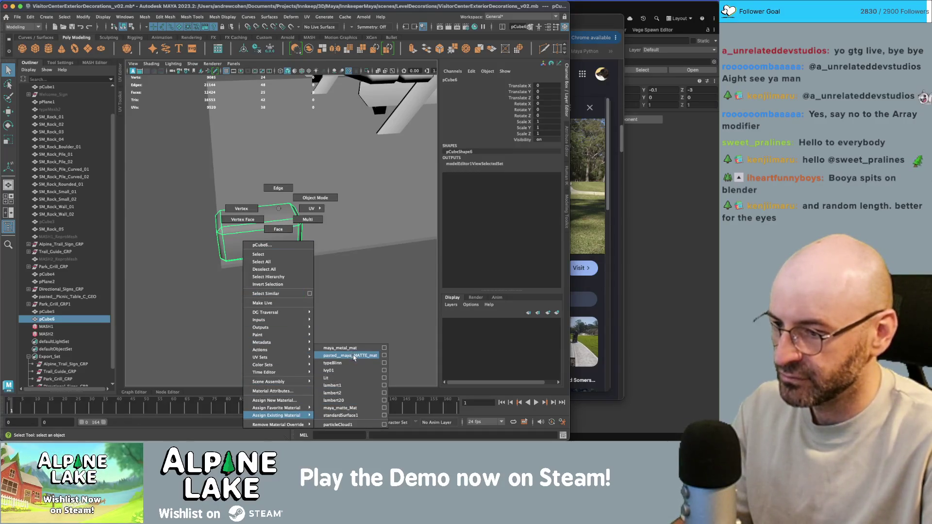
click(351, 407)
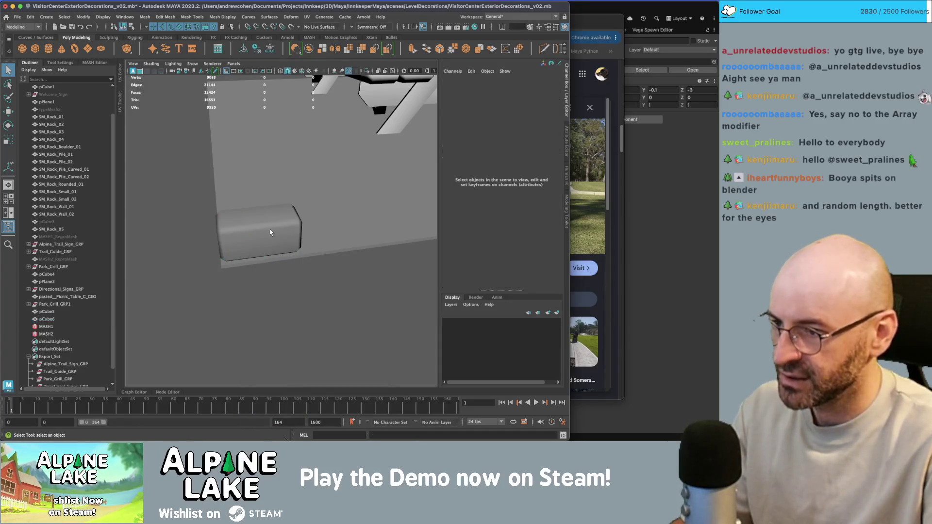
Show the UV layout, select the block's UV shell and scale it down.
key(space)
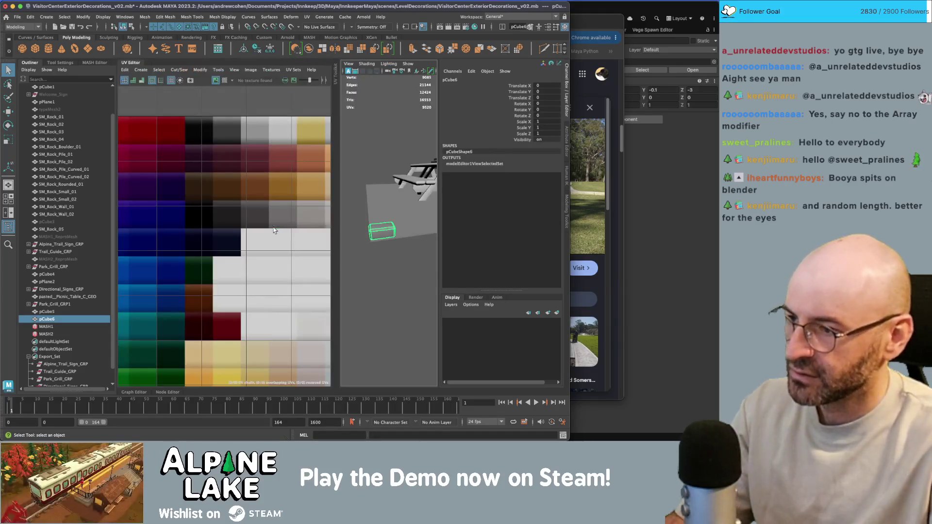
right_click(242, 195)
click(216, 167)
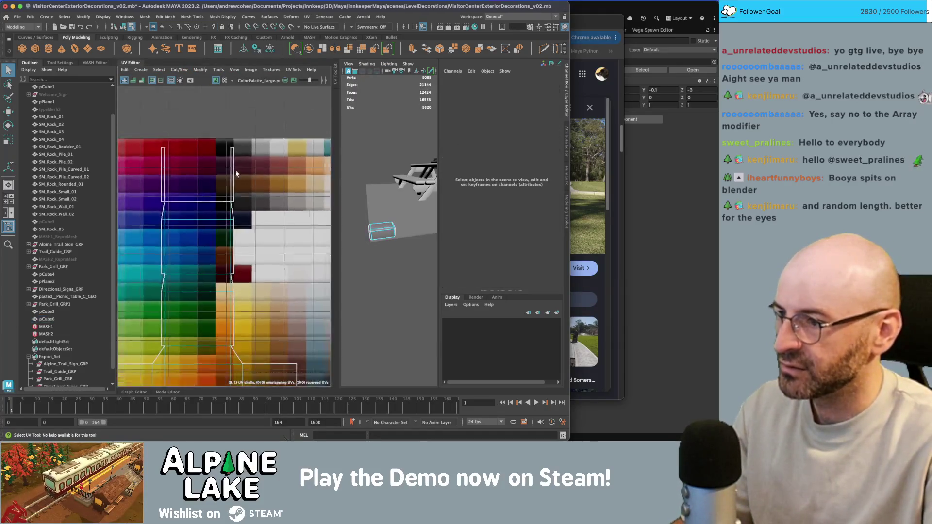
scroll(216, 167, down, 2)
click(241, 204)
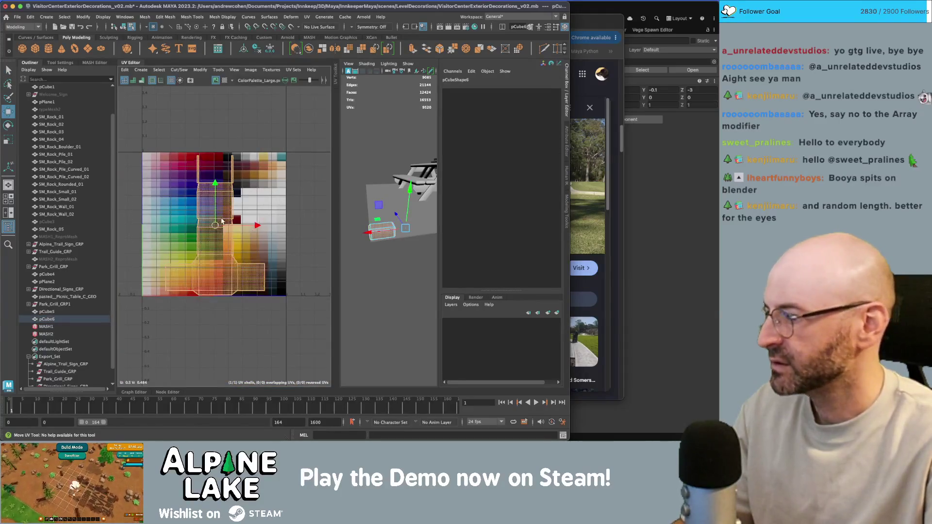
key(w)
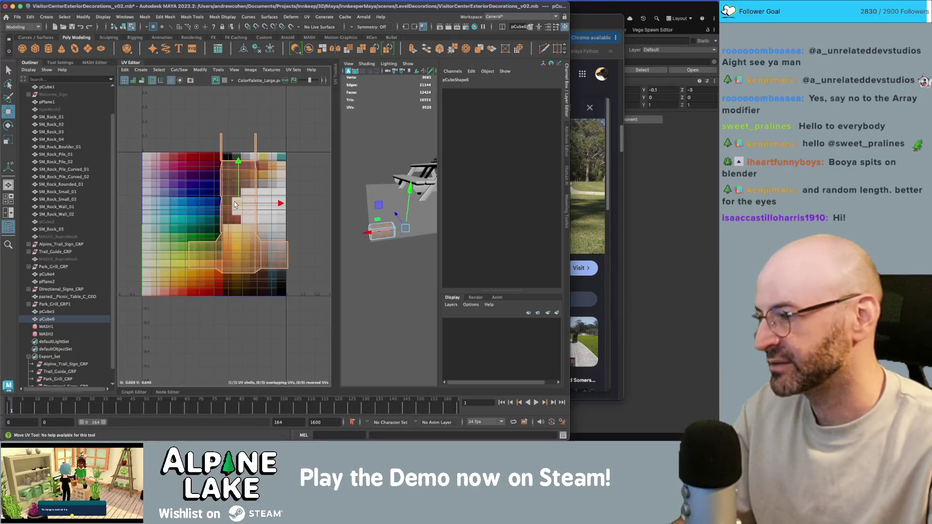
key(r)
drag(236, 202, 216, 220)
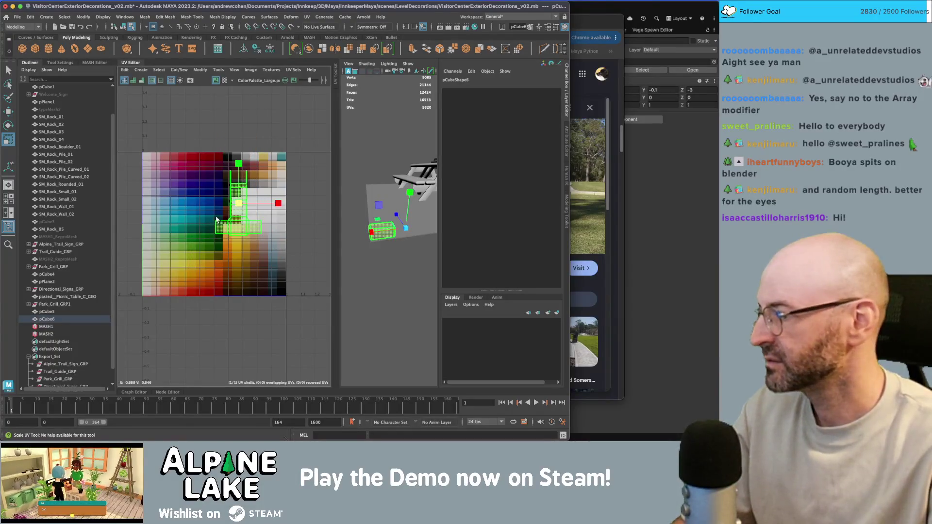
Move the UV shell up onto the palette and shrink it into one tan swatch.
click(232, 206)
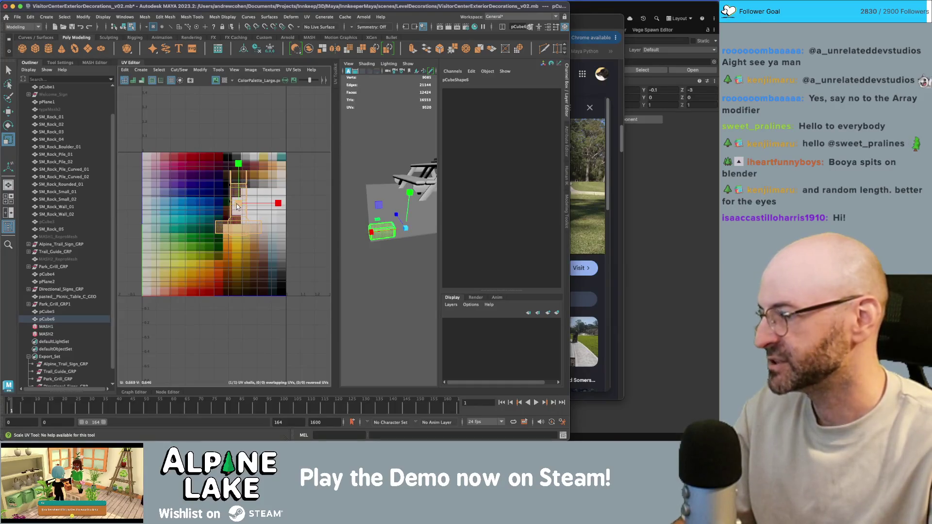
key(w)
drag(244, 212, 262, 177)
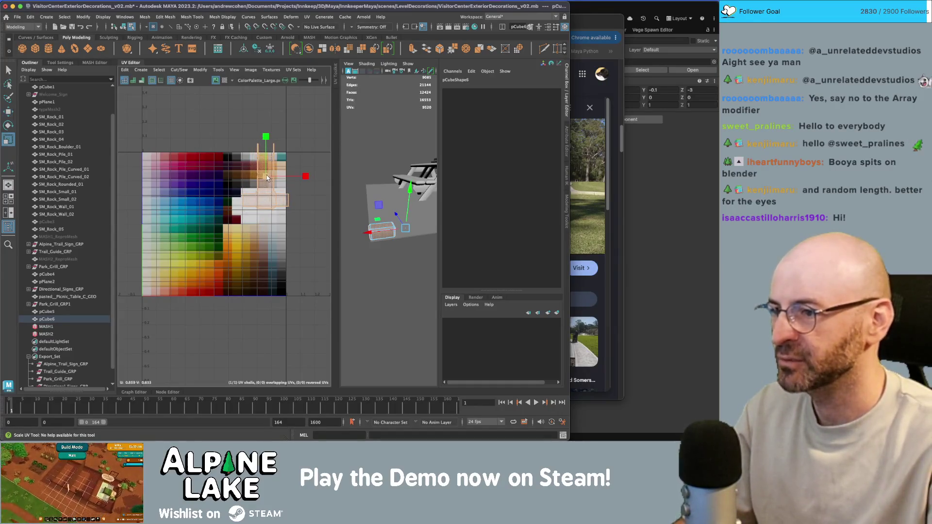
key(f)
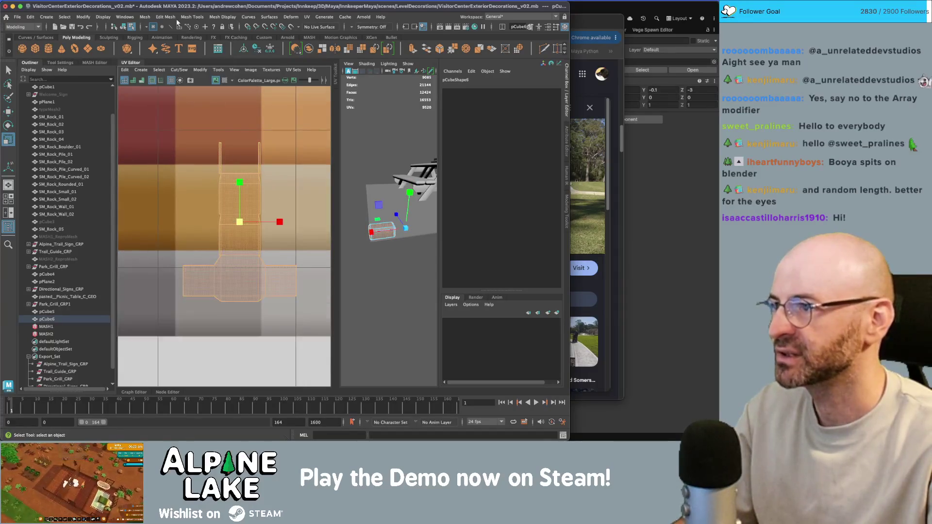
drag(240, 214, 220, 234)
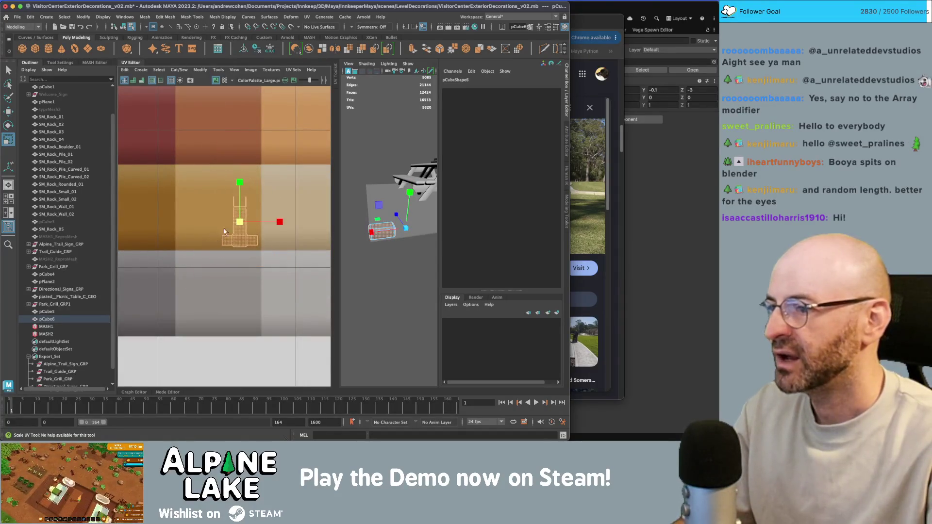
scroll(258, 196, down, 6)
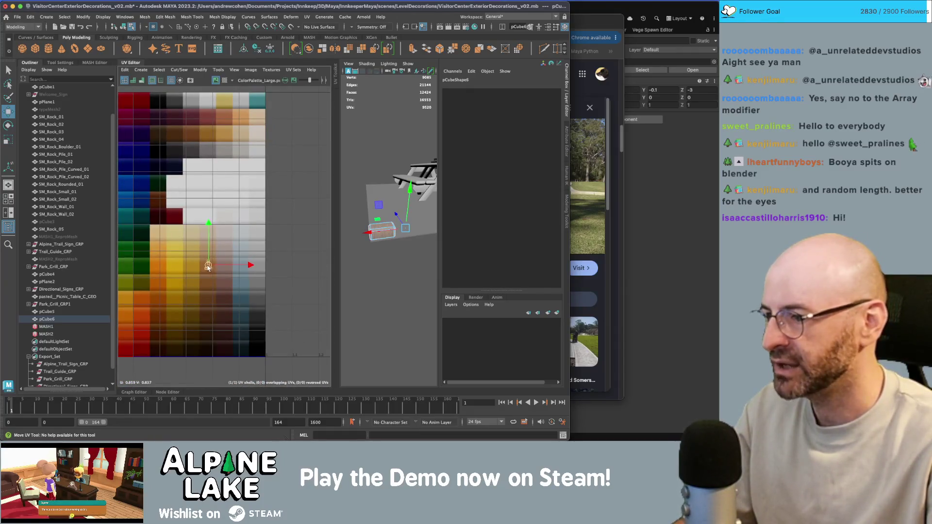
click(124, 28)
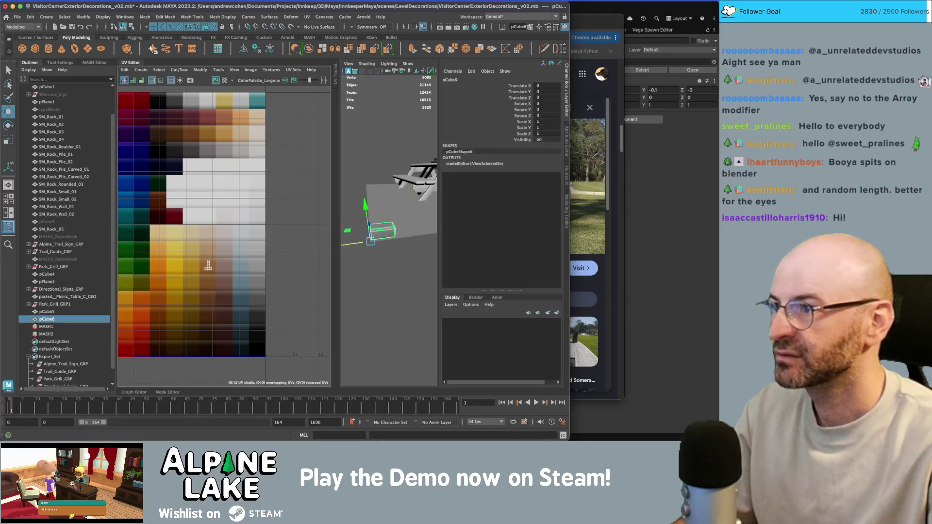
drag(340, 104, 291, 103)
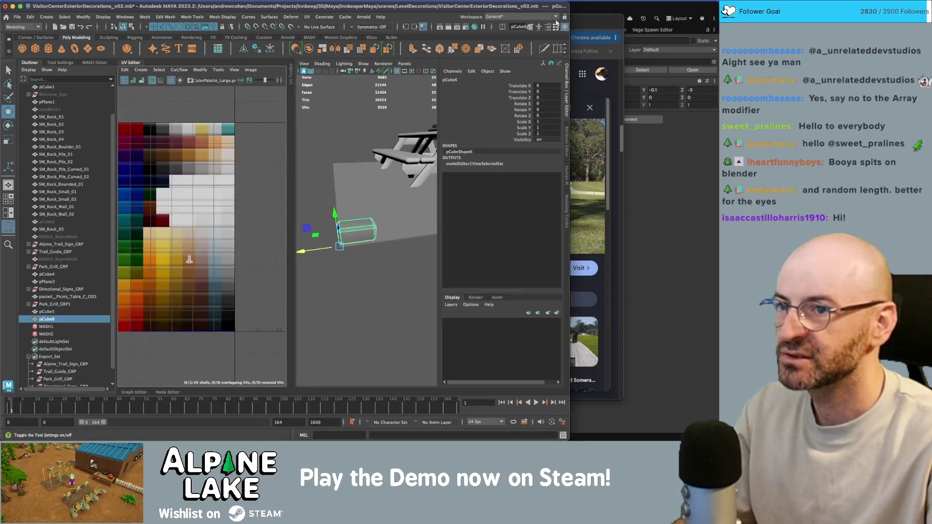
Select the curb end block with textured shading on, undoing a trial duplicate.
double_click(559, 6)
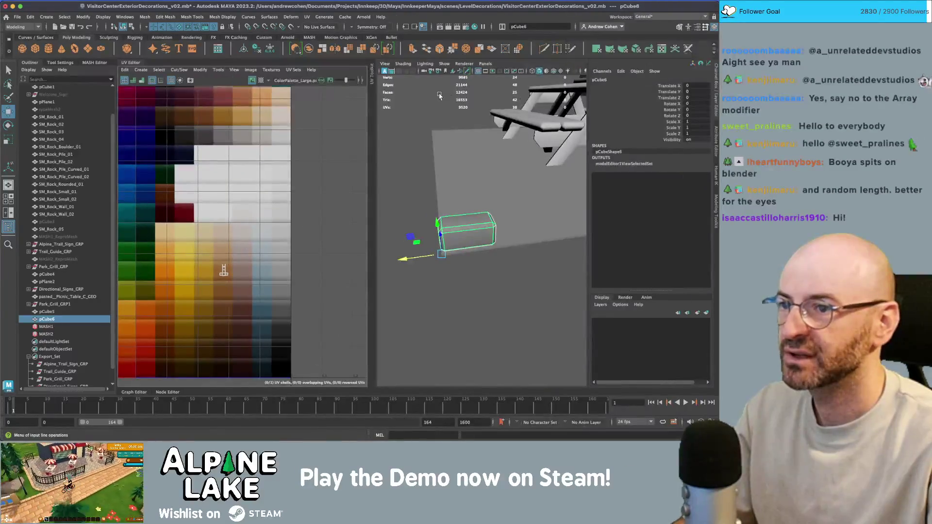
click(450, 115)
click(467, 231)
key(w)
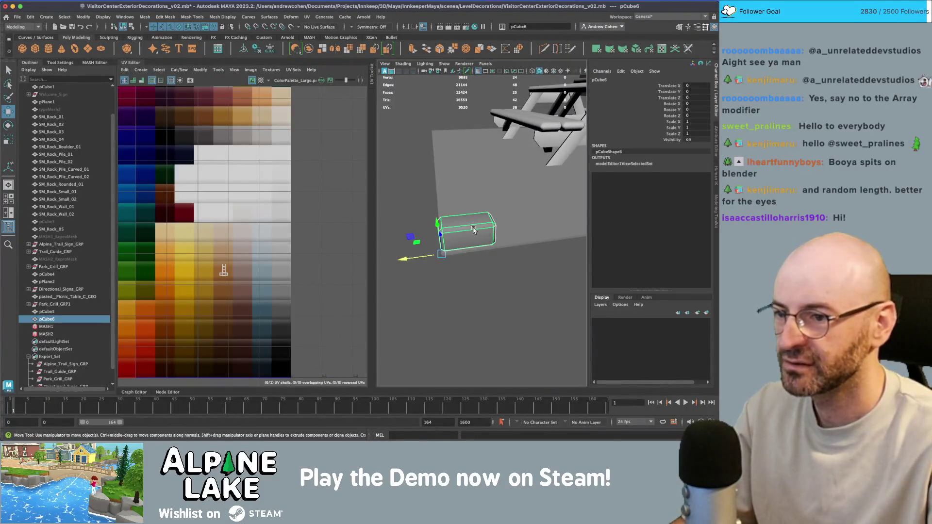
mouse_move(474, 229)
mouse_down()
mouse_move(411, 254)
mouse_move(479, 231)
mouse_up()
key(ctrl+d)
key(6)
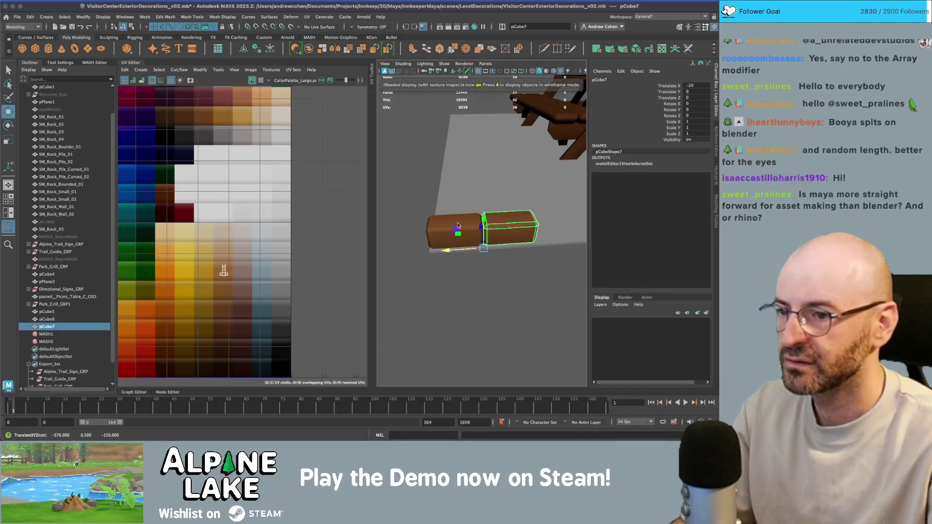
scroll(469, 224, down, 5)
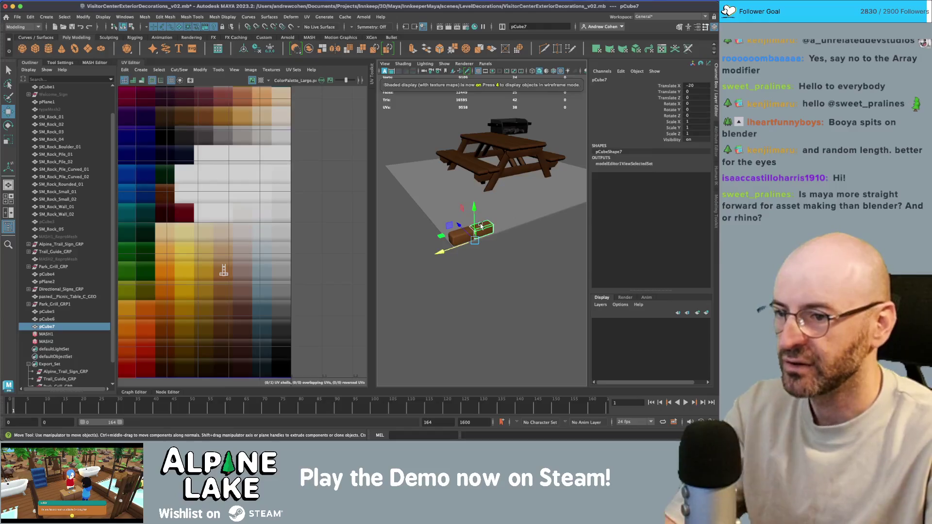
key(ctrl+z)
key(ctrl+z)
key(ctrl+z)
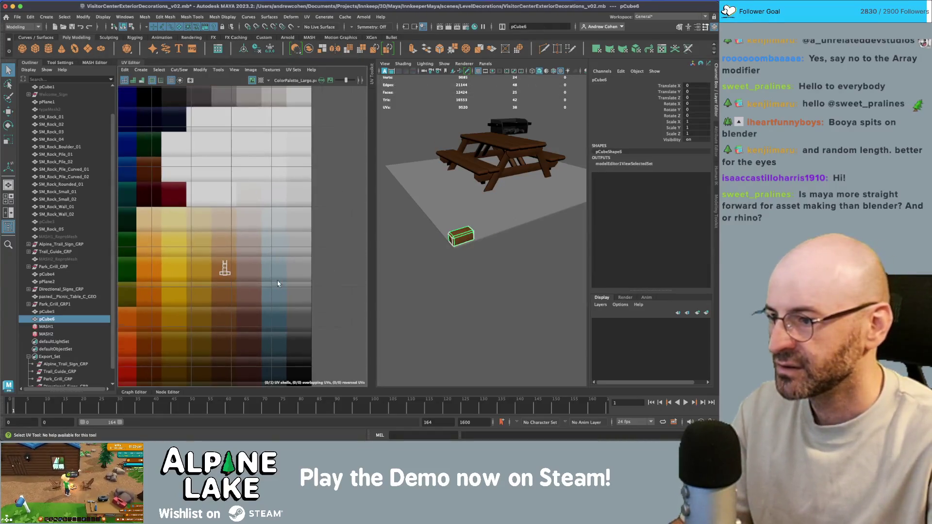
scroll(221, 279, up, 2)
Select all the log's faces and apply a planar UV projection.
right_click(226, 277)
click(234, 247)
drag(262, 300, 180, 106)
click(141, 69)
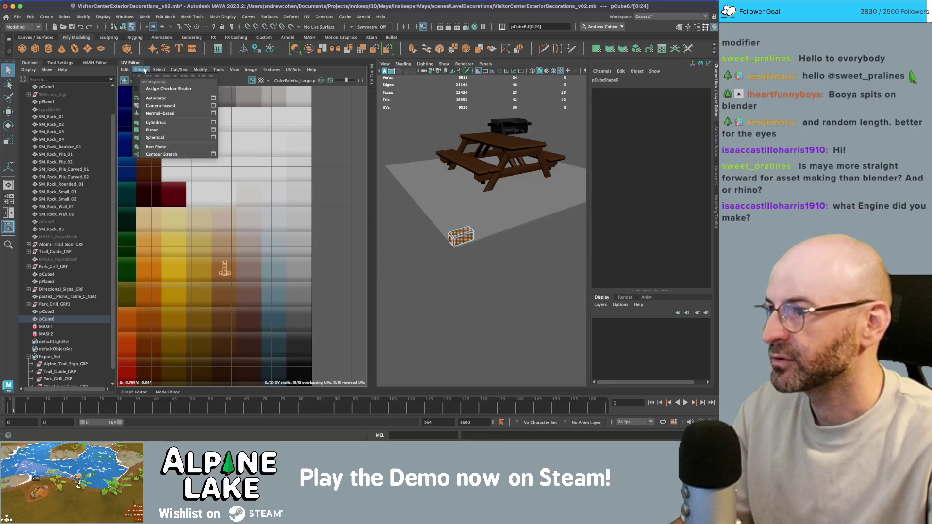
click(166, 129)
Move the log's UV shell onto a brown wood swatch and duplicate the log.
scroll(212, 262, down, 3)
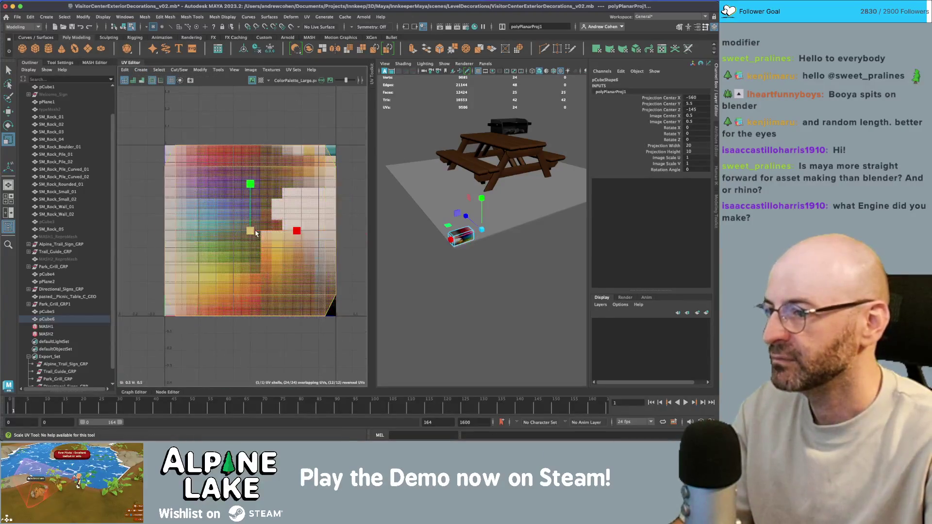
key(w)
mouse_move(250, 231)
mouse_down()
mouse_move(301, 273)
mouse_move(174, 277)
mouse_up()
key(f)
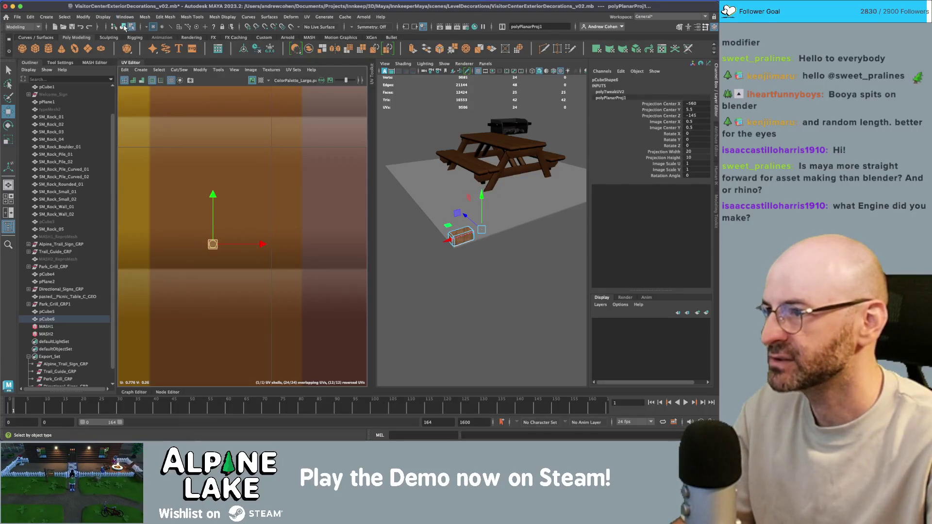
key(ctrl+d)
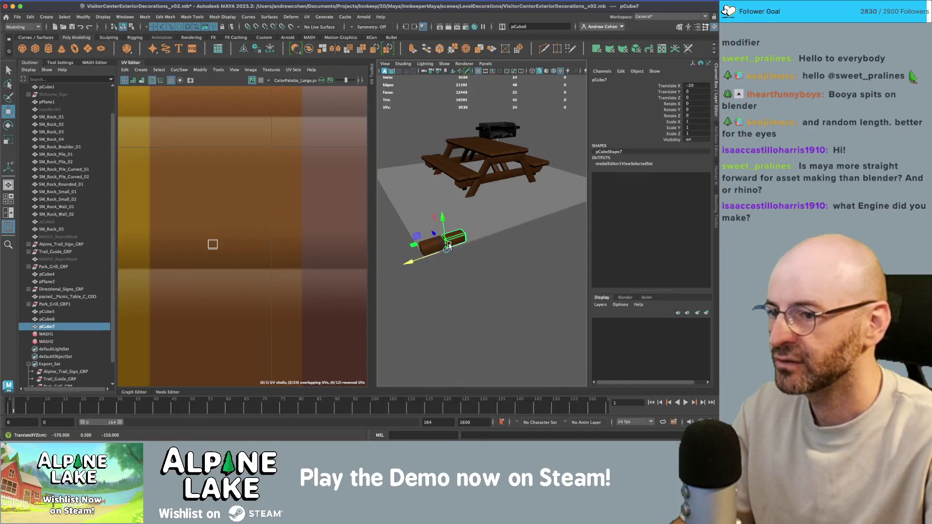
Repeat the duplicate for more logs and shift the new log's UVs to another brown shade.
key(shift+d)
key(shift+d)
right_click(208, 245)
drag(212, 243, 228, 235)
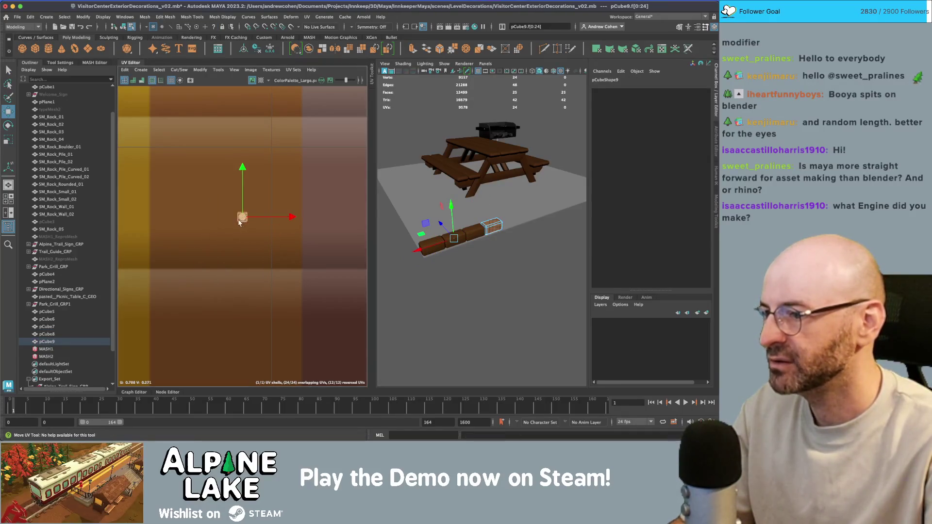
click(125, 28)
Adjust the UV shells of the five logs in the row onto different brown shades.
mouse_move(509, 254)
mouse_down()
mouse_move(435, 255)
mouse_move(518, 212)
mouse_up()
right_click(213, 244)
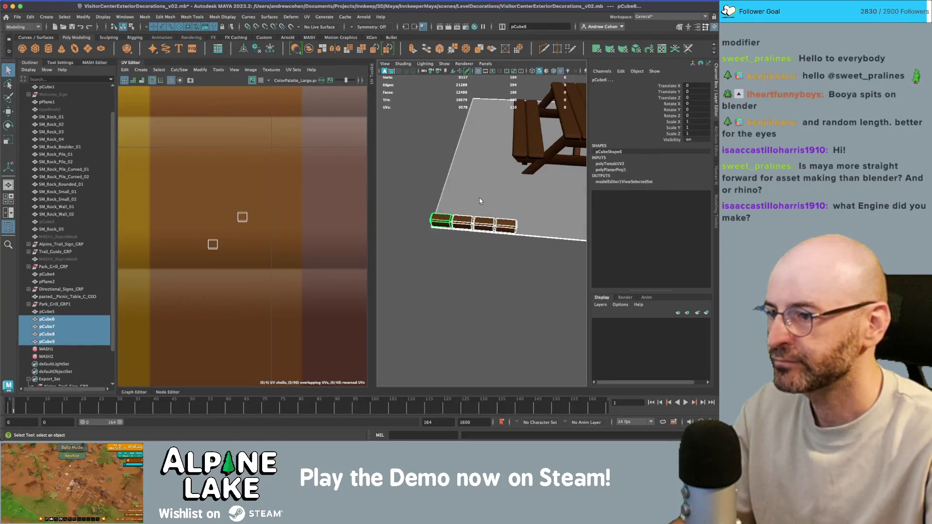
click(214, 245)
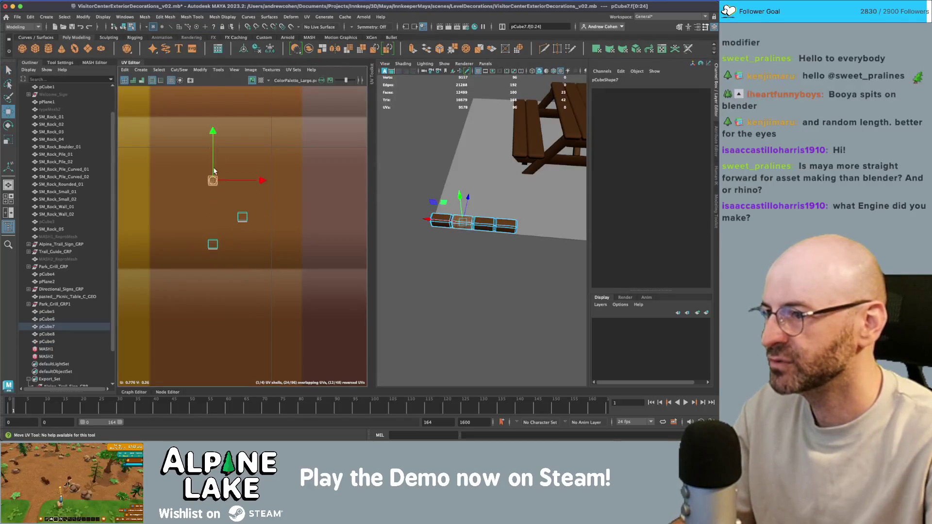
click(212, 245)
key(w)
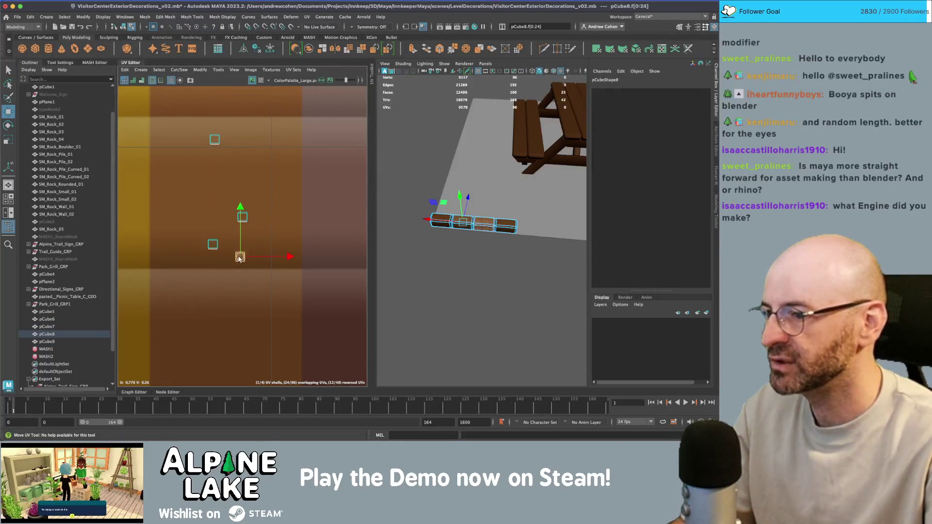
click(124, 28)
click(453, 245)
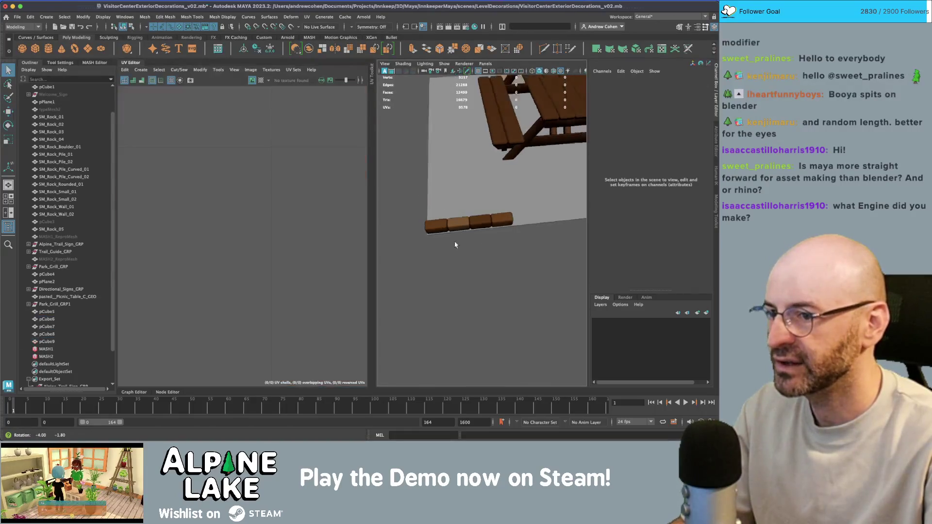
Select four logs in the row and duplicate them.
click(495, 220)
shift+click(475, 226)
shift+click(455, 232)
shift+click(433, 238)
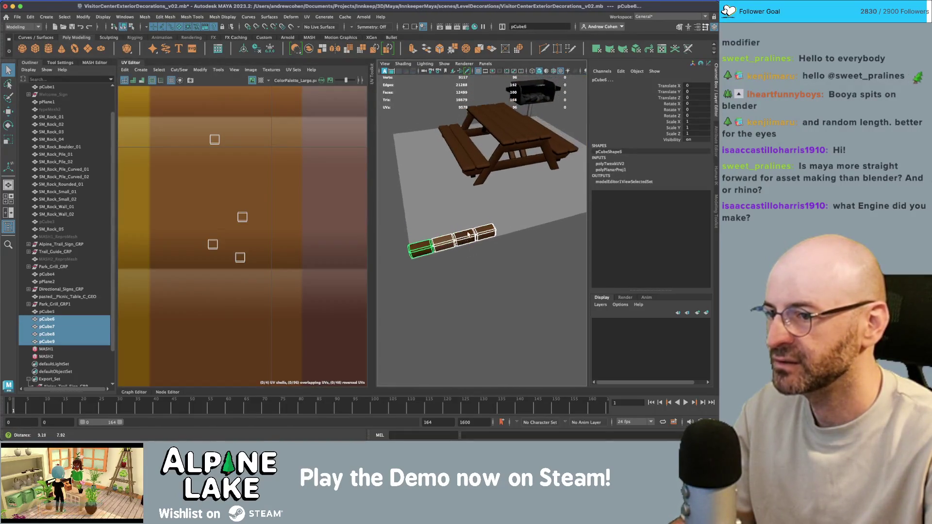
mouse_move(477, 234)
mouse_down()
mouse_move(411, 237)
mouse_move(457, 239)
mouse_up()
key(w)
key(ctrl+d)
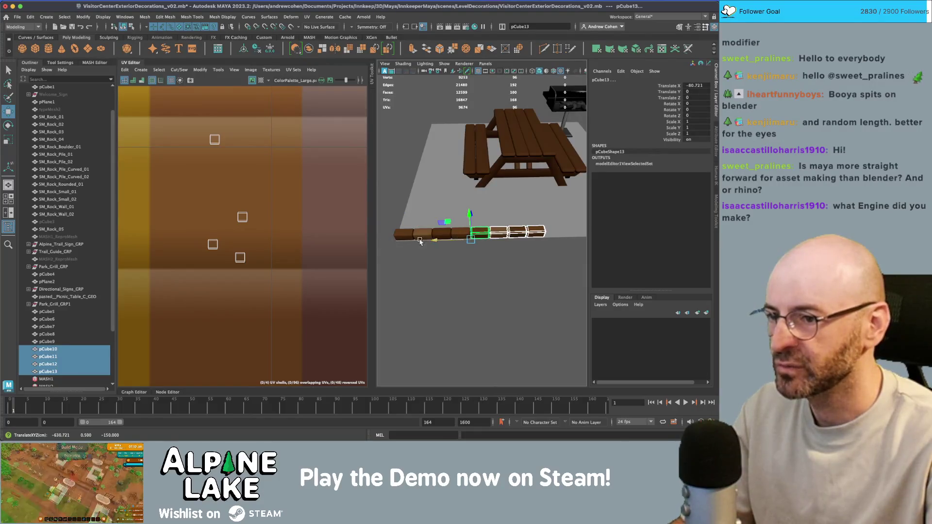
scroll(434, 241, up, 10)
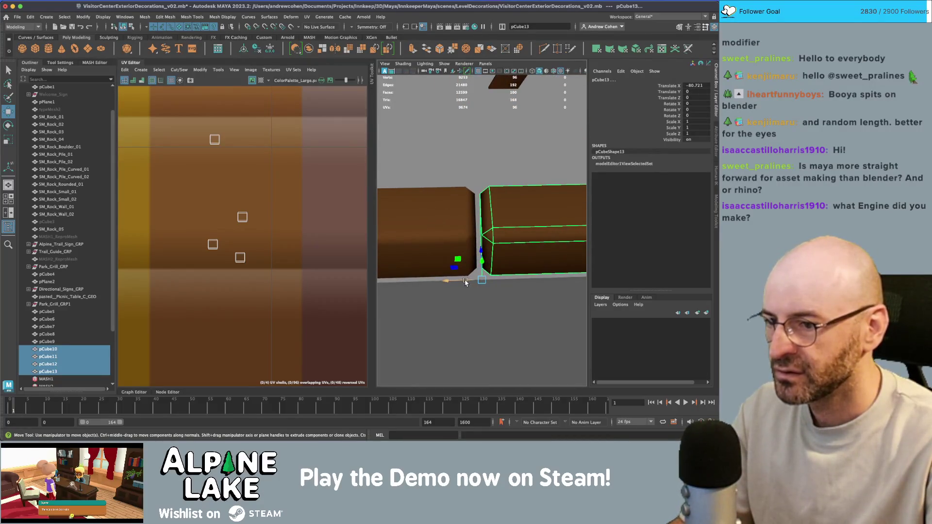
scroll(464, 282, down, 4)
Slide the duplicated logs out to extend the row to eight logs.
click(472, 244)
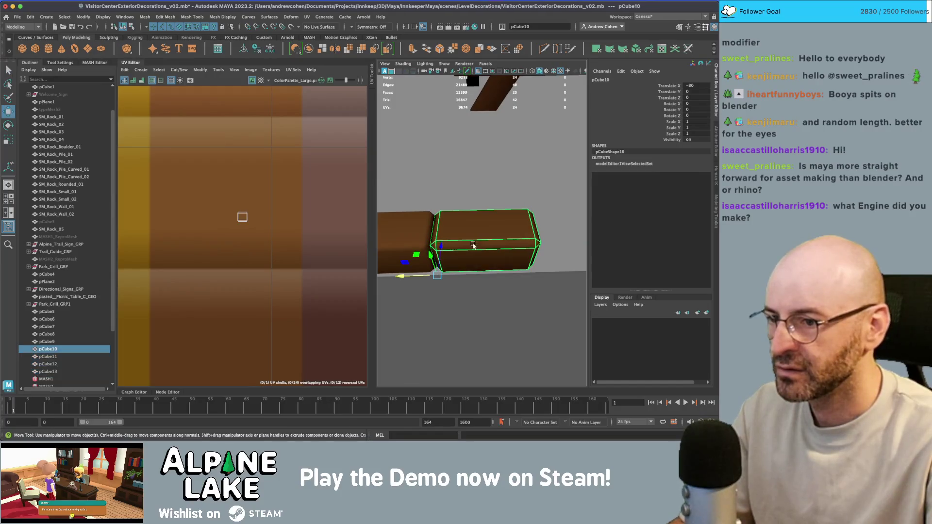
key(q)
scroll(417, 279, down, 2)
click(465, 241)
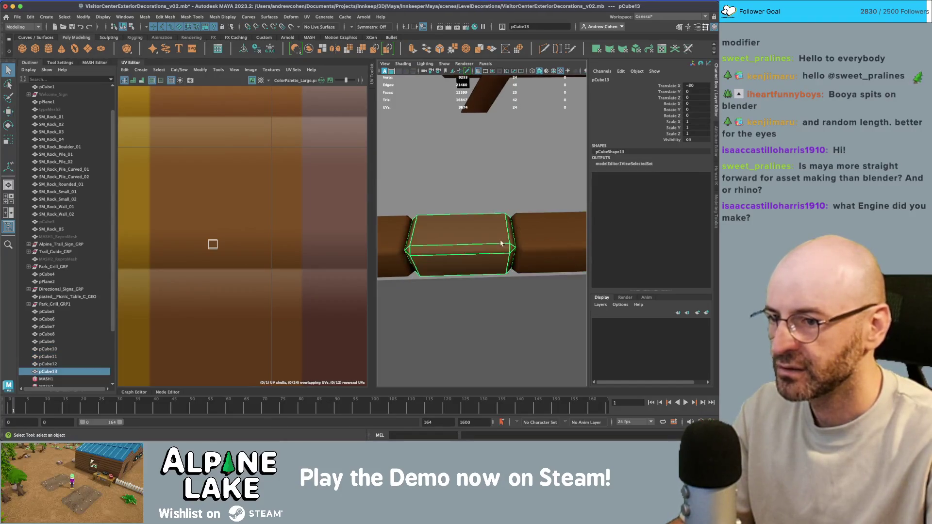
key(w)
drag(419, 264, 533, 264)
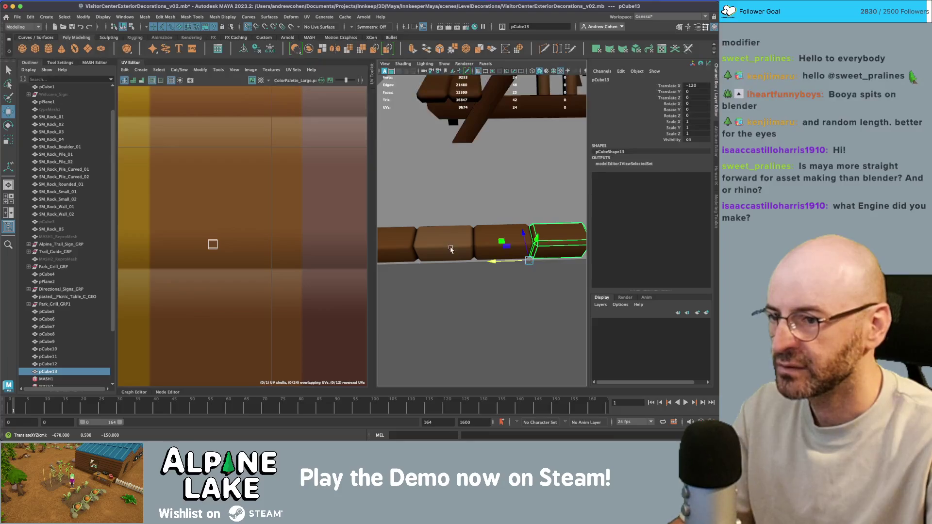
click(428, 260)
scroll(570, 247, down, 5)
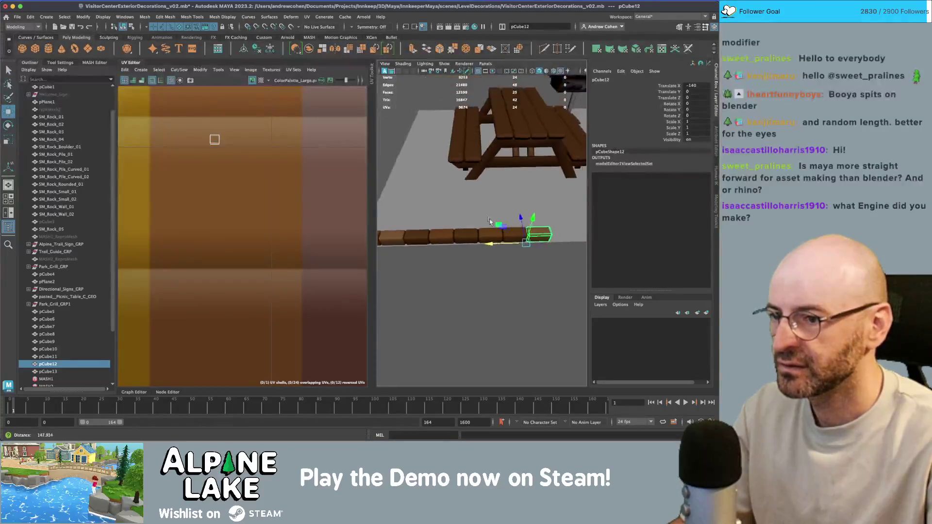
click(514, 272)
mouse_move(513, 273)
mouse_down()
mouse_move(460, 254)
mouse_move(541, 231)
mouse_move(485, 220)
mouse_move(466, 228)
mouse_move(472, 233)
mouse_up()
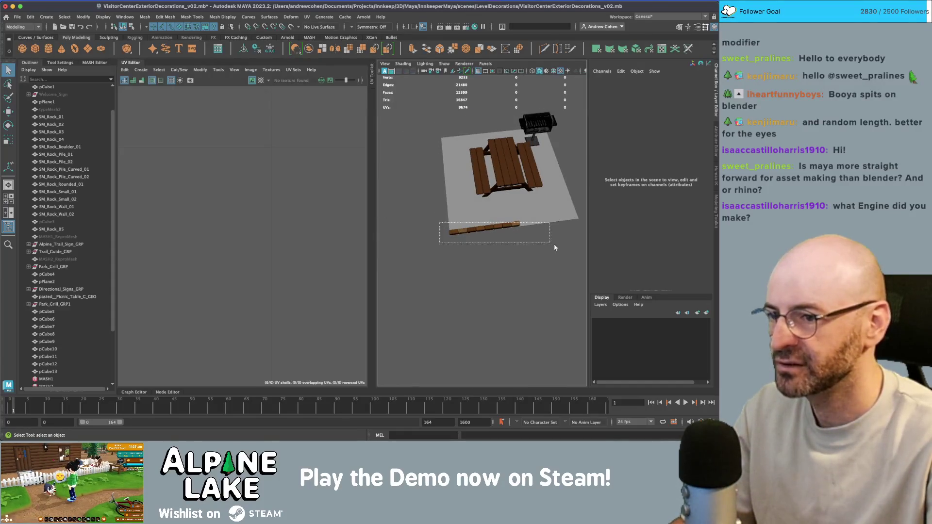
Combine the eight logs into one object and duplicate the combined row.
drag(538, 243, 537, 241)
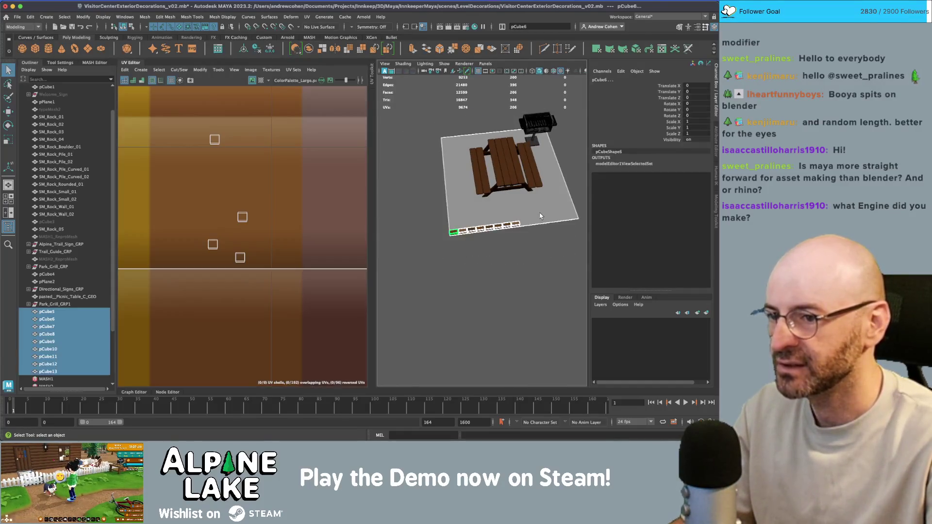
click(309, 49)
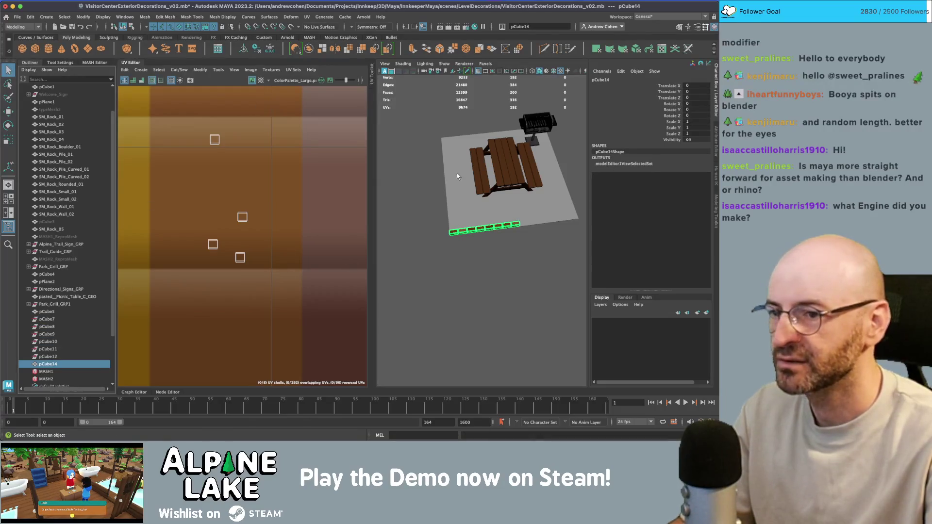
key(w)
drag(446, 194, 459, 216)
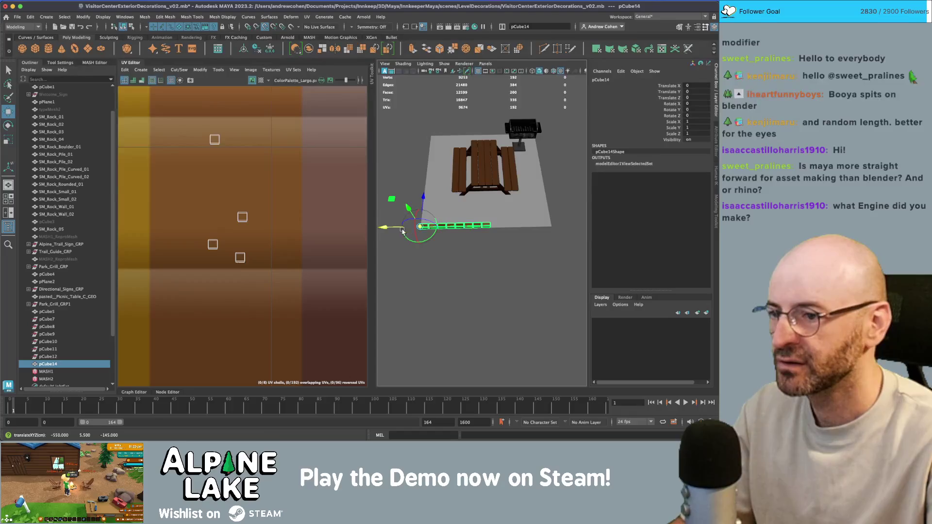
key(ctrl+d)
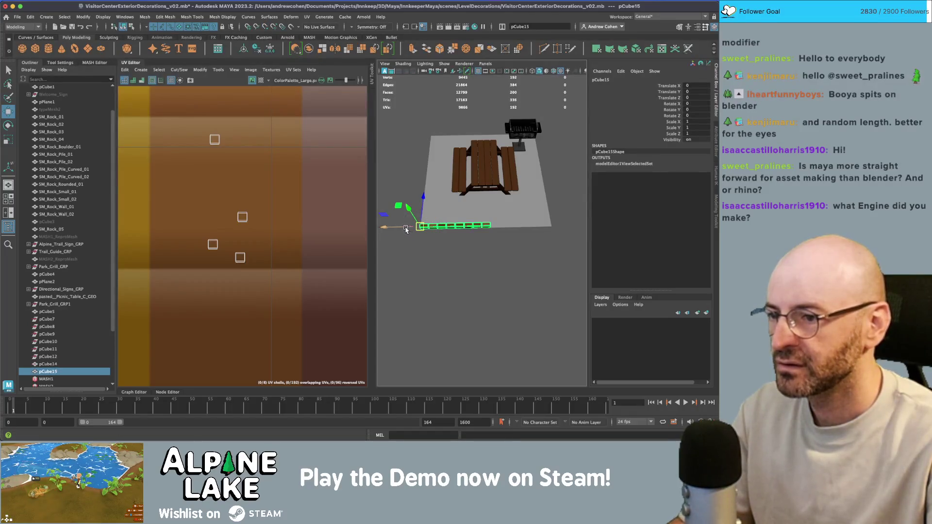
scroll(488, 230, up, 10)
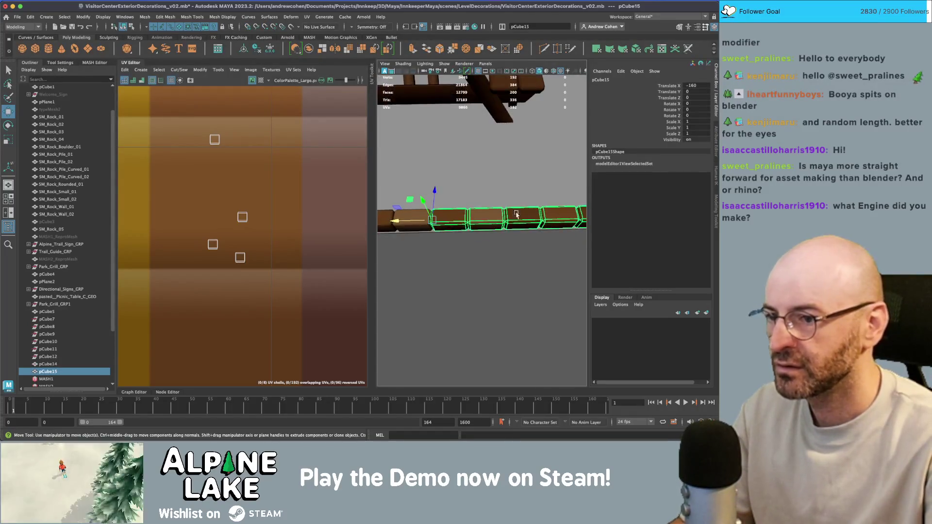
scroll(453, 208, down, 10)
scroll(544, 214, up, 5)
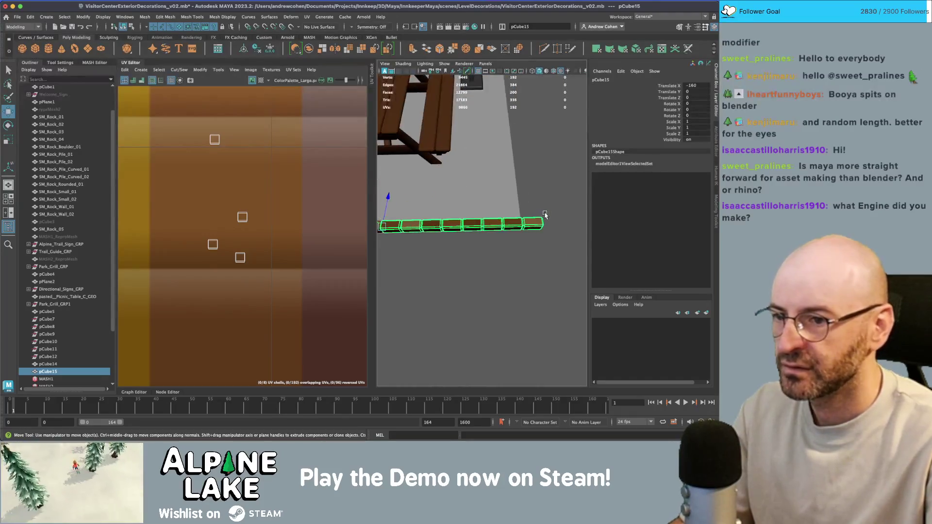
Delete the surplus log's faces from the duplicate row and select both rows.
right_click(542, 221)
click(529, 226)
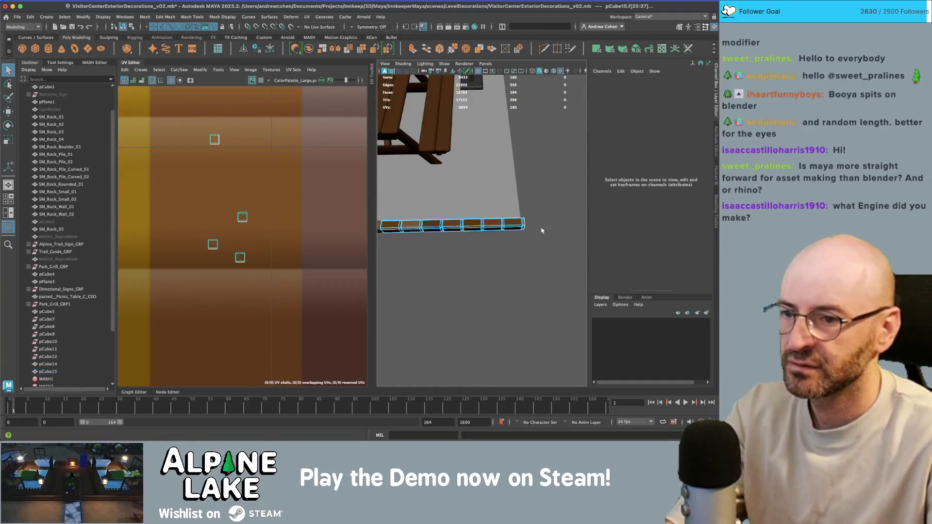
key(ctrl+z)
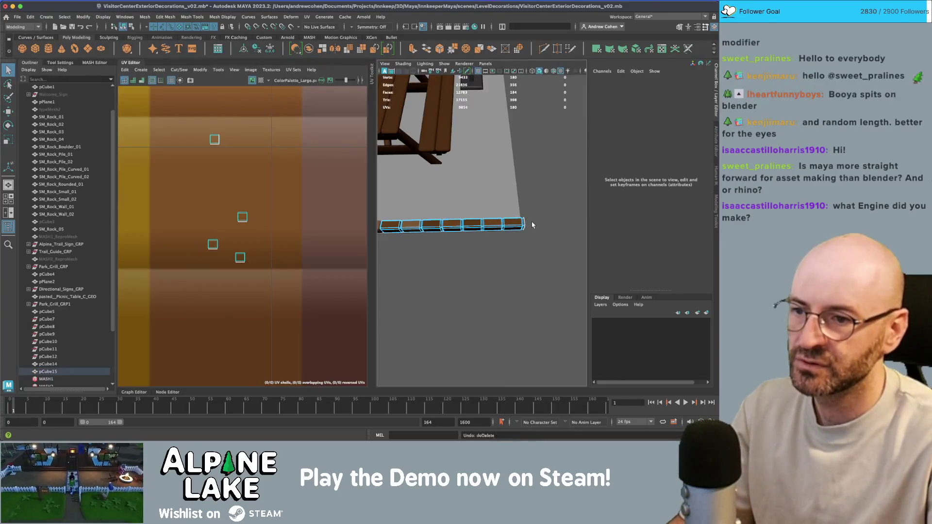
key(shift+z)
key(shift+z)
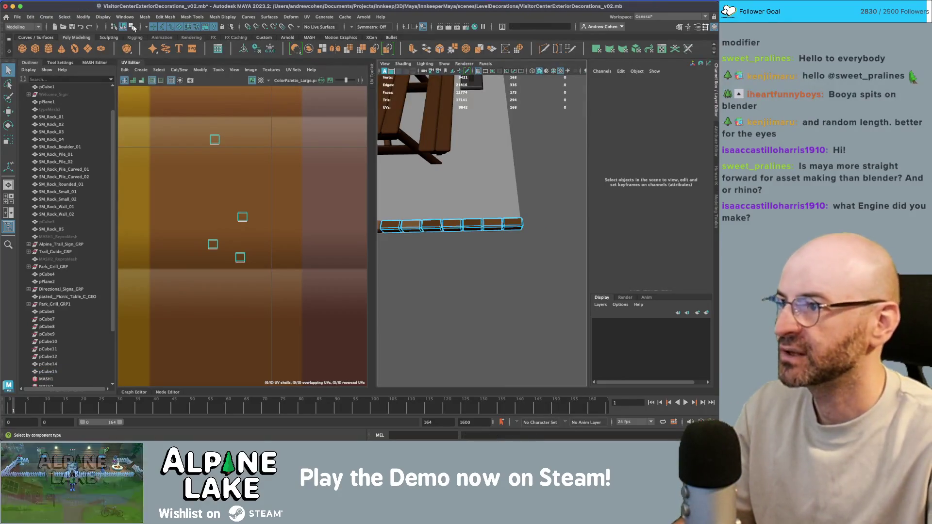
click(125, 26)
click(537, 196)
drag(537, 196, 515, 209)
click(514, 209)
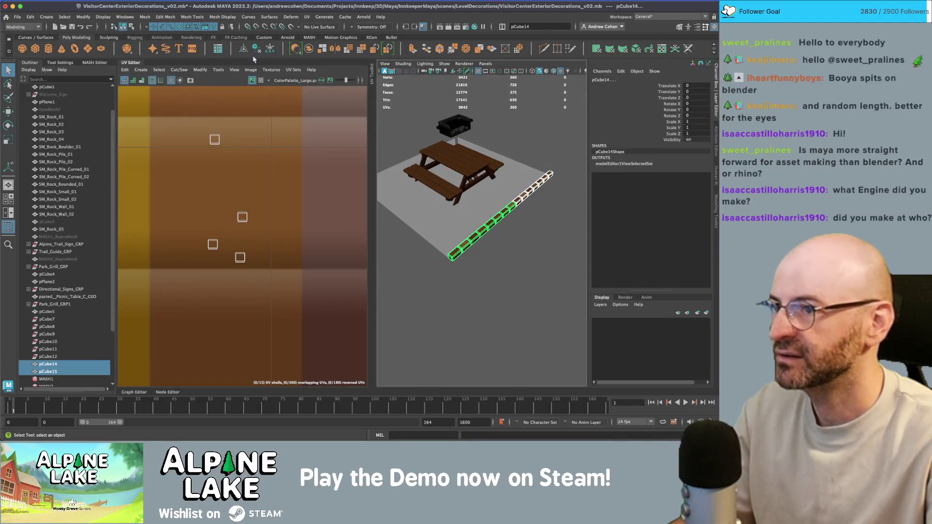
Combine the two rows into one border piece and move its pivot to the row's end.
click(309, 49)
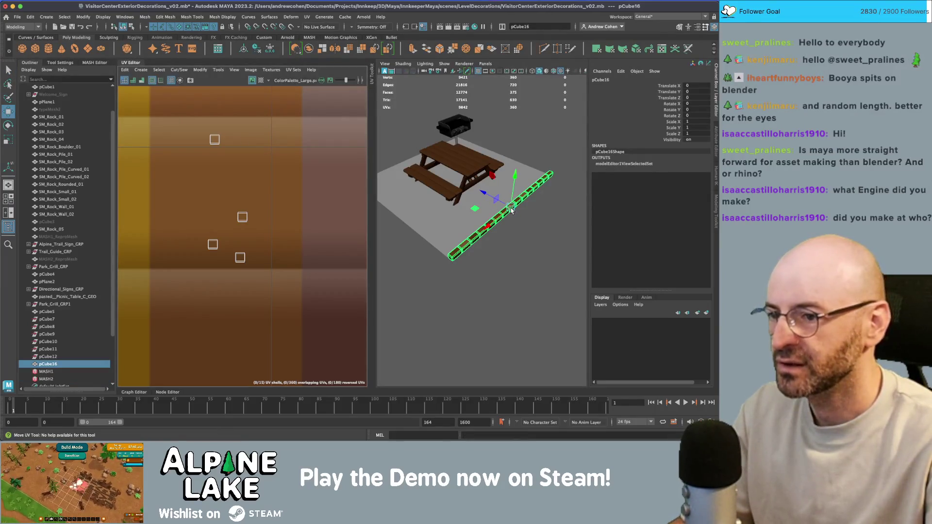
key(d)
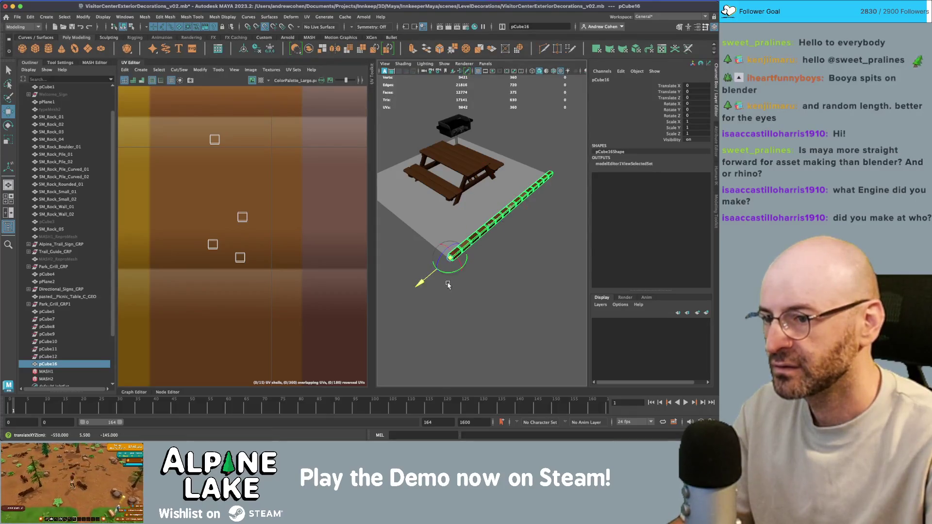
mouse_move(444, 273)
mouse_down()
mouse_move(526, 249)
mouse_move(485, 252)
mouse_move(526, 254)
mouse_move(556, 238)
mouse_move(508, 256)
mouse_up()
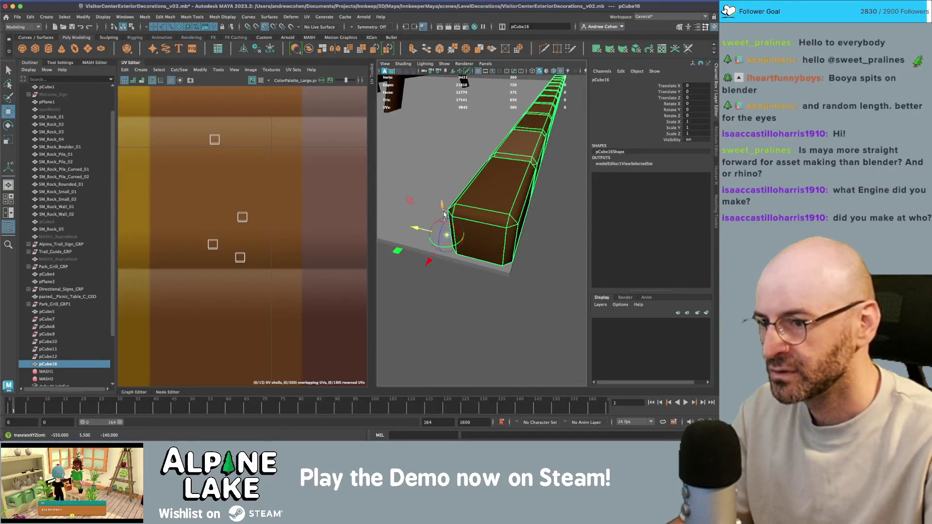
mouse_move(450, 251)
mouse_down()
mouse_move(395, 353)
mouse_move(516, 204)
mouse_move(446, 208)
mouse_move(468, 228)
mouse_move(463, 261)
mouse_up()
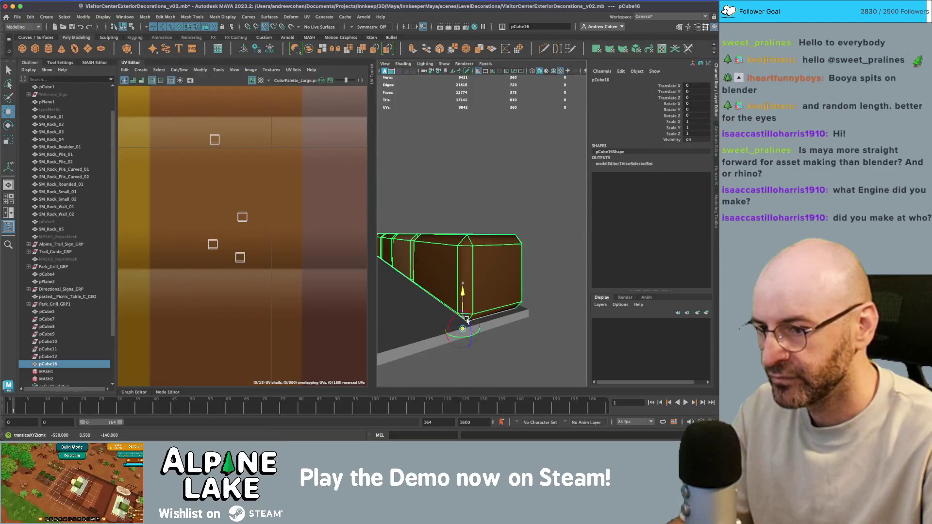
mouse_move(530, 238)
mouse_down()
mouse_move(458, 256)
mouse_move(468, 292)
mouse_move(503, 297)
mouse_move(522, 283)
mouse_move(518, 243)
mouse_move(450, 234)
mouse_move(488, 247)
mouse_move(497, 222)
mouse_move(484, 233)
mouse_move(447, 225)
mouse_move(462, 249)
mouse_move(475, 233)
mouse_move(541, 218)
mouse_move(545, 246)
mouse_move(379, 241)
mouse_up()
Duplicate the border rotated 90° along a side edge, then Shift+D another copy along Z.
key(e)
key(ctrl+d)
key(q)
key(shift+d)
key(w)
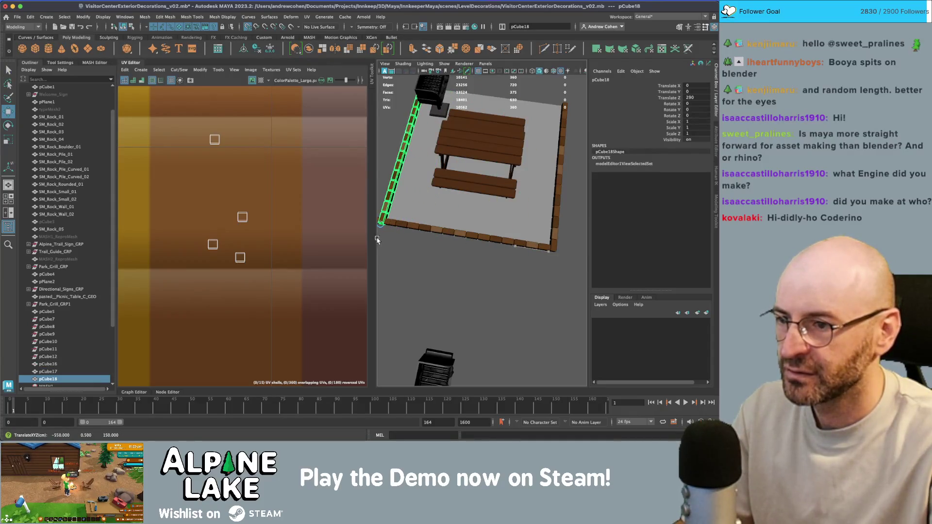
Delete the extra plank faces from the end of the pCube17 row.
key(f)
drag(430, 220, 456, 240)
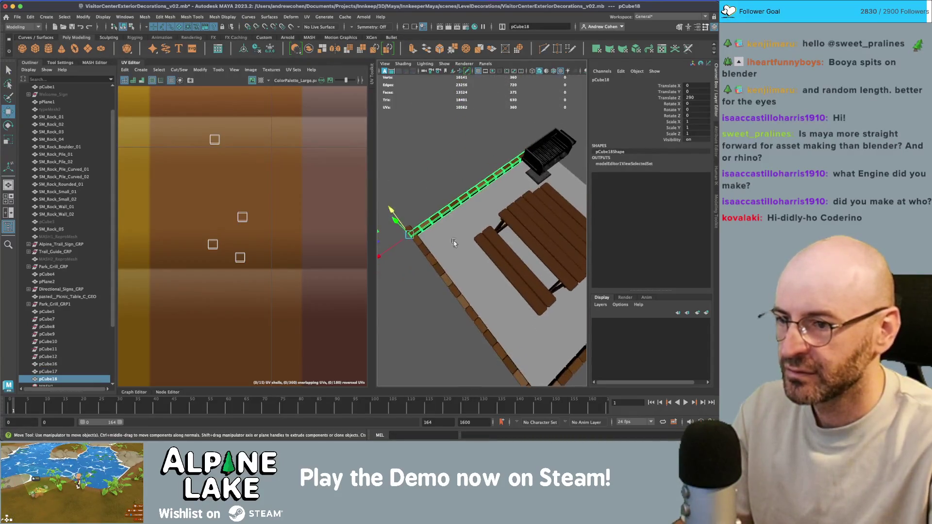
click(438, 271)
key(f)
drag(438, 272, 509, 272)
right_click(504, 230)
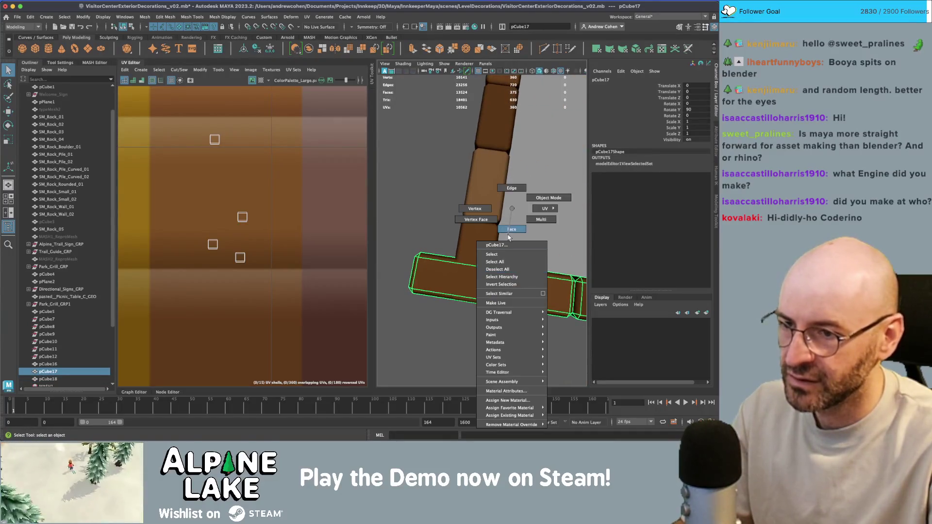
click(459, 276)
key(Delete)
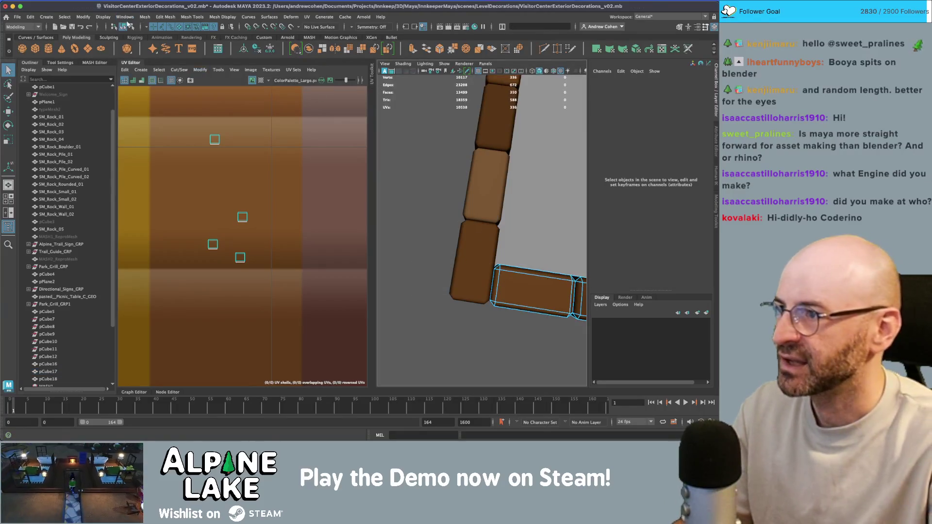
click(125, 25)
click(426, 167)
mouse_move(426, 167)
mouse_down()
mouse_move(438, 121)
mouse_move(520, 169)
mouse_move(461, 198)
mouse_move(450, 230)
mouse_up()
Duplicate the trimmed pCube17 row and move the copy across the deck to Translate X -90.
click(541, 183)
key(ctrl+d)
key(w)
drag(406, 306, 495, 282)
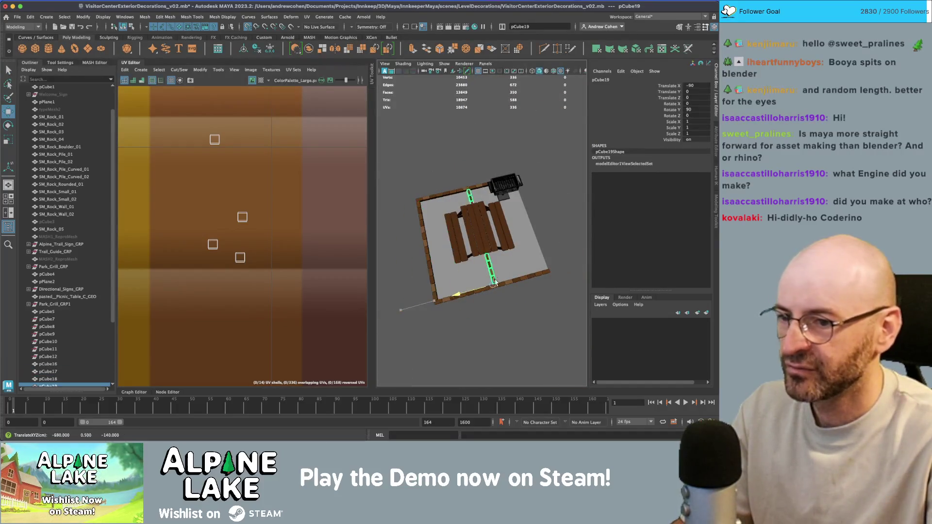
key(f)
key(q)
click(544, 248)
key(f)
drag(506, 190, 488, 201)
scroll(489, 201, down, 3)
Delete the construction history of the deck floor slab pCube5.
key(w)
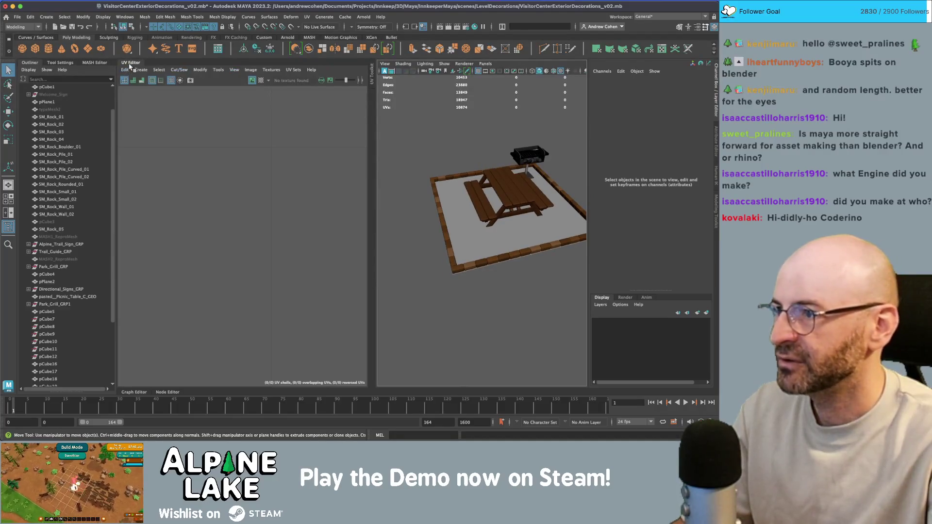
click(130, 67)
key(q)
drag(242, 184, 308, 193)
click(284, 197)
key(alt+shift+d)
scroll(310, 211, down, 3)
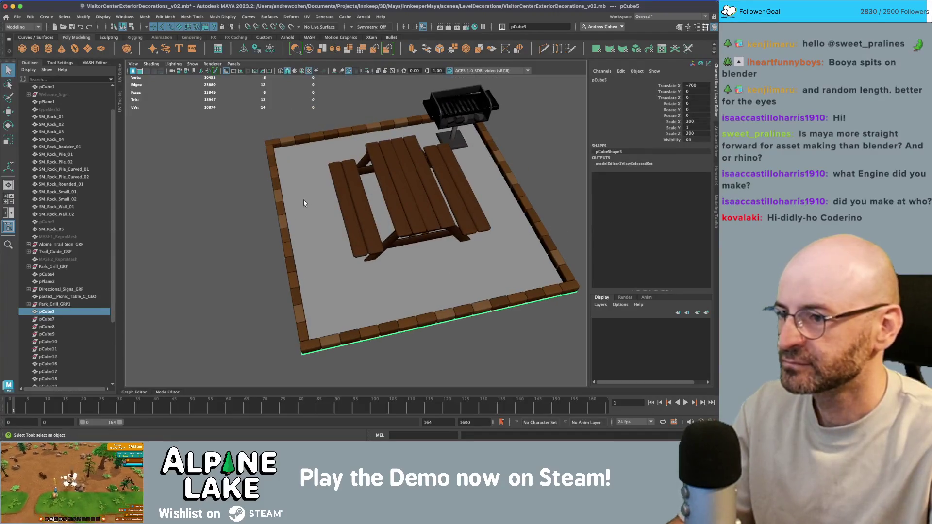
Try pulling one floor-slab face out about 185 units, then undo the move.
key(space)
mouse_move(474, 223)
mouse_down()
mouse_move(492, 216)
mouse_move(493, 225)
mouse_up()
right_click(482, 202)
click(481, 213)
click(481, 213)
key(w)
drag(493, 228, 476, 242)
key(z)
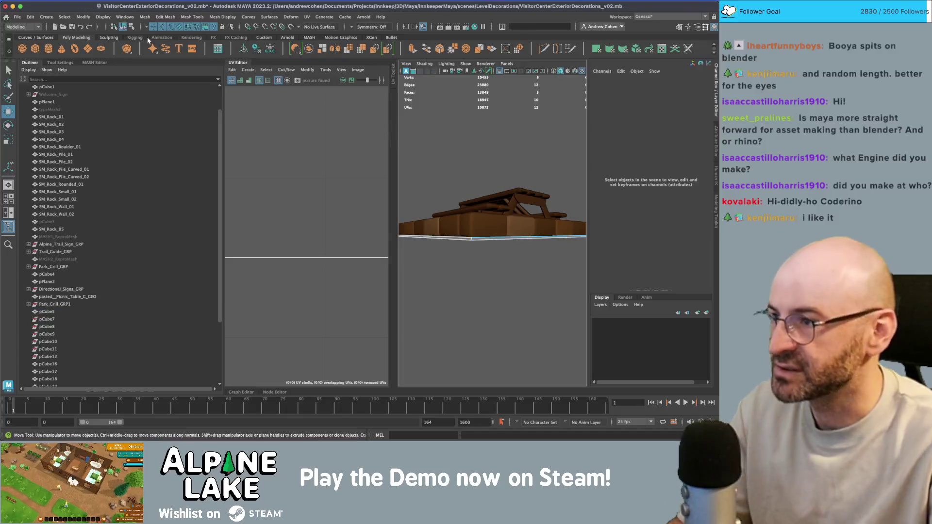
key(q)
Reselect the floor slab and the border log rows, ending with pCube19 selected.
key(F8)
drag(427, 144, 450, 269)
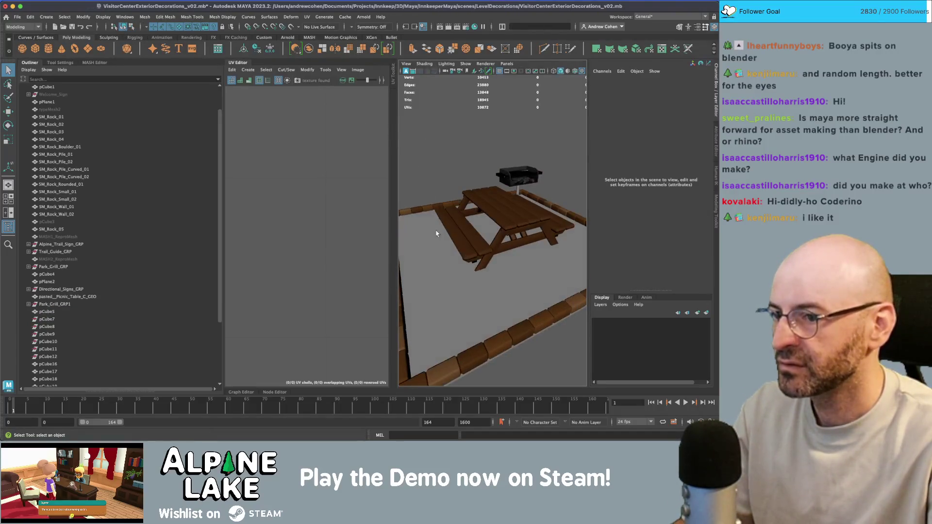
click(437, 127)
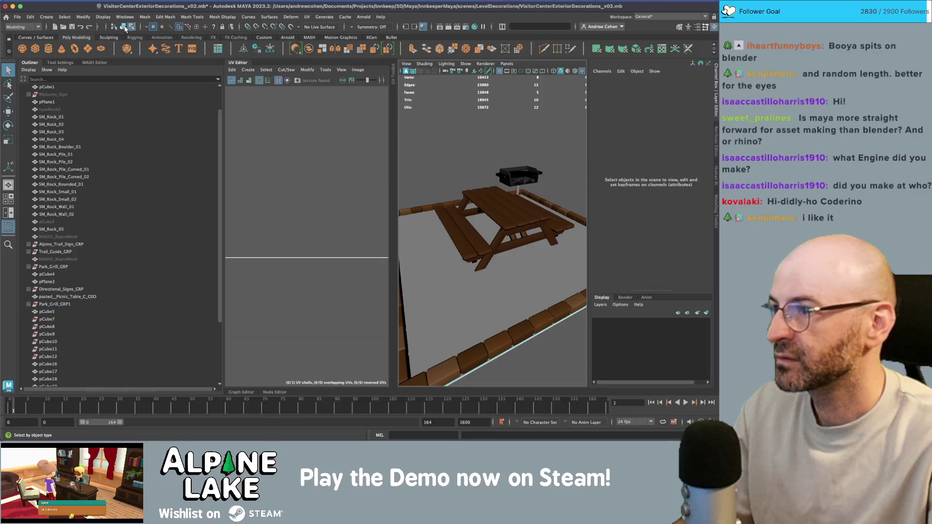
mouse_move(427, 126)
mouse_down()
mouse_move(446, 112)
mouse_move(453, 220)
mouse_move(474, 209)
mouse_move(461, 203)
mouse_up()
click(453, 220)
click(461, 204)
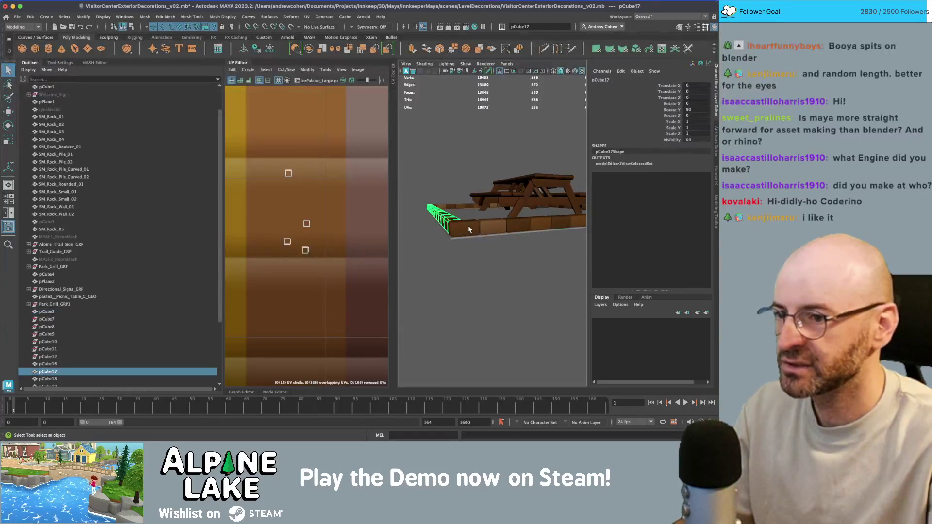
shift+click(460, 205)
shift+click(461, 204)
drag(521, 199, 424, 199)
key(ctrl+d)
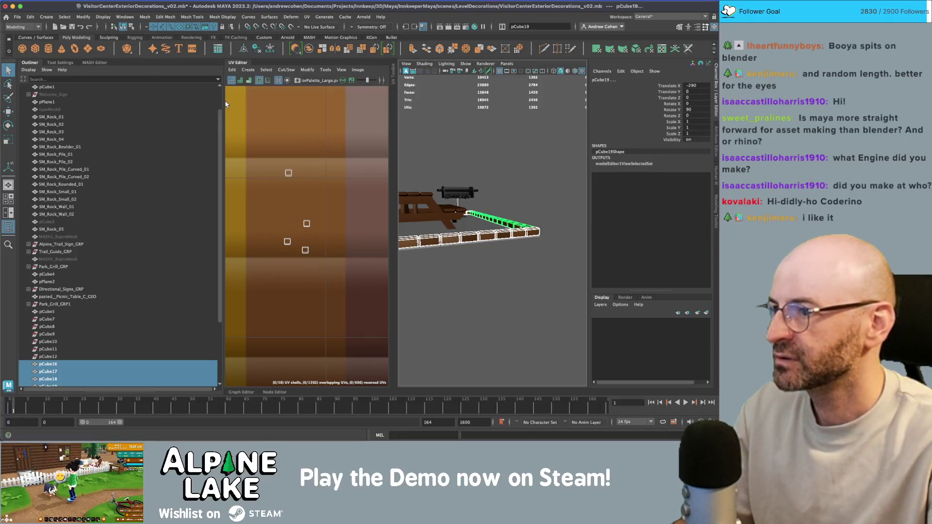
Collapse the UV layout to widen the 3D view and switch to vertex selection.
drag(224, 103, 123, 71)
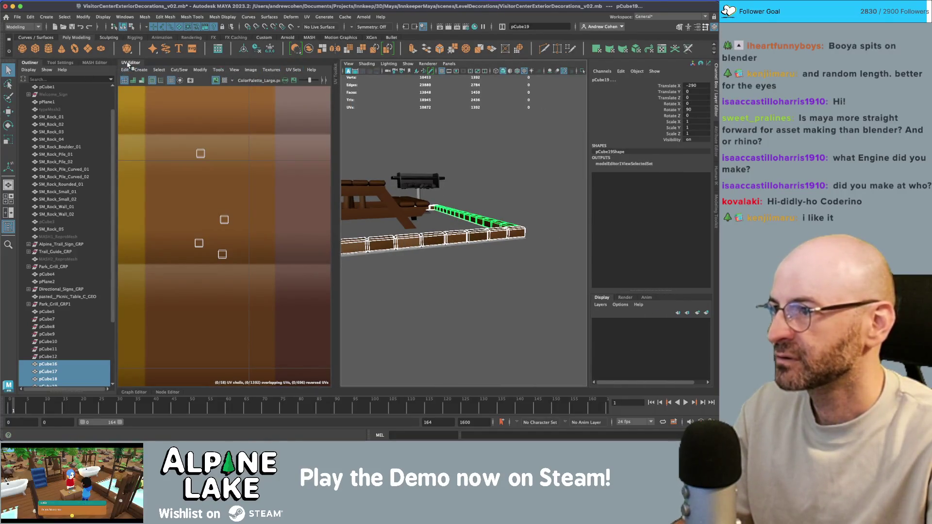
click(129, 64)
click(133, 26)
click(152, 27)
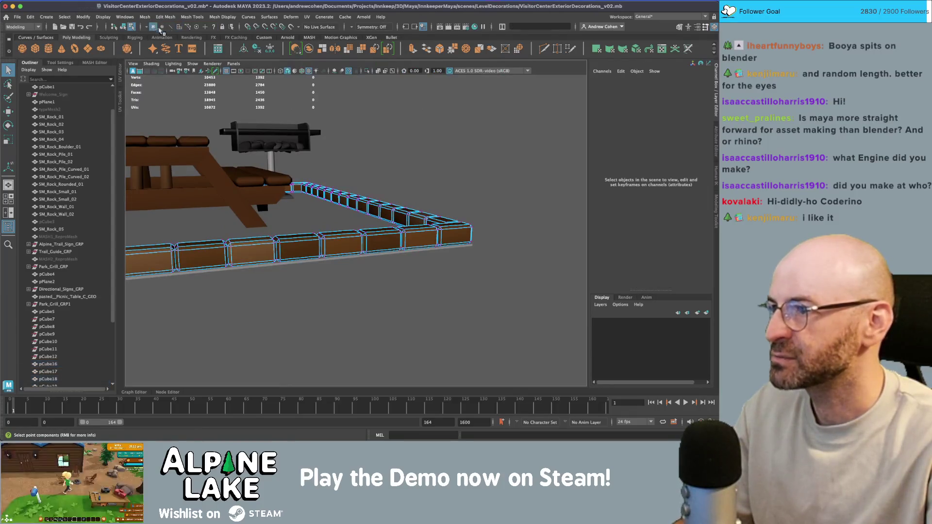
Box-select all vertices of border row pCube18 and check the Move tool settings.
key(space)
key(space)
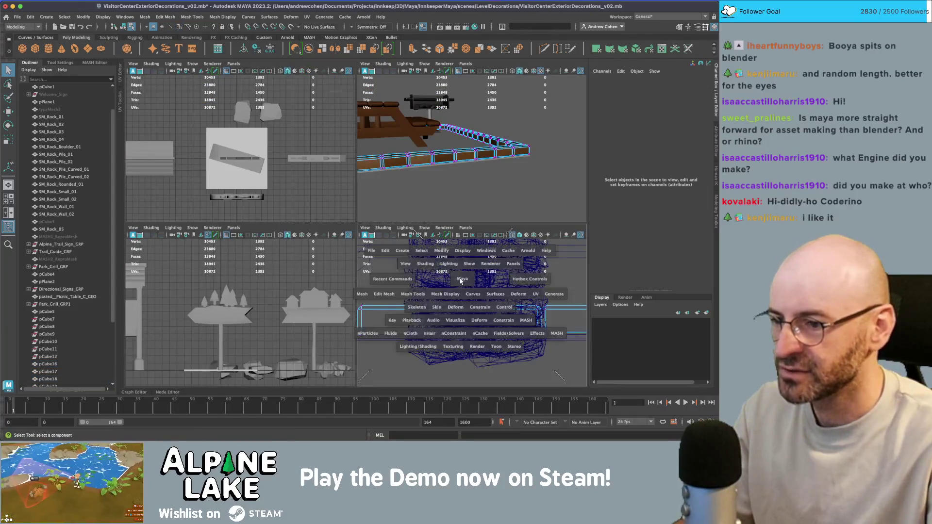
scroll(463, 277, down, 5)
drag(477, 245, 130, 325)
key(w)
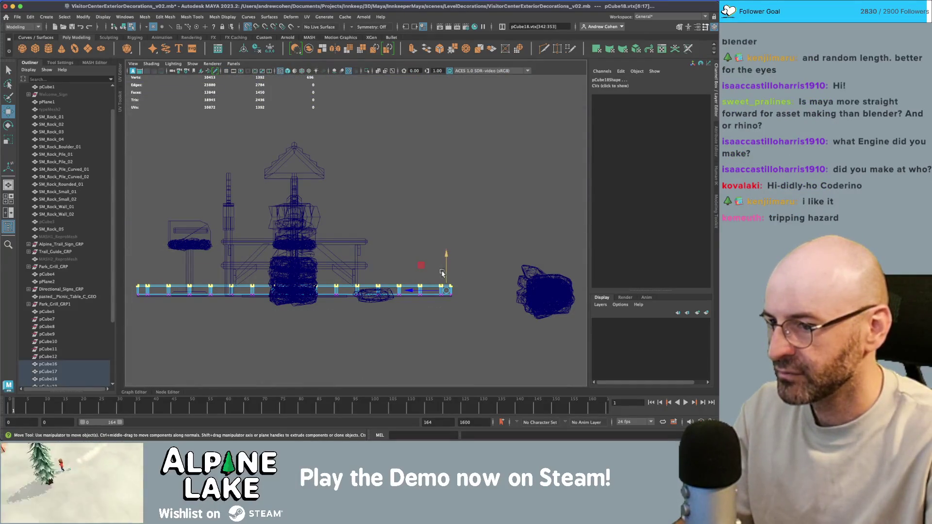
click(133, 63)
click(81, 64)
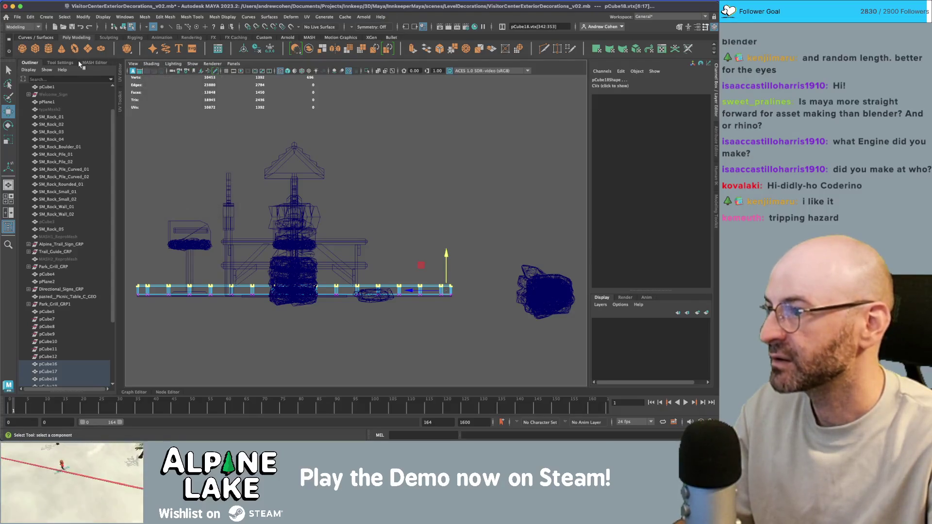
click(63, 63)
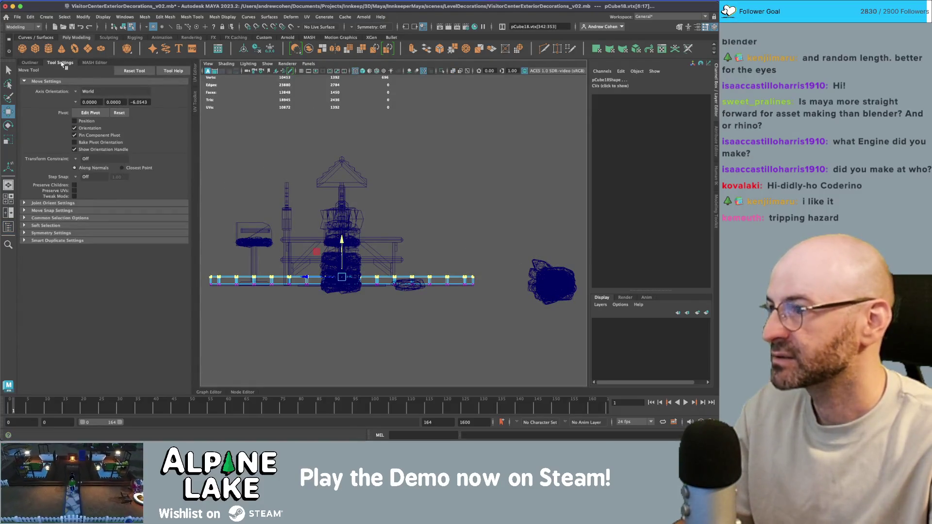
click(31, 64)
Raise the row's vertices 10 units, undo, then shift them slightly in height instead.
key(f)
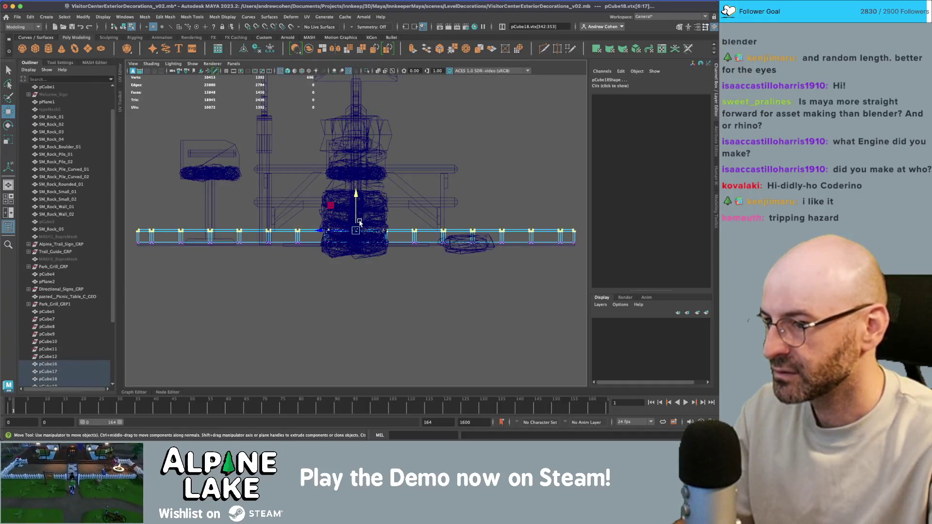
drag(355, 215, 355, 224)
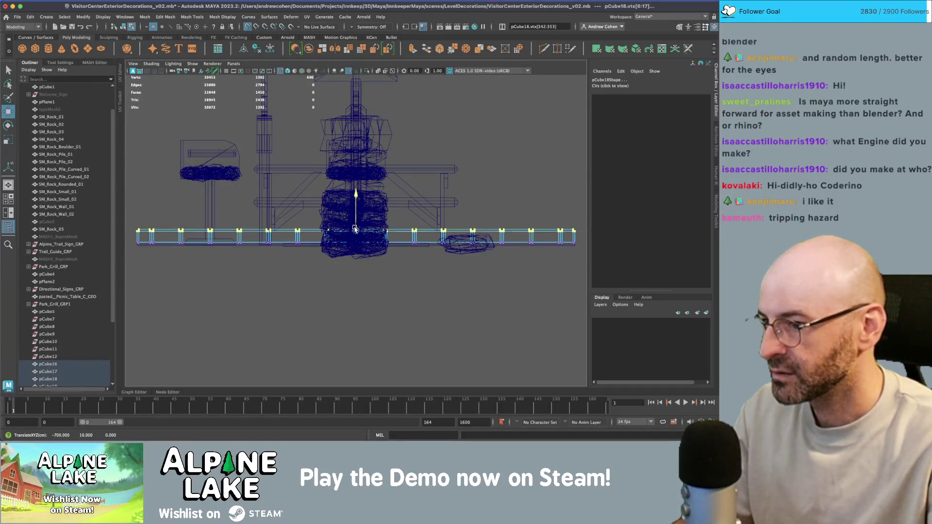
key(z)
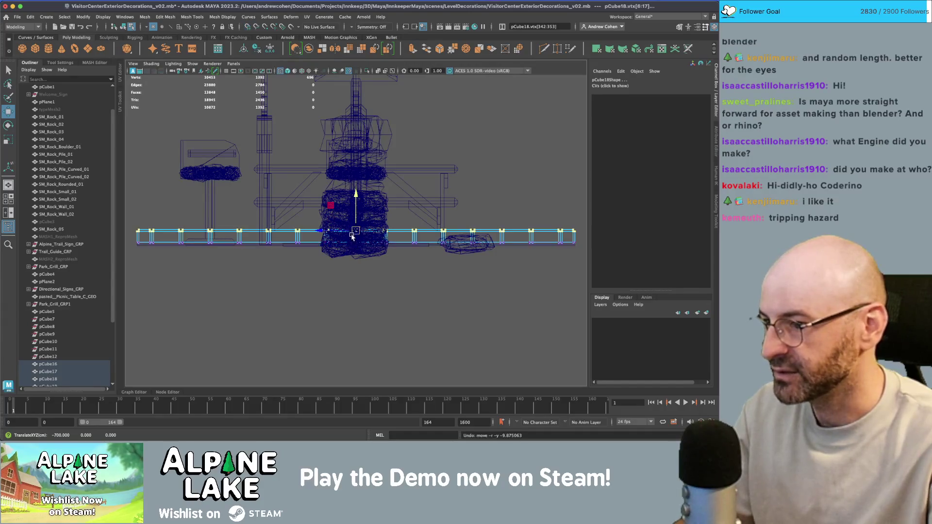
drag(355, 212, 349, 207)
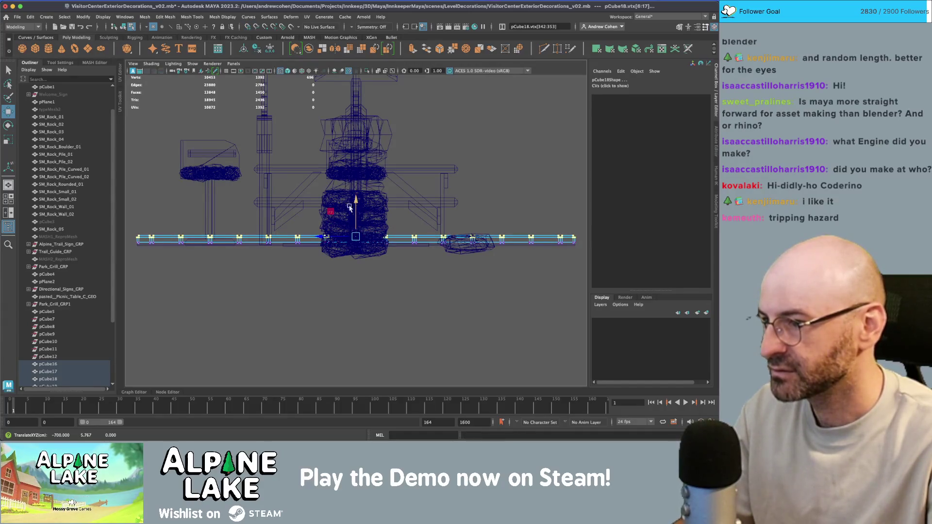
click(123, 27)
key(space)
key(space)
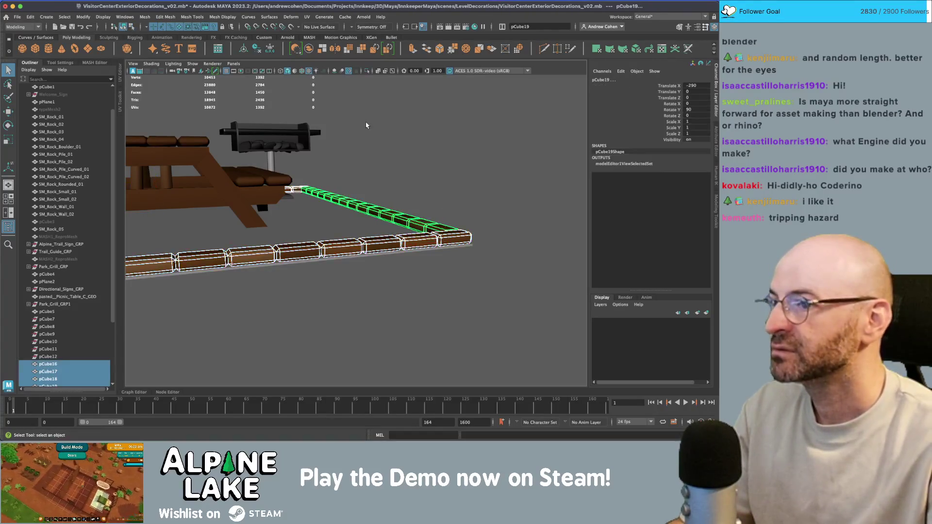
Select the floor slab and the left, front, back-left and back-right border rows from above.
key(q)
click(402, 135)
mouse_move(401, 136)
mouse_down()
mouse_move(403, 159)
mouse_move(329, 173)
mouse_up()
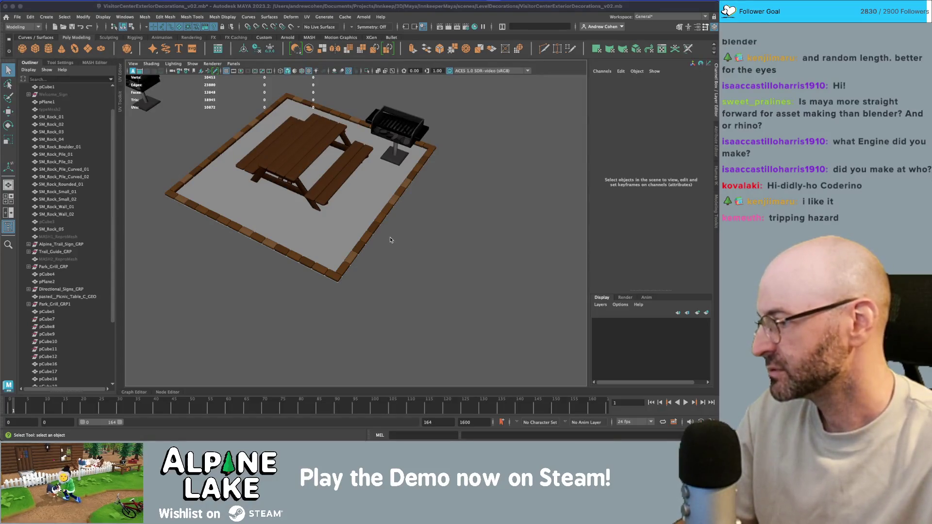
mouse_move(407, 253)
mouse_down()
mouse_move(374, 231)
mouse_move(421, 214)
mouse_move(362, 236)
mouse_up()
click(296, 240)
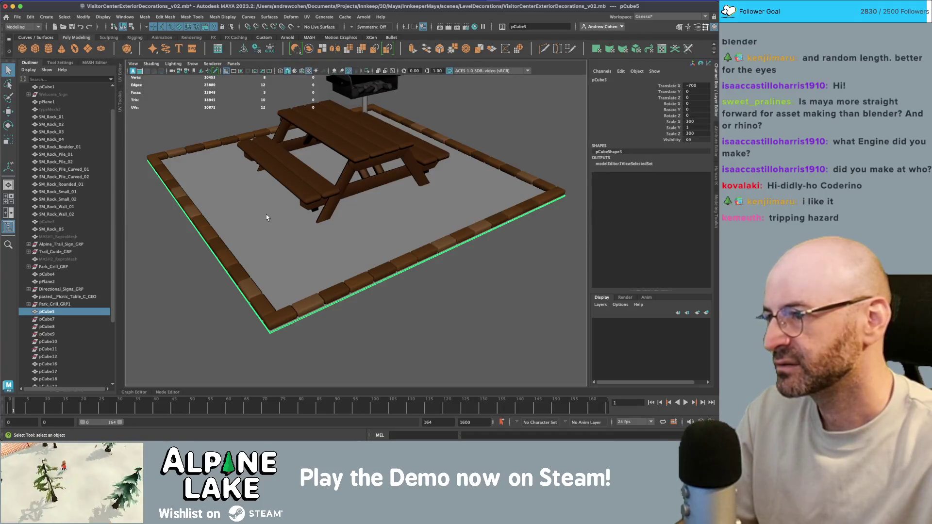
click(224, 246)
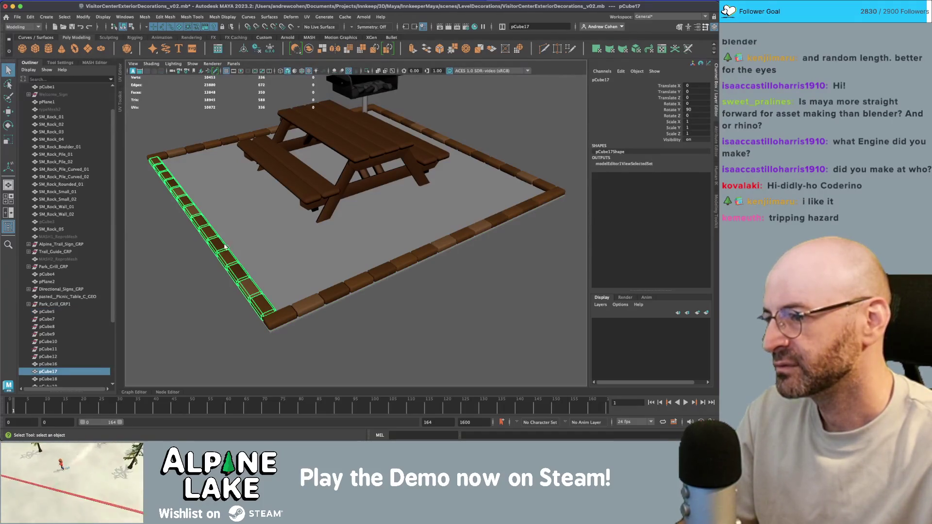
shift+click(300, 312)
shift+click(225, 140)
shift+click(443, 138)
Box-select the whole brick border and combine it into a single object, pCube20.
mouse_move(443, 138)
alt+mouse_down()
mouse_move(434, 124)
mouse_move(433, 185)
alt+mouse_up()
scroll(433, 196, up, 3)
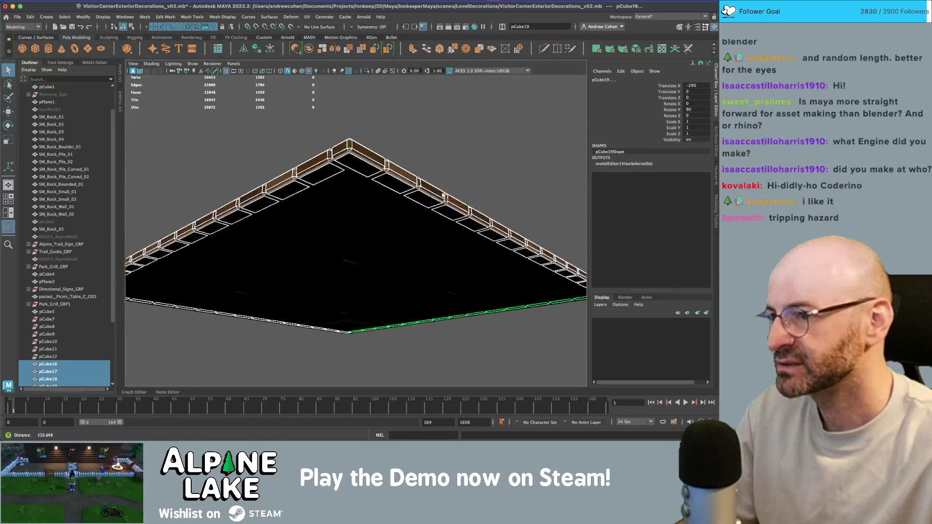
scroll(376, 145, up, 3)
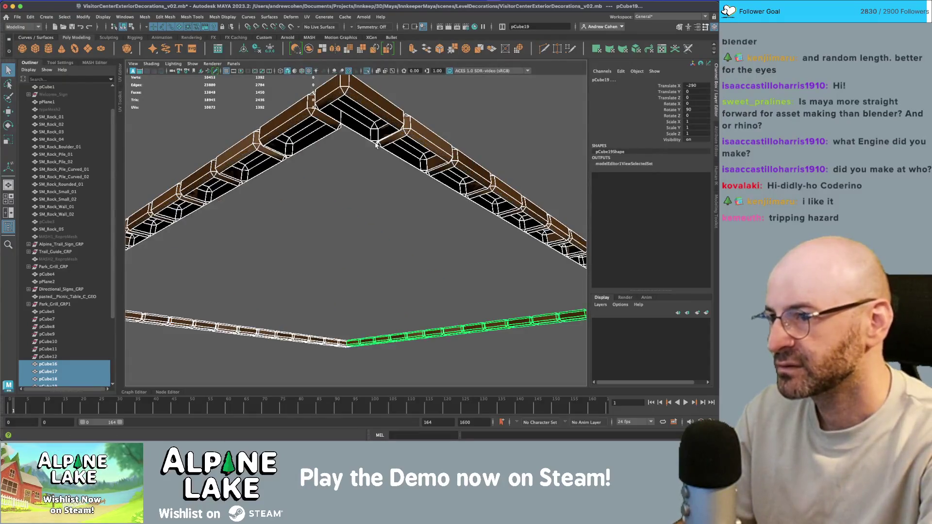
scroll(397, 215, down, 3)
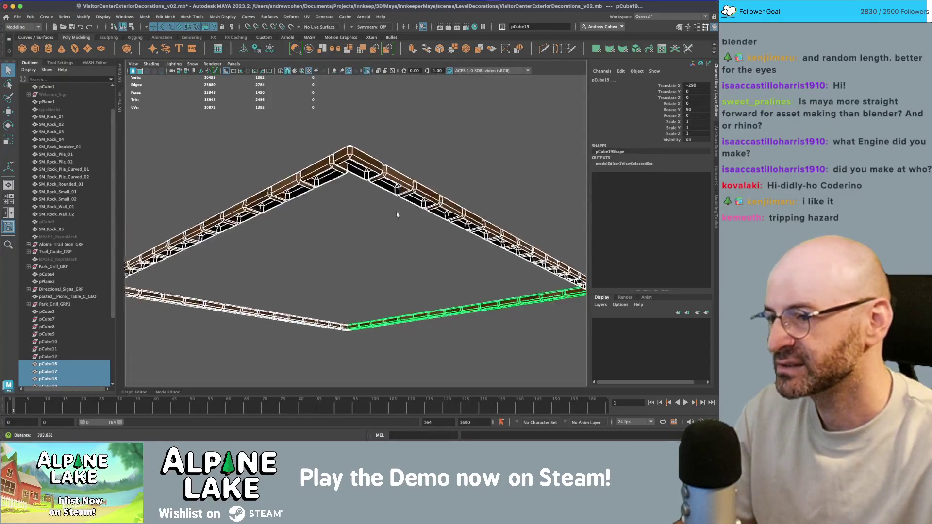
alt+drag(397, 215, 417, 170)
click(426, 174)
key(ctrl+1)
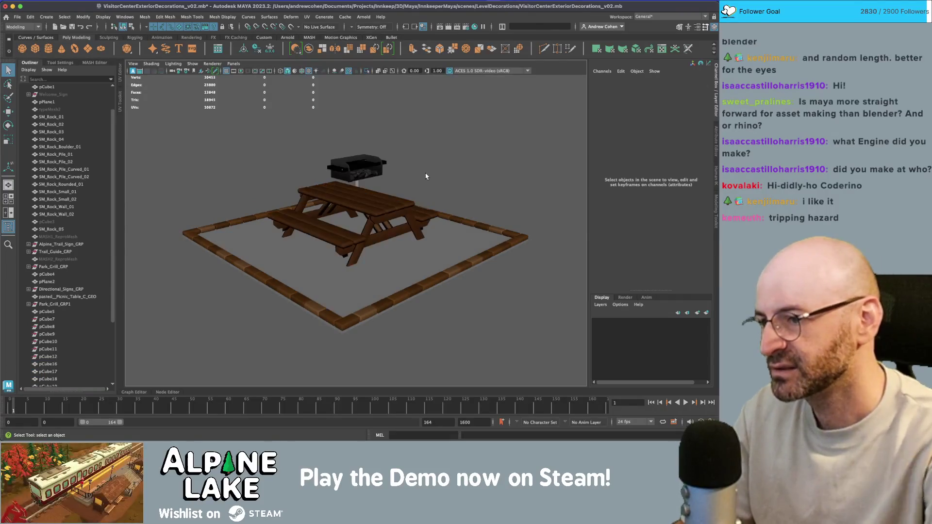
drag(533, 285, 217, 269)
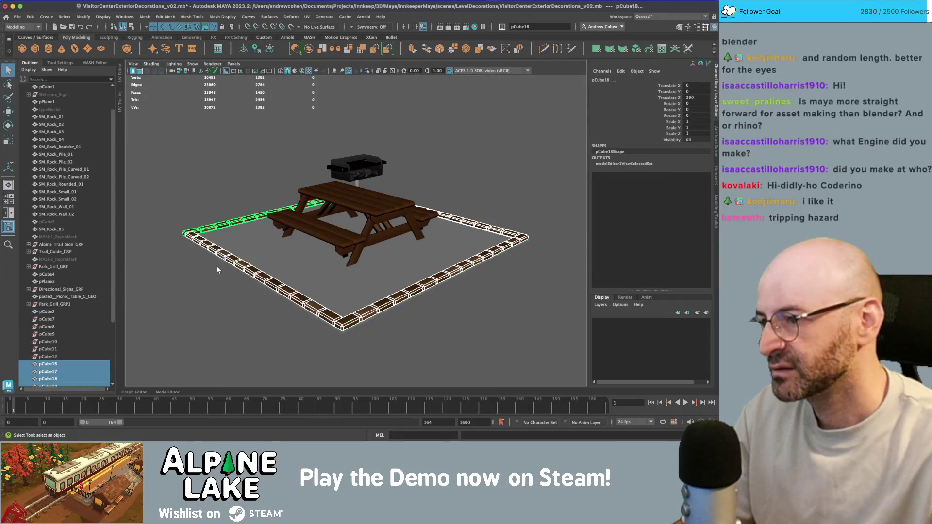
key(w)
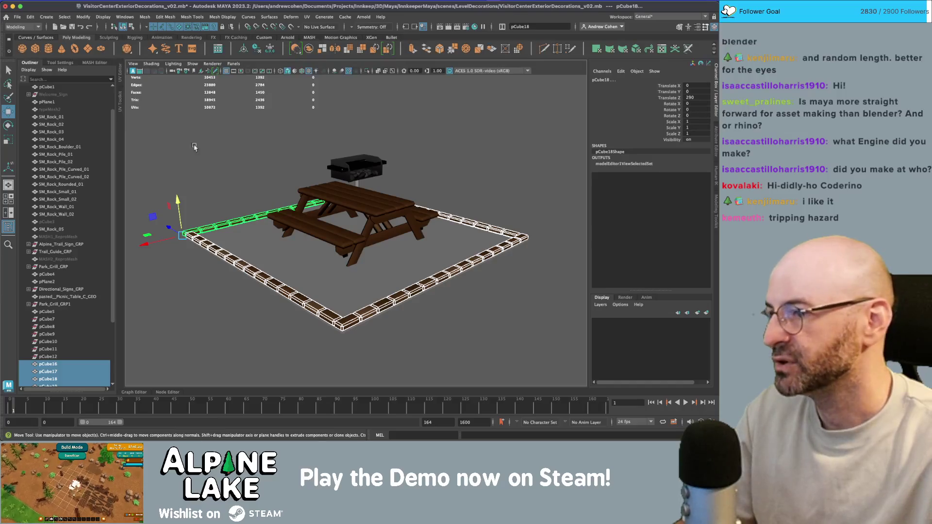
click(311, 49)
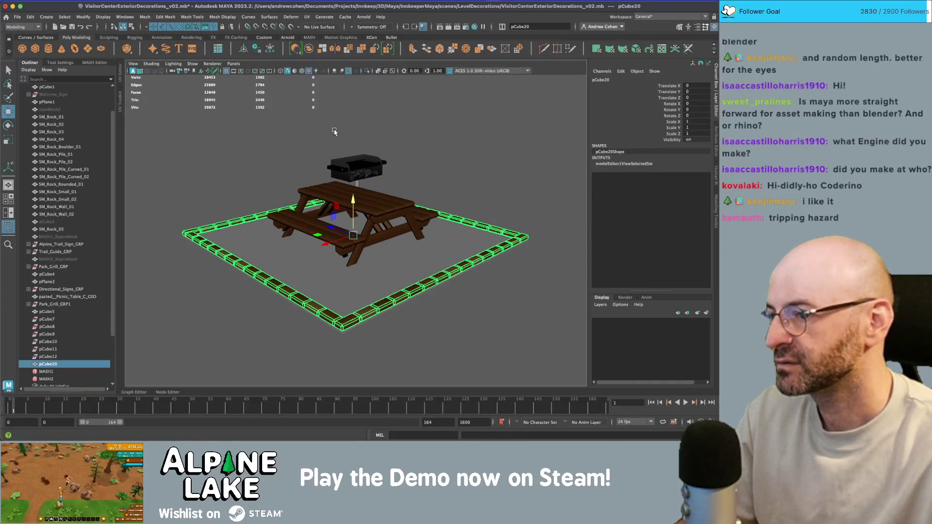
Create an empty group, null1, and move it onto the picnic table.
alt+drag(335, 132, 284, 203)
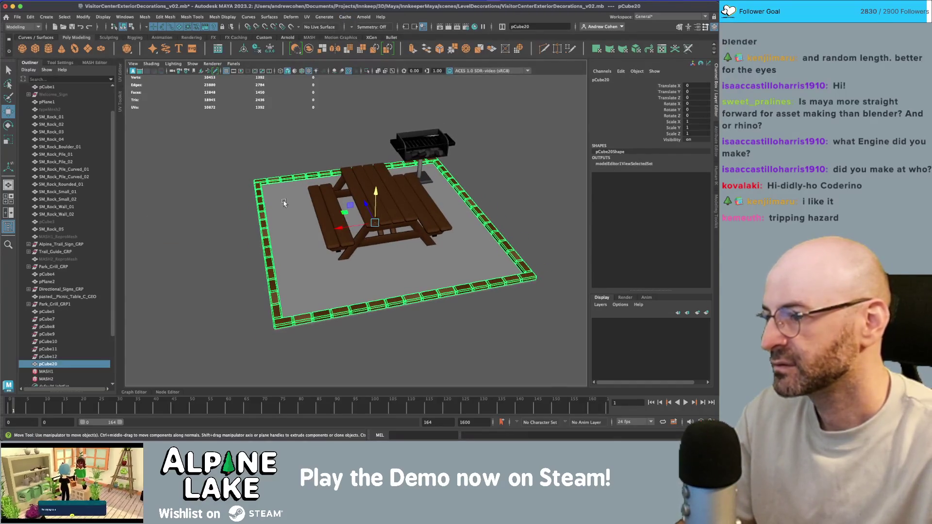
alt+drag(194, 231, 183, 228)
click(186, 233)
key(ctrl+g)
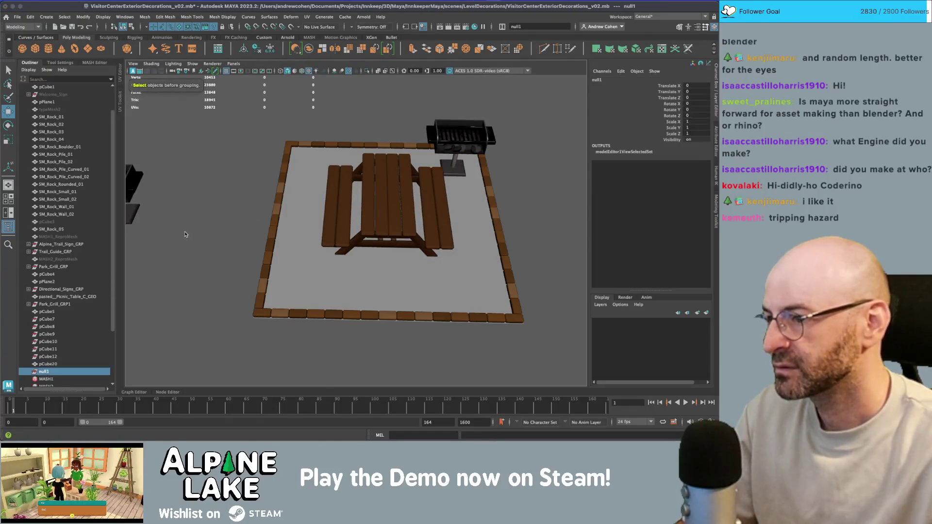
scroll(194, 223, down, 10)
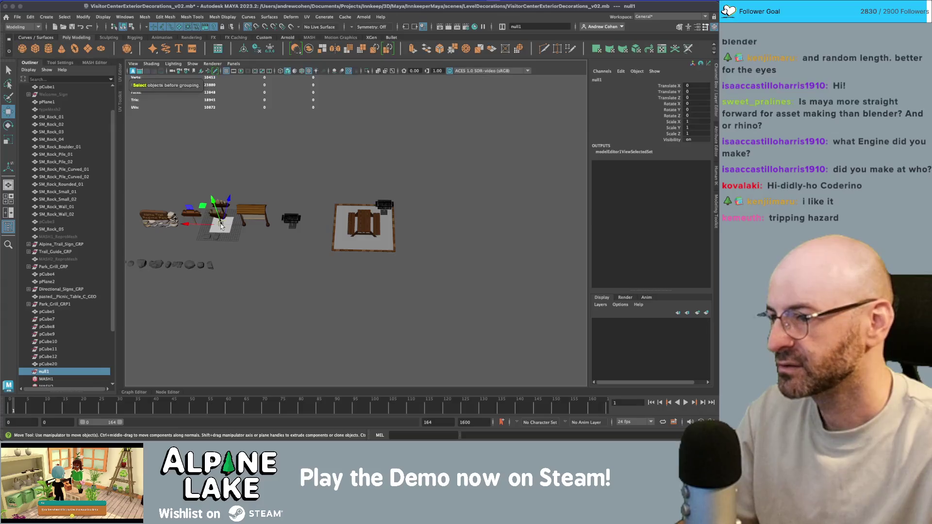
drag(222, 225, 368, 232)
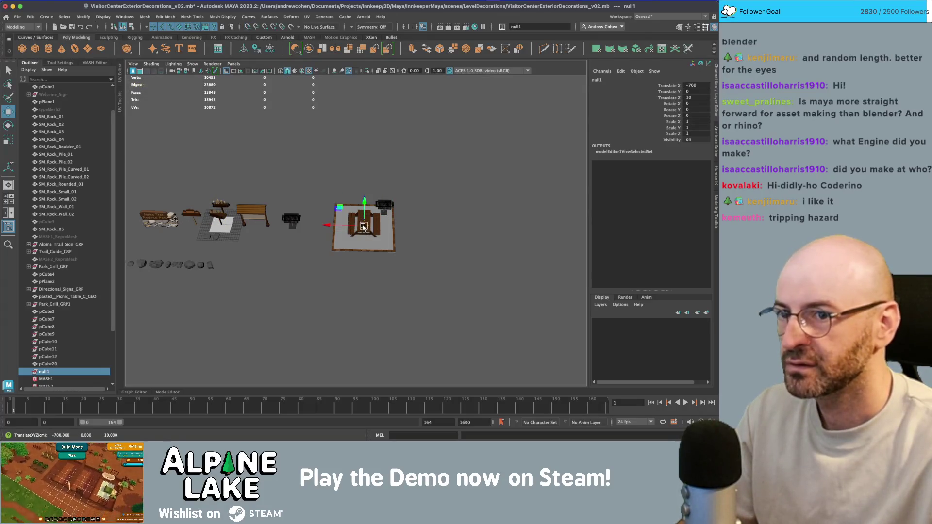
key(ctrl+1)
key(ctrl+1)
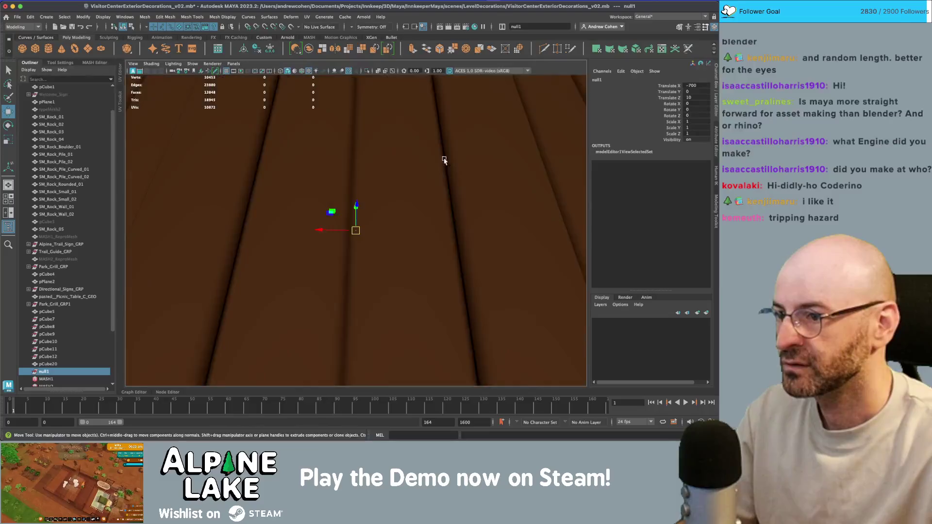
scroll(437, 160, down, 5)
mouse_move(437, 160)
mouse_down()
mouse_move(329, 234)
mouse_move(345, 231)
mouse_up()
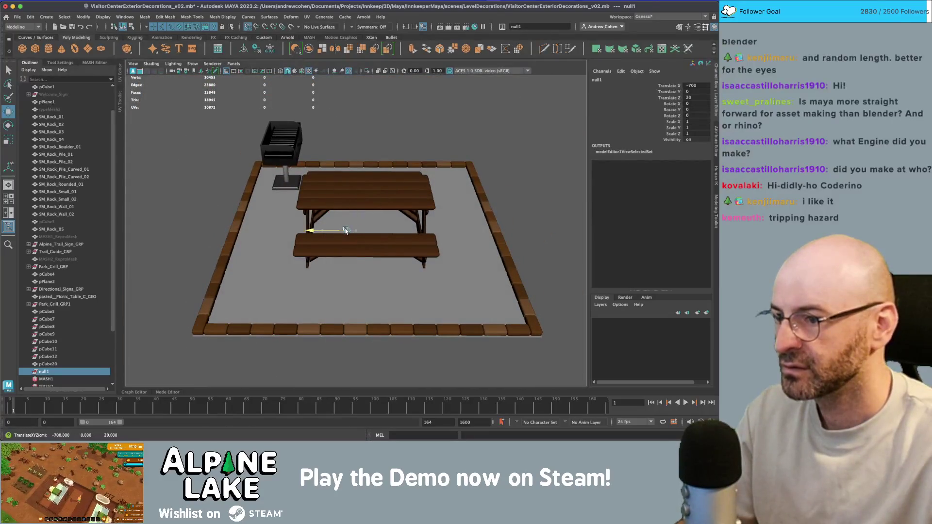
Parent the plank border pCube20 and floor platform pCube5 under null1, freezing pCube20's transforms.
key(q)
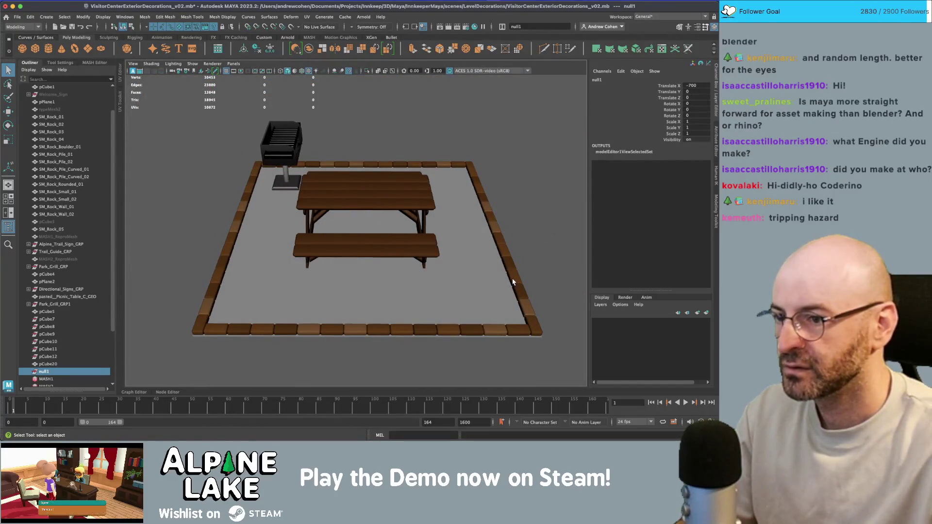
click(56, 364)
drag(56, 364, 43, 371)
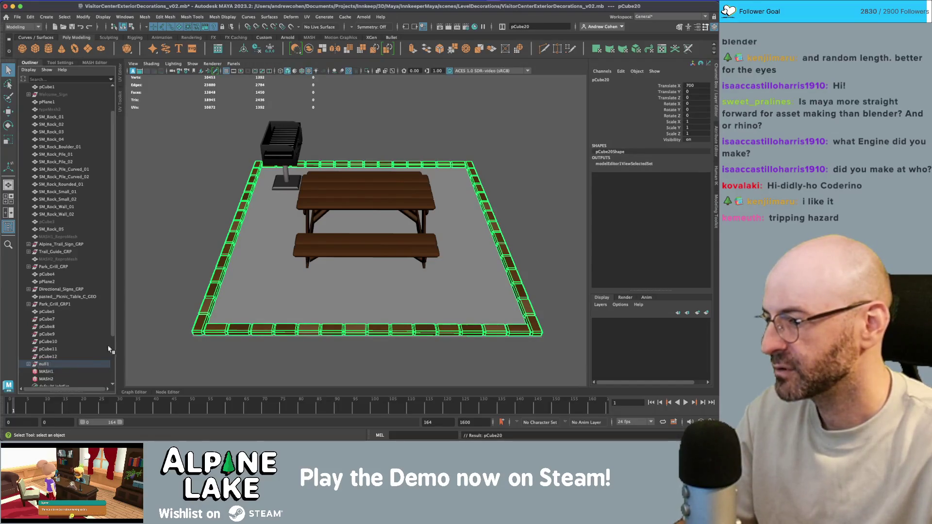
key(w)
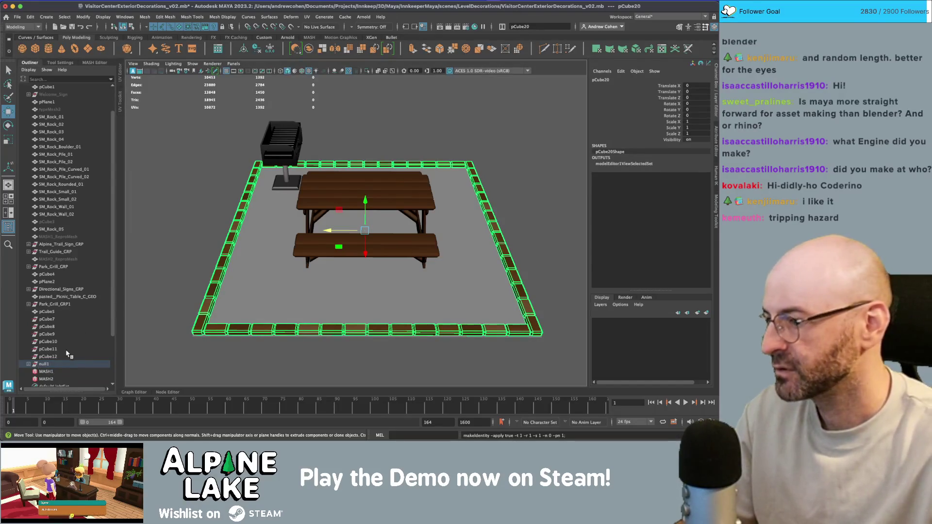
click(48, 356)
shift+click(55, 320)
shift+click(47, 312)
drag(47, 311, 43, 364)
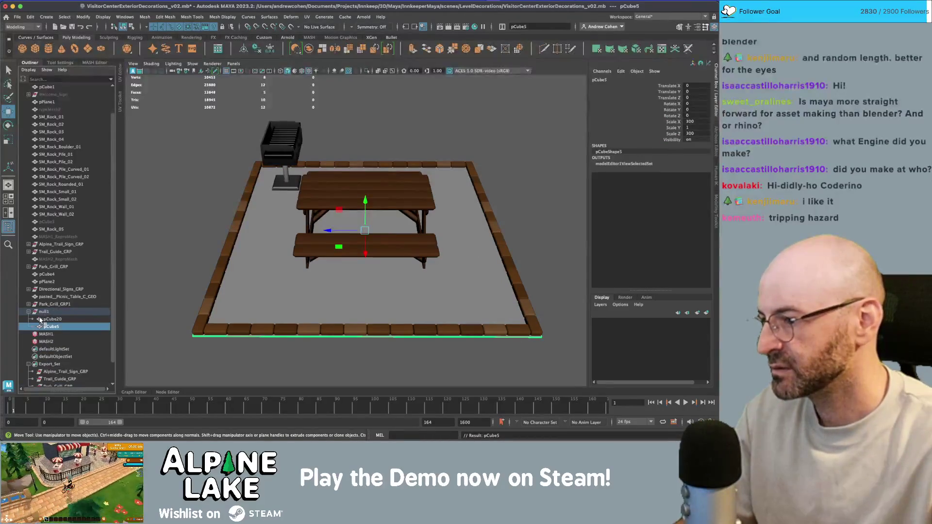
Rename the group null1 to picnic_table_platform_GRP.
double_click(45, 312)
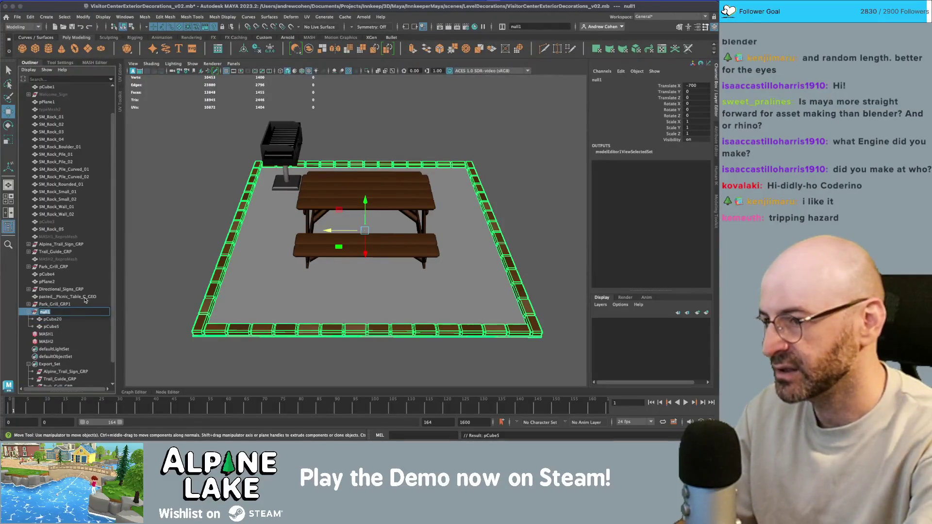
text(picnic_table_)
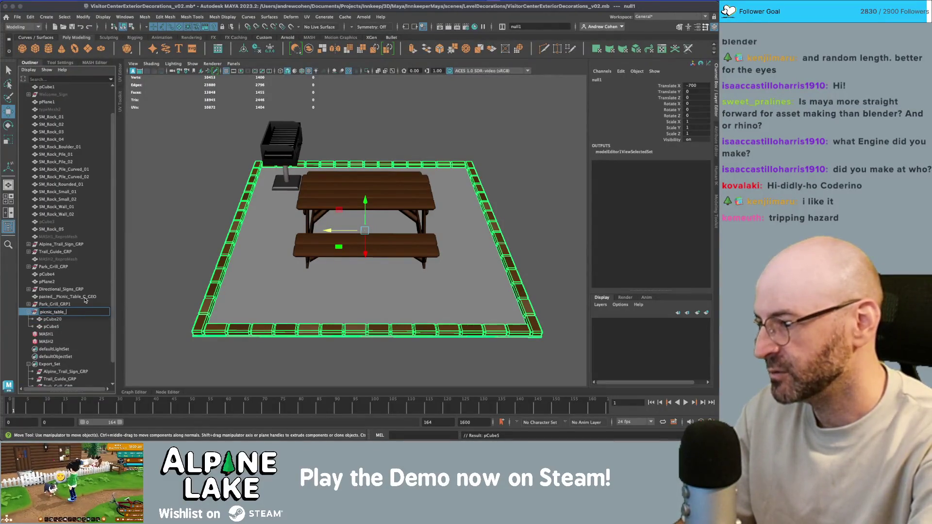
text(RP)
key(Return)
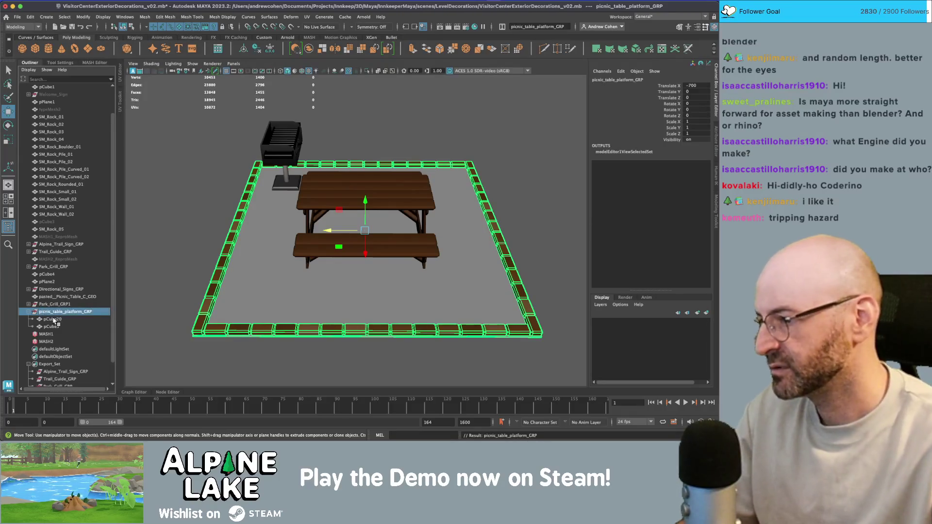
drag(51, 318, 51, 326)
Select only the floor platform pCube5 and view it from above beside the UV layout.
key(q)
click(410, 141)
click(389, 218)
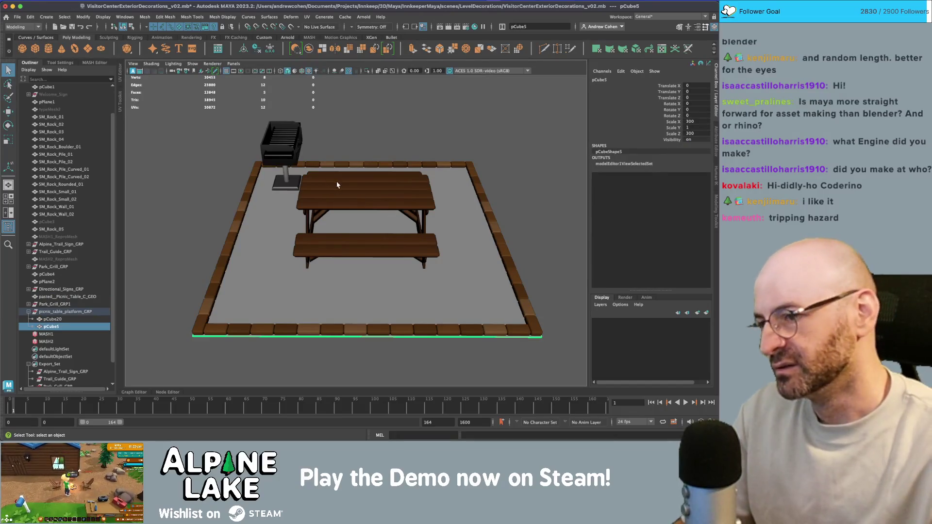
mouse_move(392, 171)
alt+mouse_down()
mouse_move(363, 175)
mouse_move(360, 162)
alt+mouse_up()
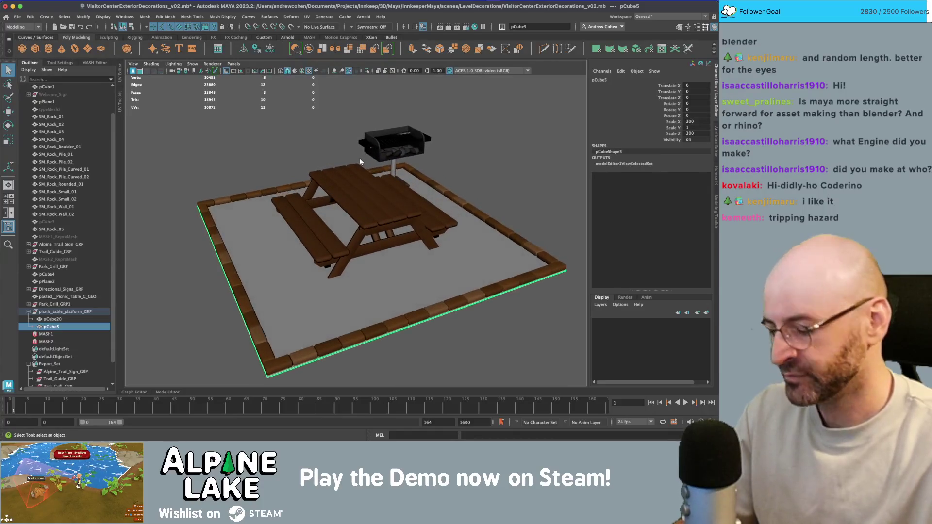
key(space)
right_click(418, 208)
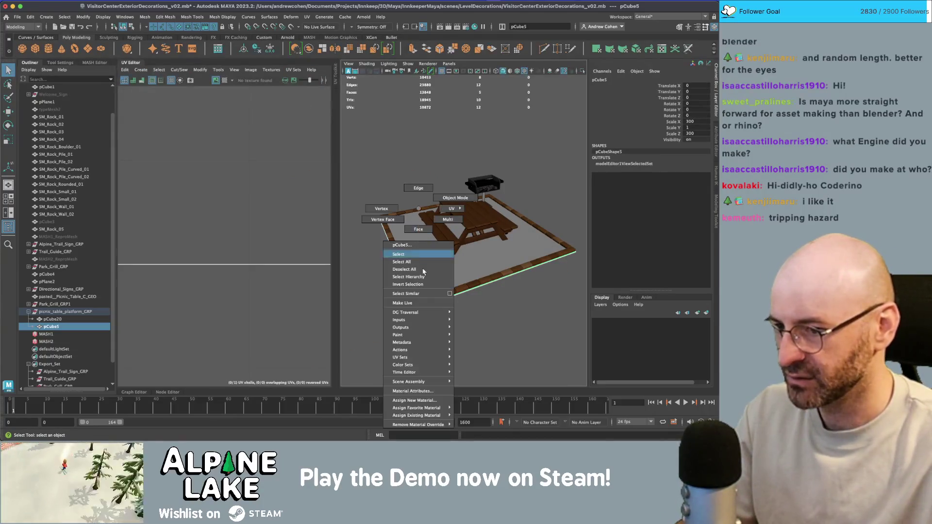
Assign the existing maya_matte_Mat material to the platform and inspect its face UVs.
mouse_move(422, 416)
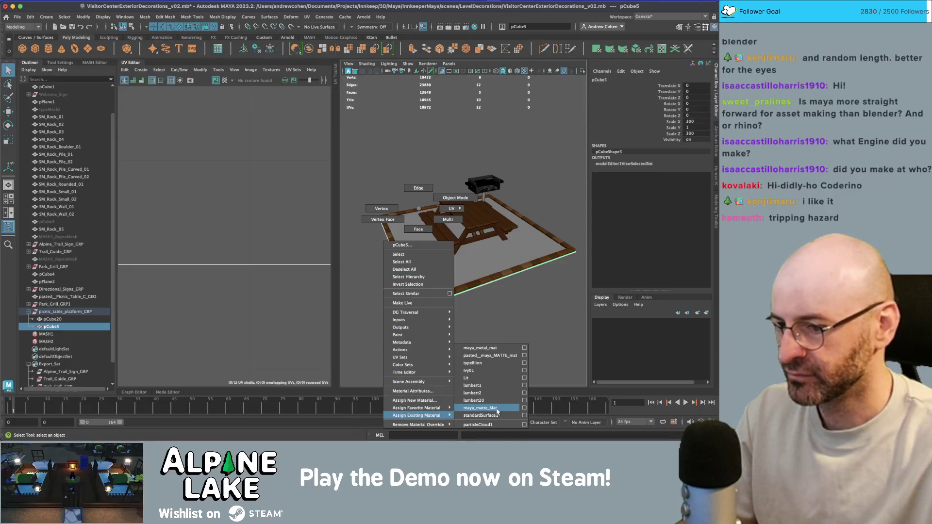
click(496, 409)
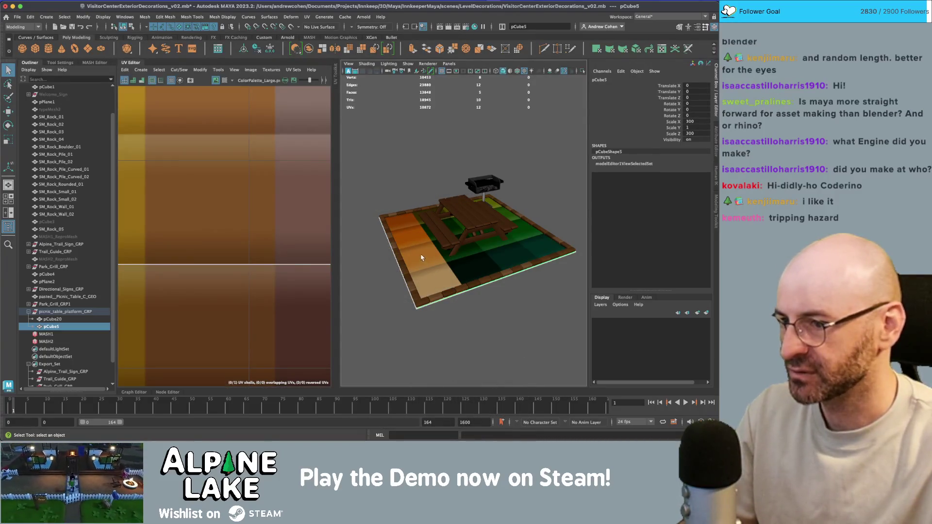
key(f)
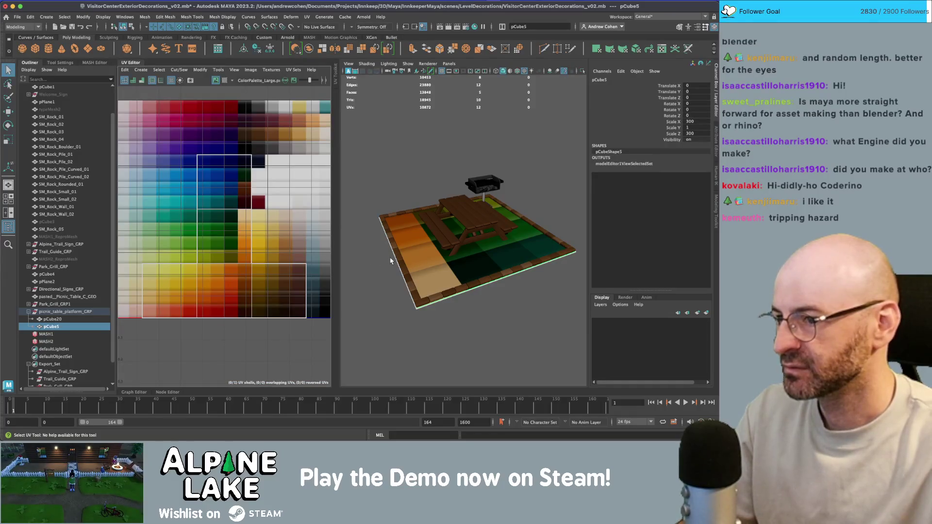
right_click(221, 196)
click(228, 214)
key(f)
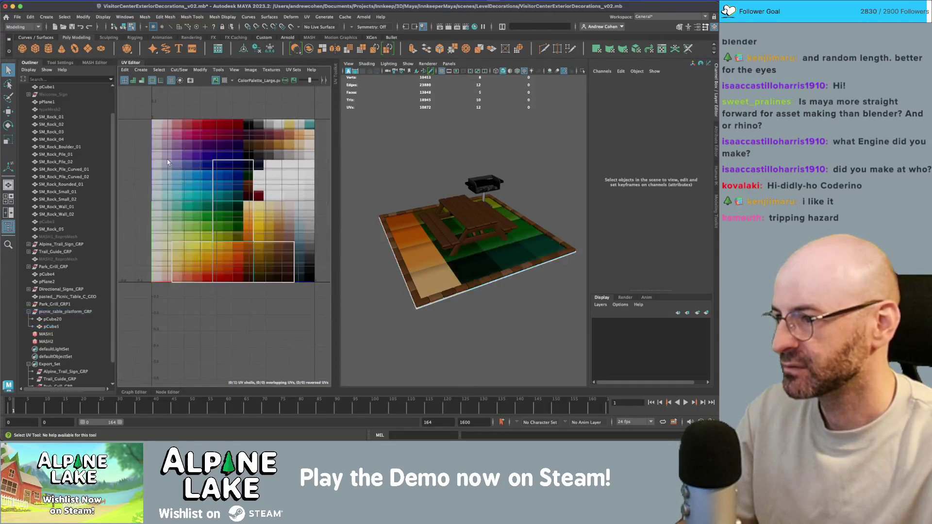
Delete the grey floor slab pCube5 from the group.
click(124, 28)
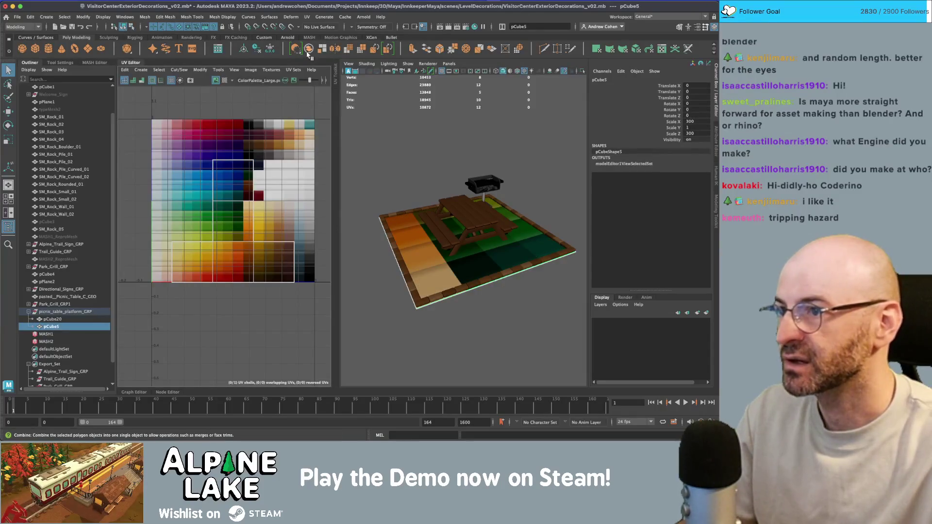
drag(413, 238, 413, 245)
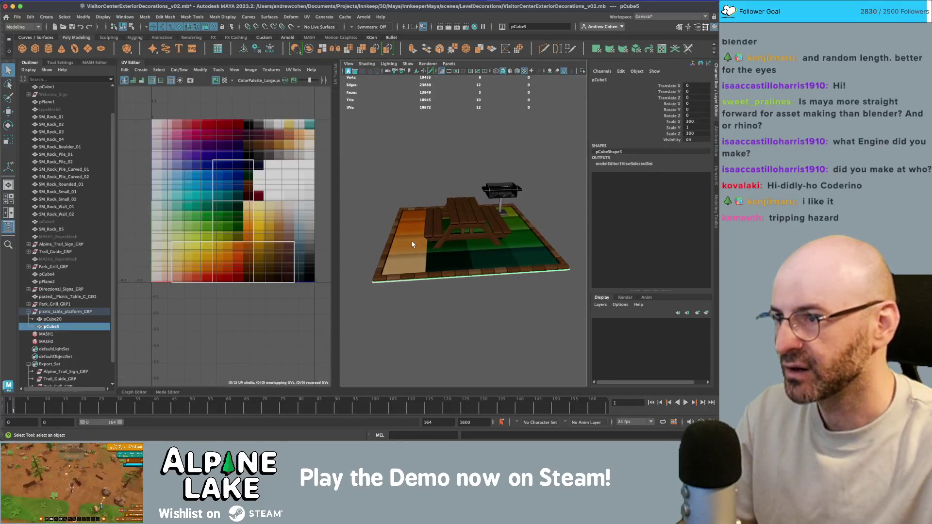
key(Delete)
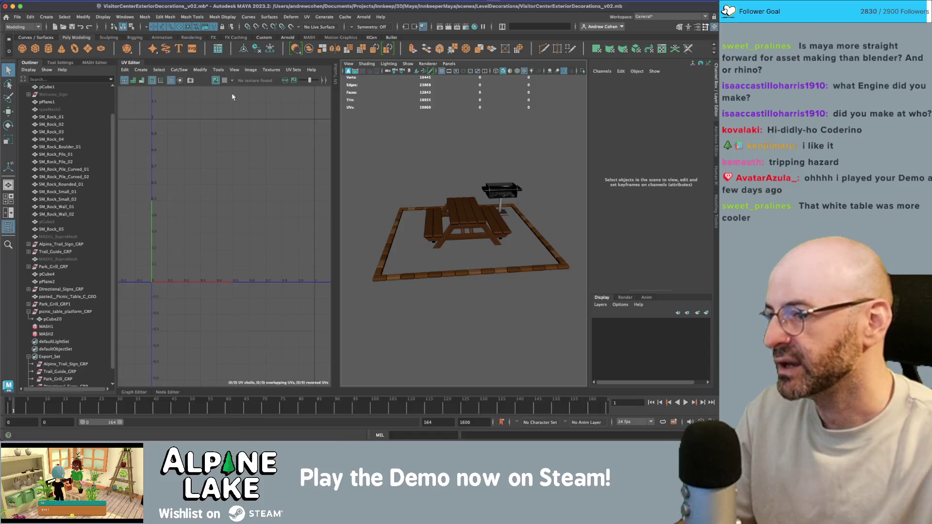
Select the plank border pCube20 and enlarge the front view on it.
click(395, 232)
key(w)
scroll(400, 275, down, 3)
drag(401, 274, 452, 250)
key(space)
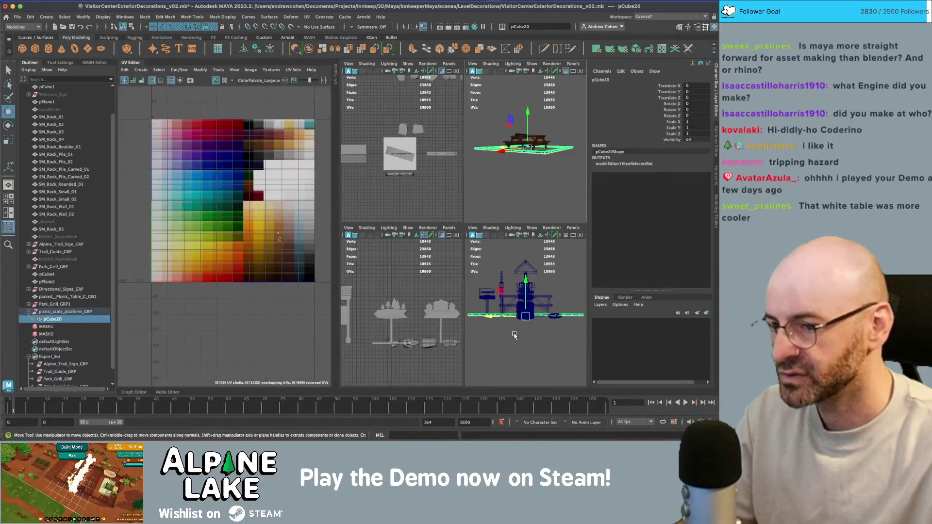
key(space)
scroll(519, 270, up, 5)
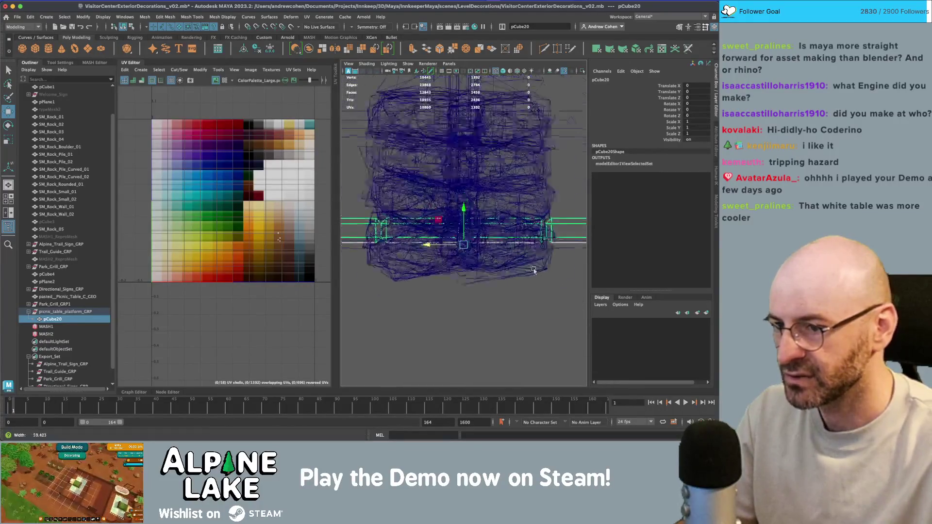
scroll(519, 270, up, 5)
Move the border's pivot to its base line, freeze transforms, and create a polygon plane.
key(d)
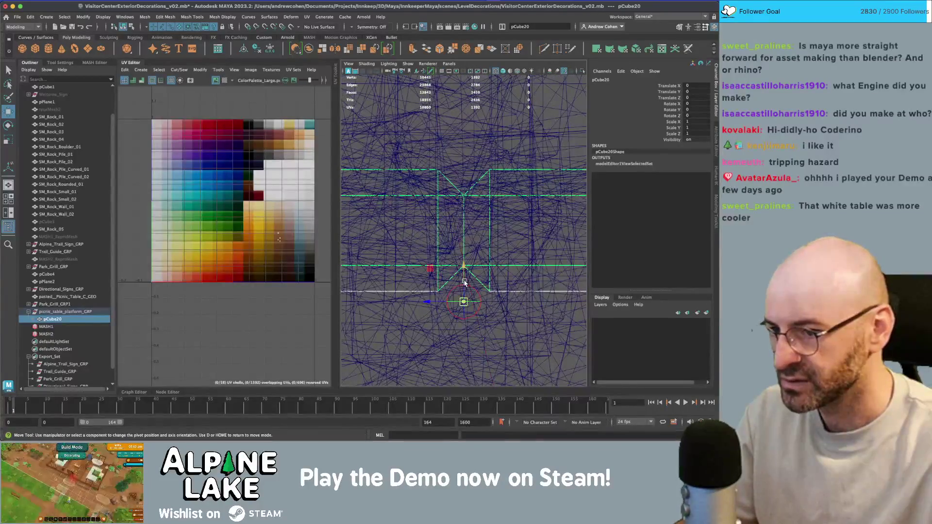
mouse_move(462, 278)
mouse_down()
mouse_move(441, 292)
mouse_move(464, 281)
mouse_up()
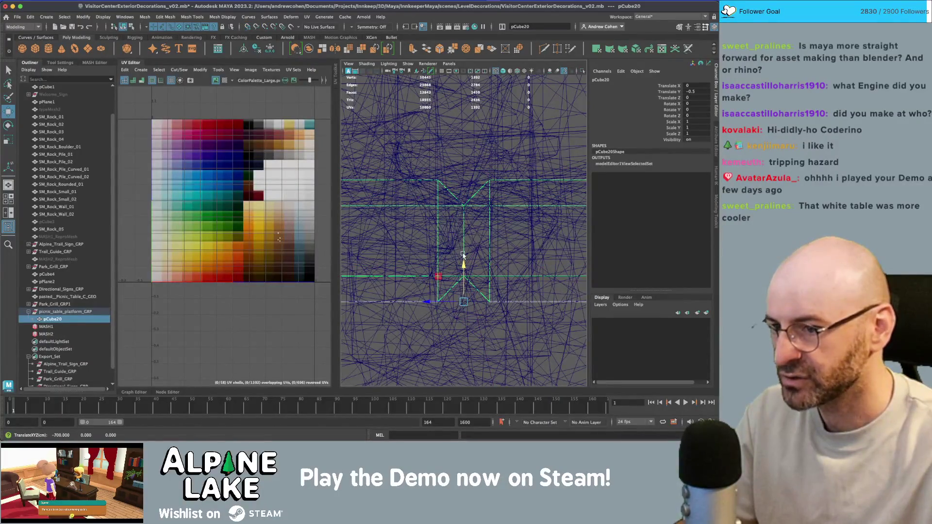
key(ctrl+shift+f)
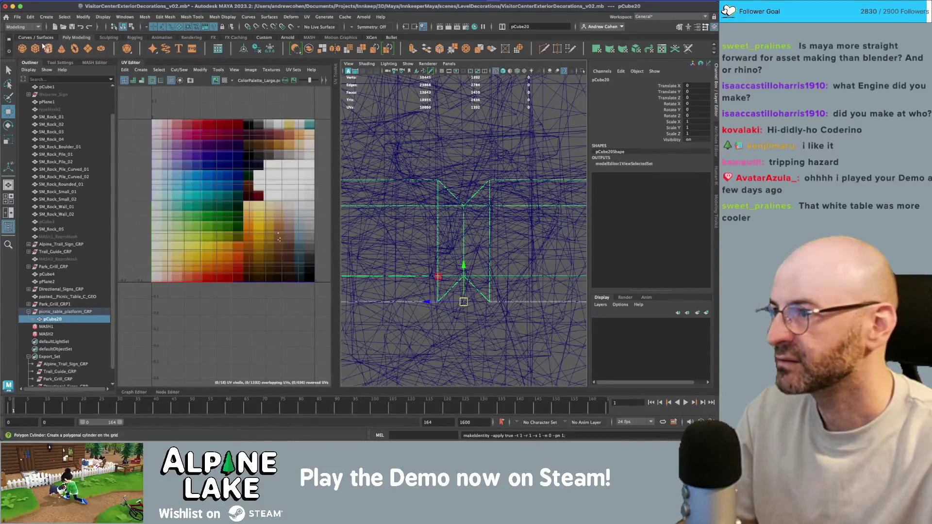
click(88, 50)
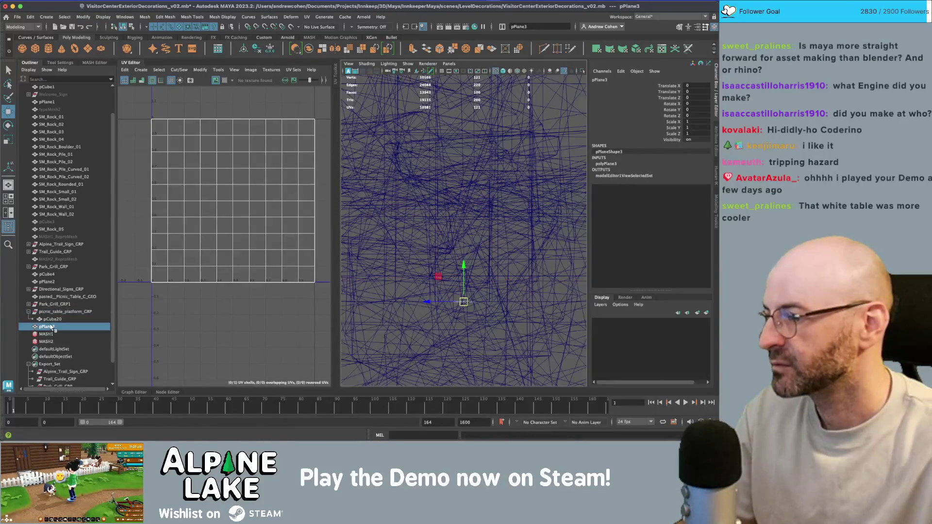
Parent the new plane under picnic_table_platform_GRP, set its X position to 0, and scale it up.
drag(47, 326, 53, 313)
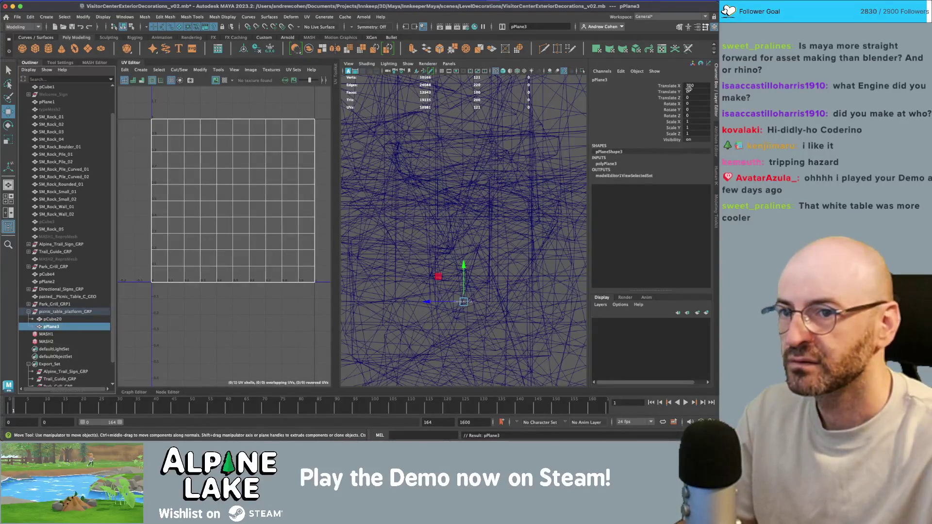
text(0)
key(Return)
key(space)
key(space)
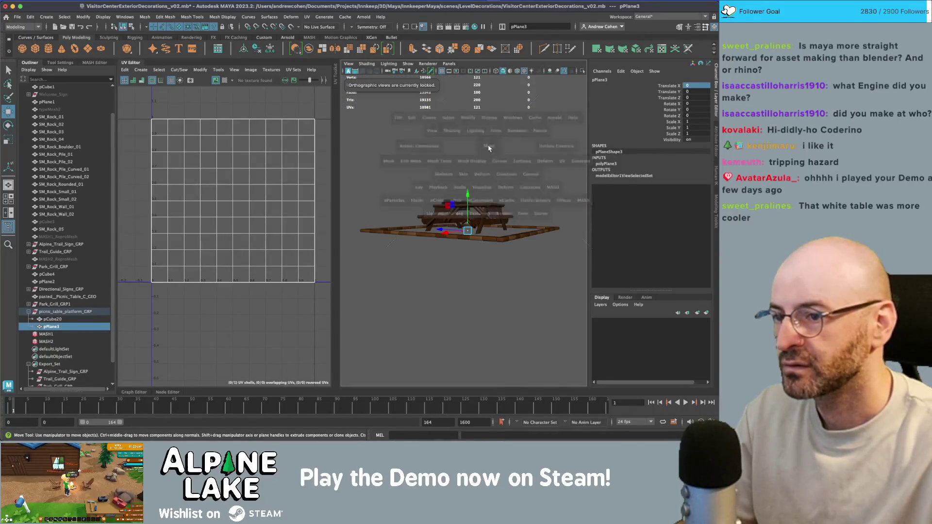
key(space)
key(r)
mouse_move(466, 224)
mouse_down()
mouse_move(490, 220)
mouse_move(469, 234)
mouse_move(489, 229)
mouse_up()
key(f)
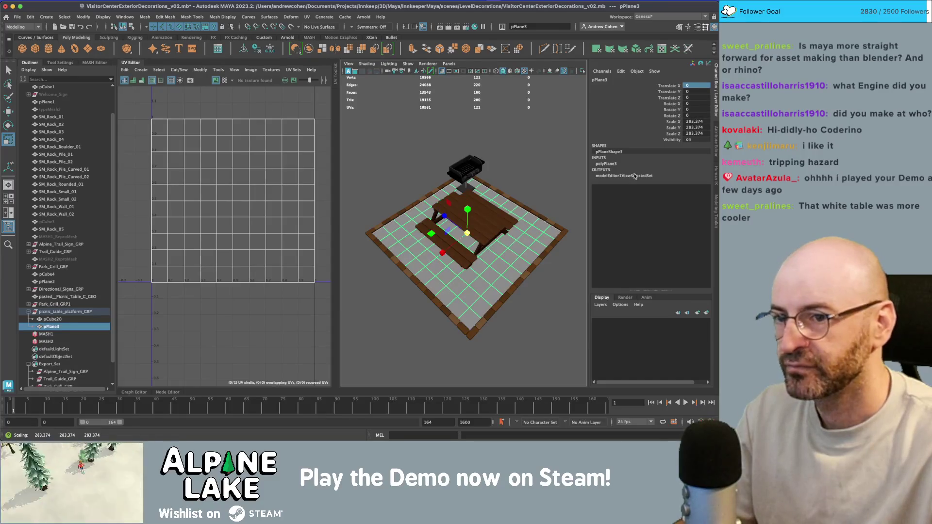
Reduce the plane's height subdivisions from 10 to 1 for long plank strips.
click(610, 164)
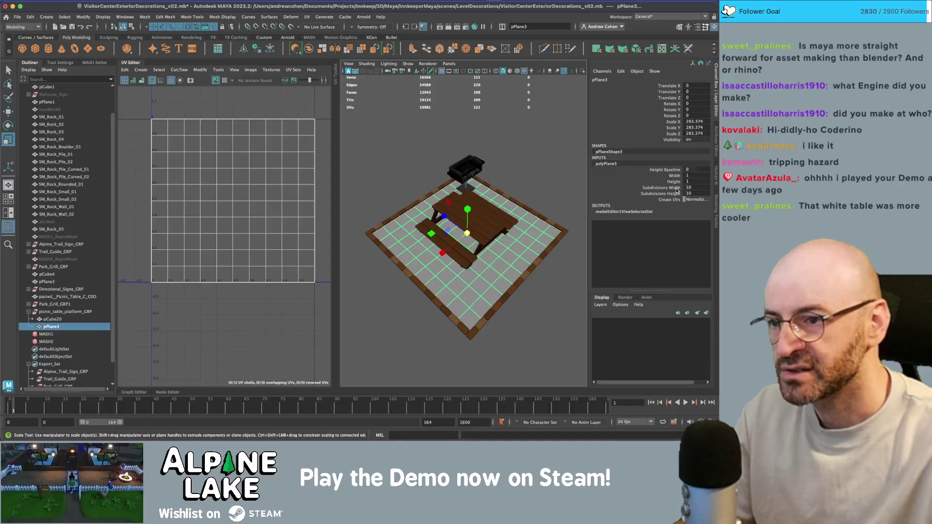
click(676, 194)
drag(531, 169, 313, 214)
drag(452, 195, 420, 219)
click(420, 220)
key(q)
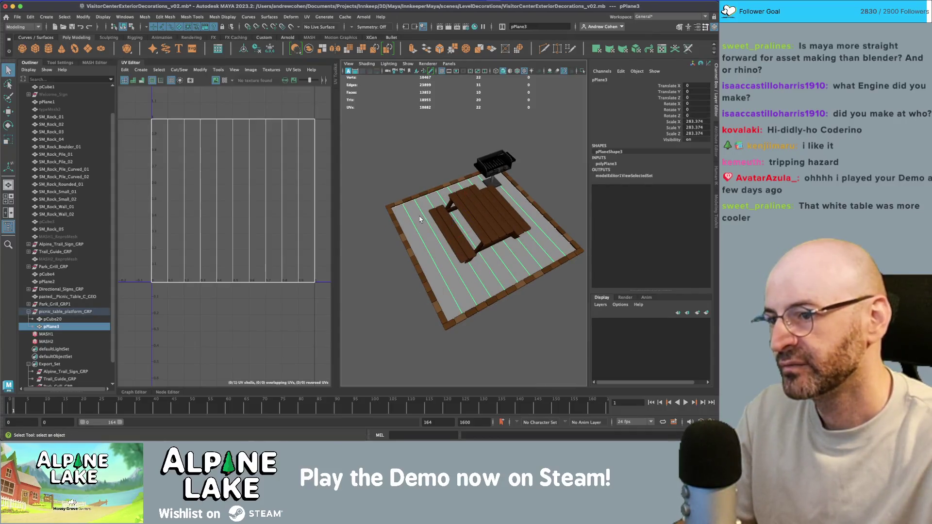
click(387, 155)
click(427, 218)
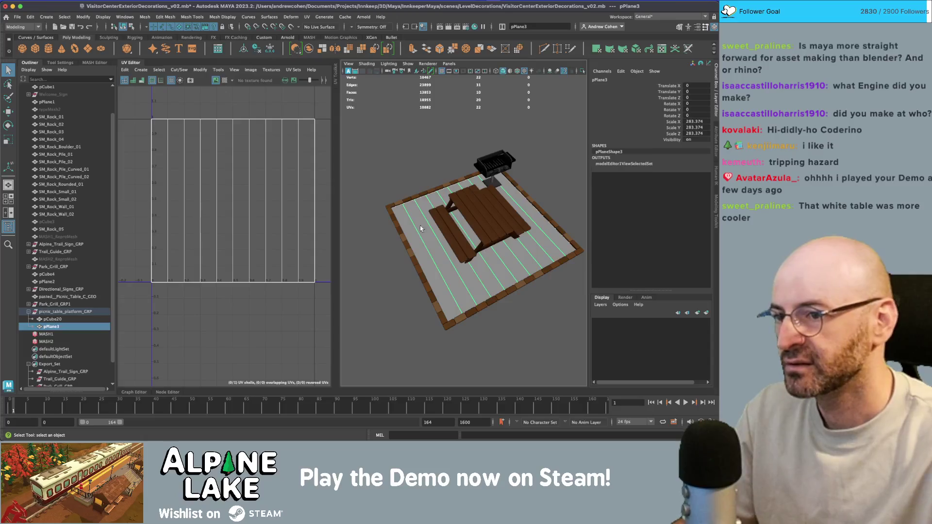
Reselect the floor plane from a top-down view to assign it a material.
drag(427, 218, 442, 214)
scroll(442, 214, up, 3)
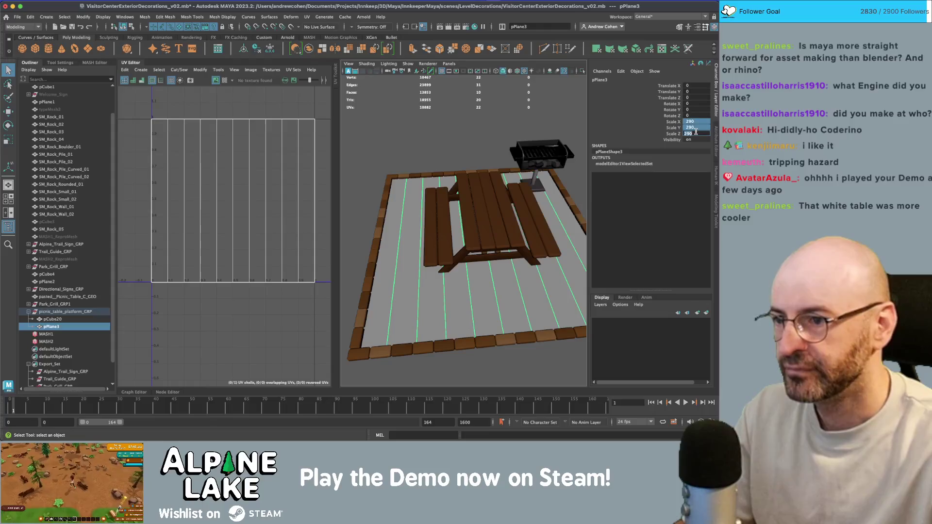
click(401, 178)
click(401, 180)
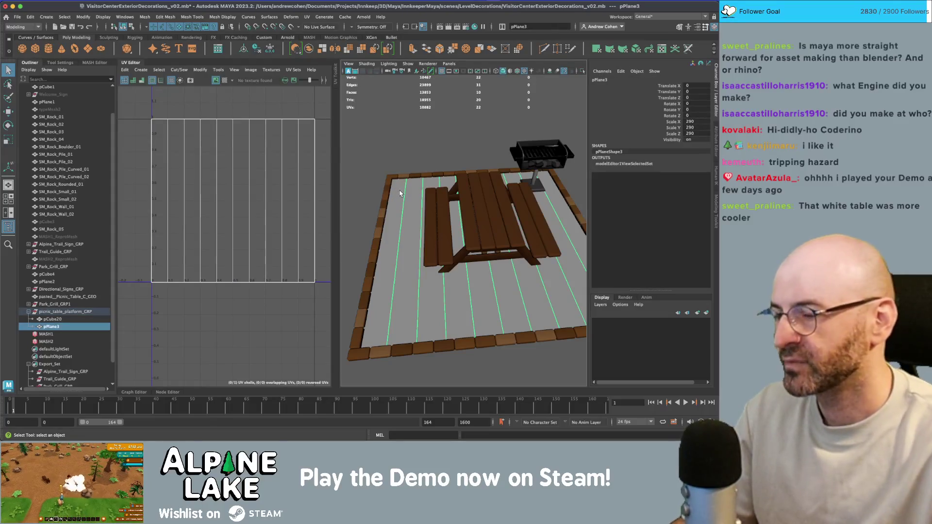
right_click(404, 208)
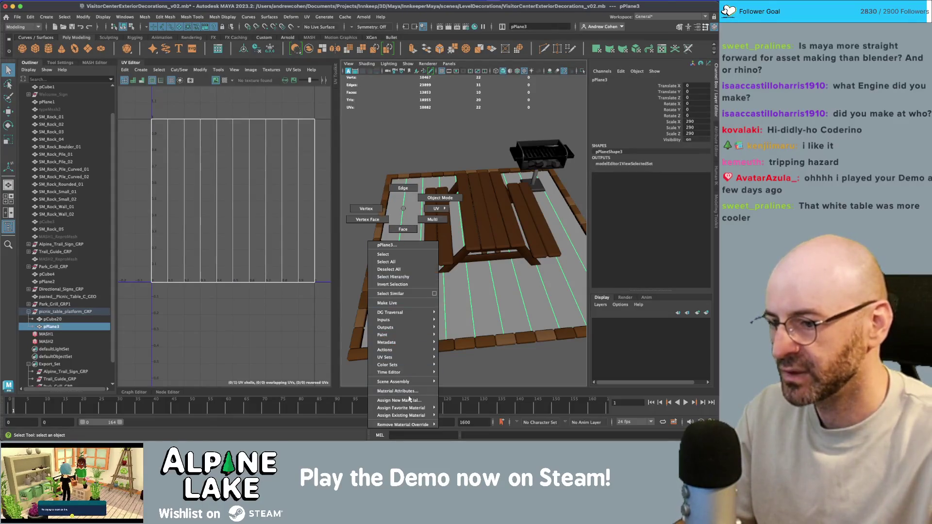
Assign maya_matte_mat to the deck plane and slide its UV shell onto the cream and orange swatches.
mouse_move(411, 416)
click(477, 408)
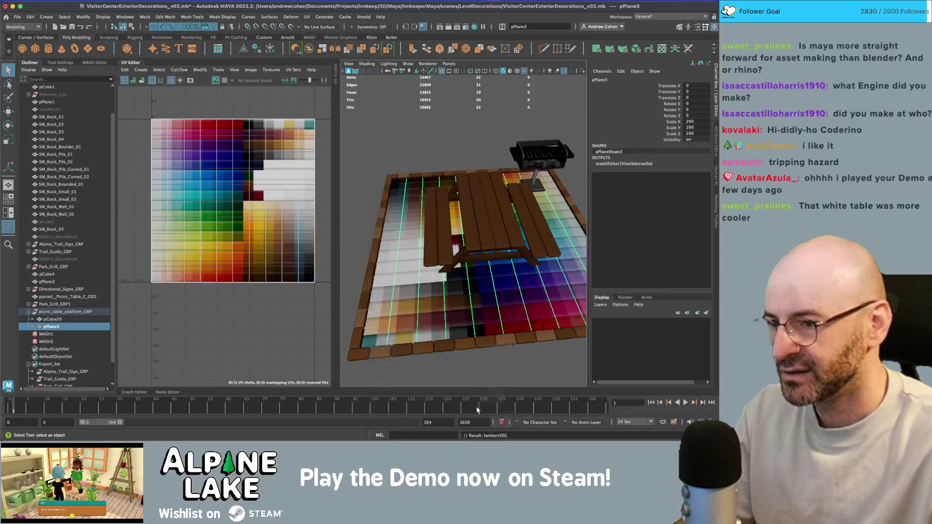
right_click(239, 184)
scroll(219, 174, down, 3)
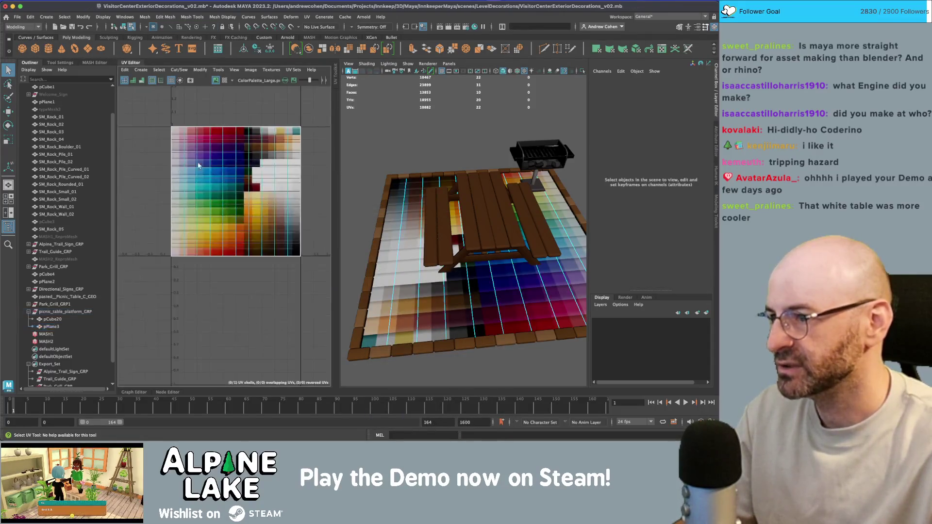
click(221, 187)
key(w)
mouse_move(221, 186)
mouse_down()
mouse_move(259, 193)
mouse_move(255, 256)
mouse_move(260, 214)
mouse_up()
key(r)
key(w)
Reselect the deck plane's UV shell and move it up toward the brown swatches.
key(q)
click(374, 238)
scroll(266, 231, up, 10)
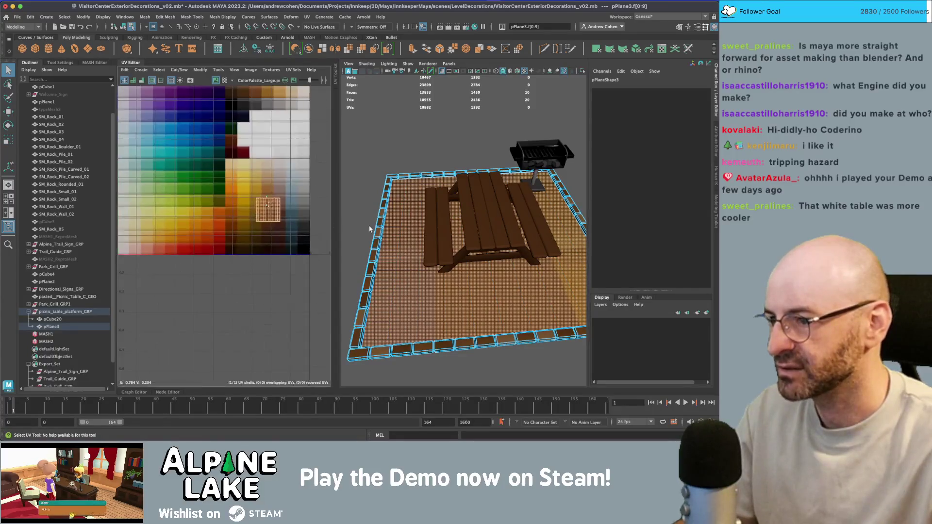
right_click(211, 223)
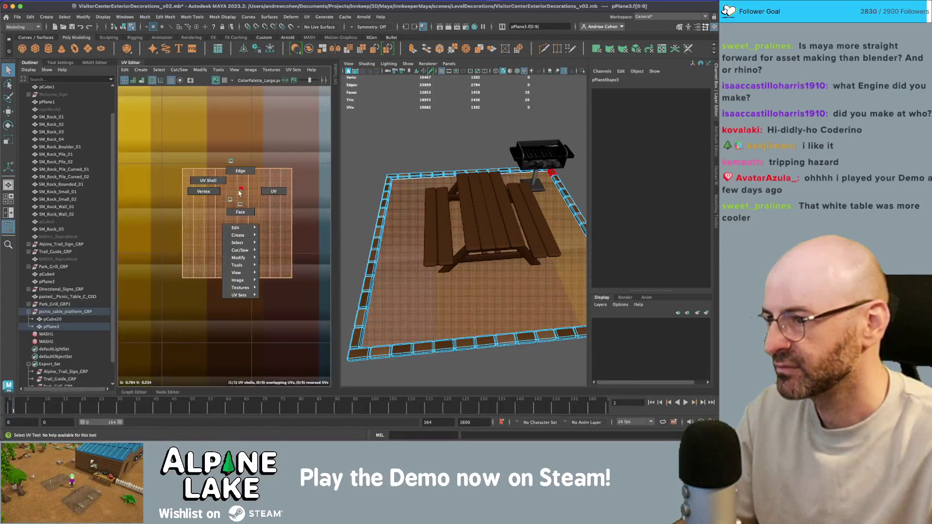
click(409, 226)
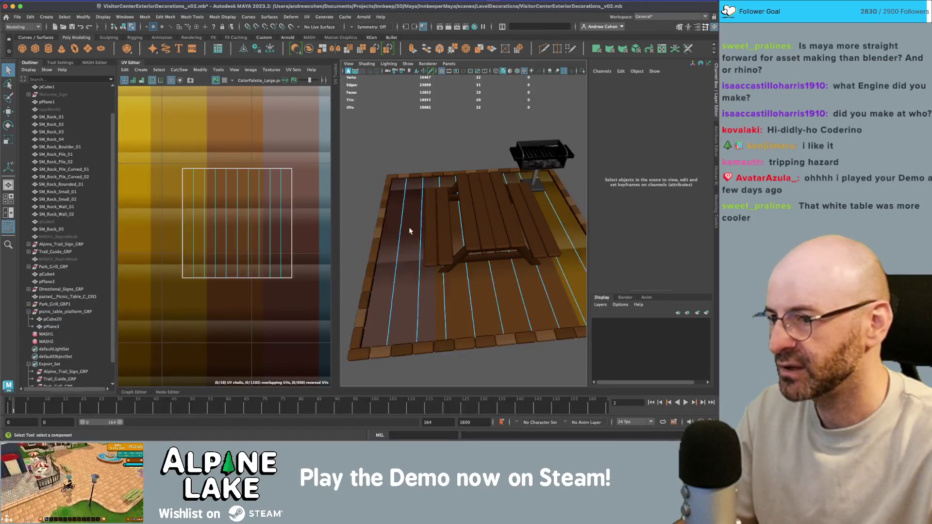
right_click(270, 225)
key(w)
drag(236, 224, 232, 145)
Squash the UV shell vertically over the brown swatches and pick its top-left UV.
key(r)
key(w)
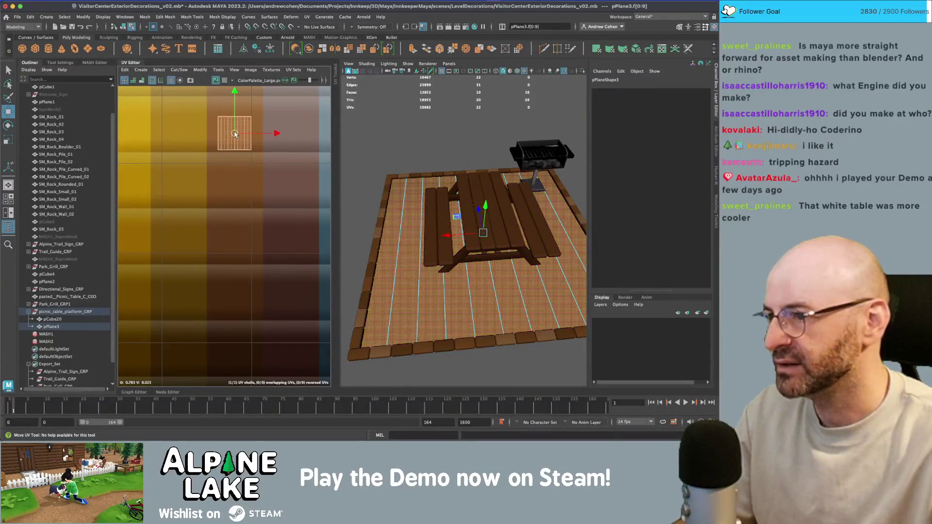
key(f)
key(r)
mouse_move(224, 197)
mouse_down()
mouse_move(224, 228)
mouse_move(224, 196)
mouse_up()
right_click(189, 209)
right_click(178, 191)
click(159, 186)
Zigzag the left UVs: top-left pulled down, a bottom UV pushed up, the middle column lowered.
key(w)
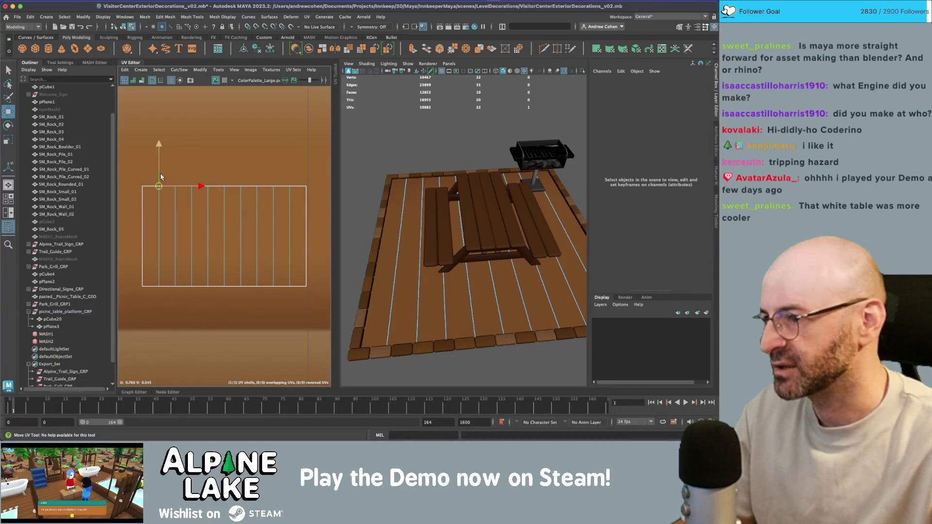
drag(158, 186, 159, 223)
click(175, 286)
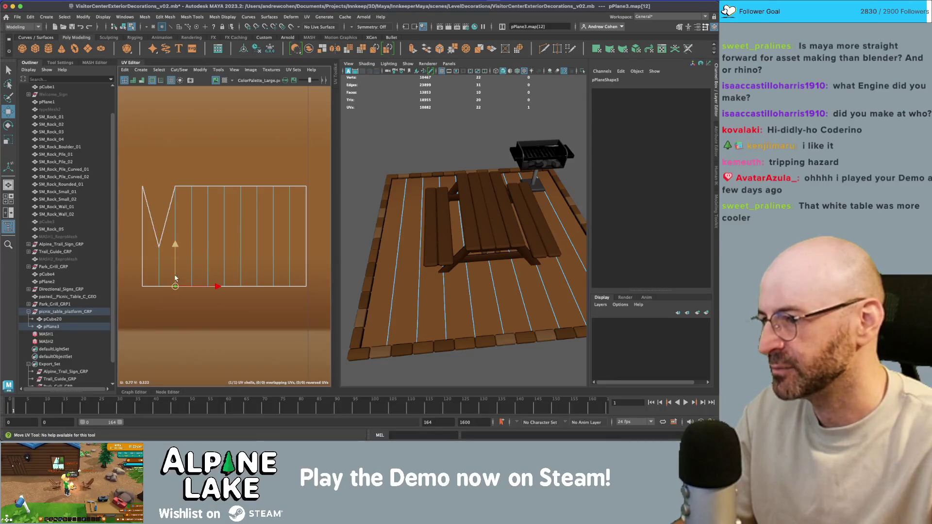
drag(175, 282, 177, 248)
click(143, 287)
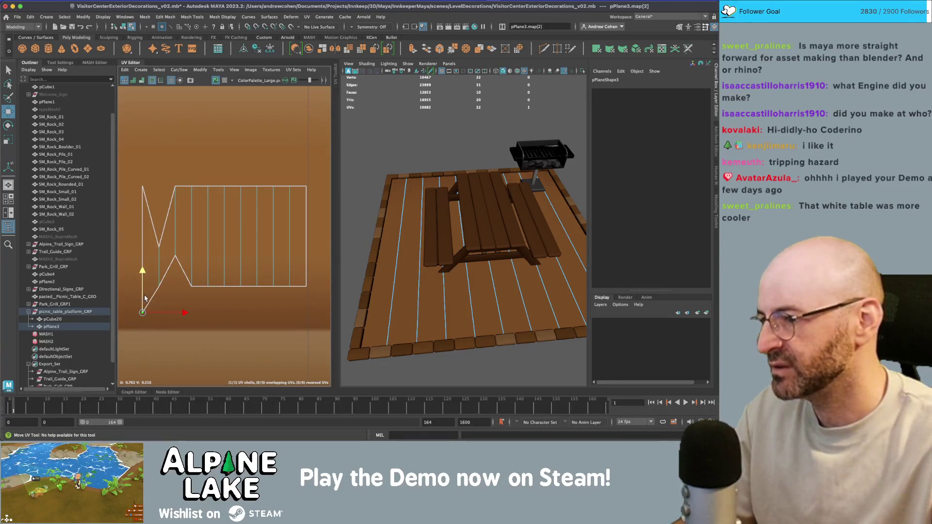
drag(145, 198, 144, 200)
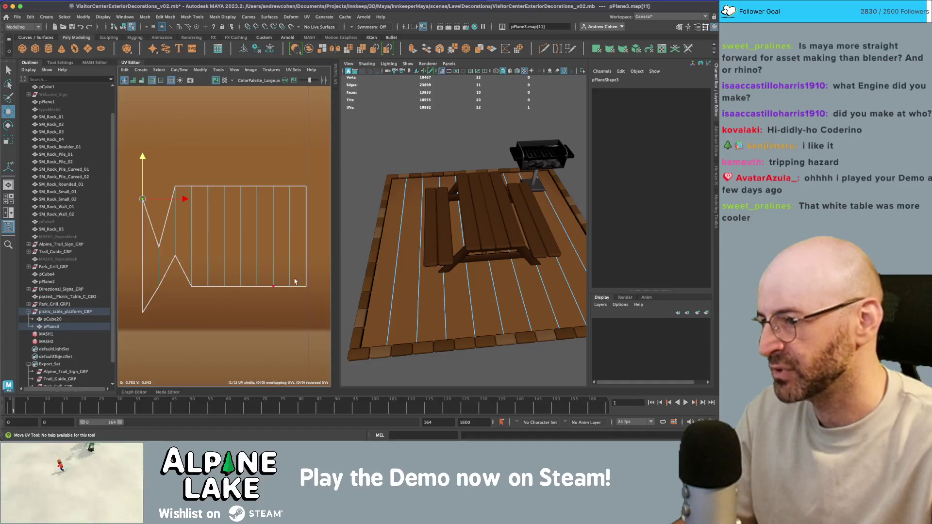
drag(208, 293, 208, 292)
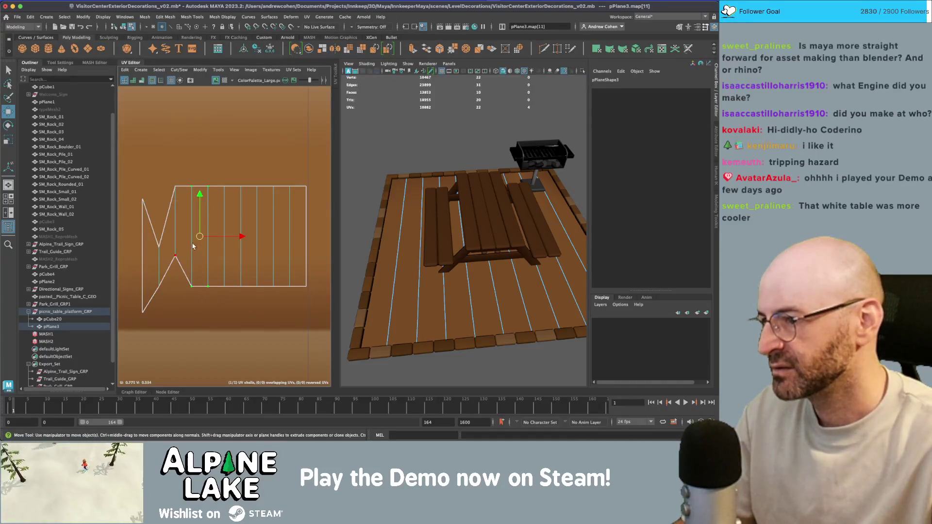
drag(199, 235, 199, 271)
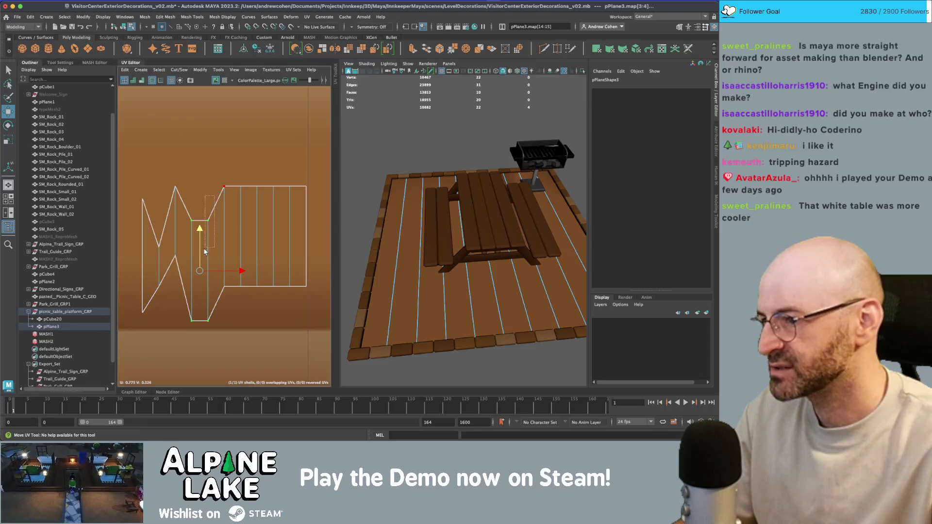
Offset the next UV pairs and raise UVs in the right section for varied plank shades.
drag(204, 333, 204, 333)
drag(208, 271, 201, 252)
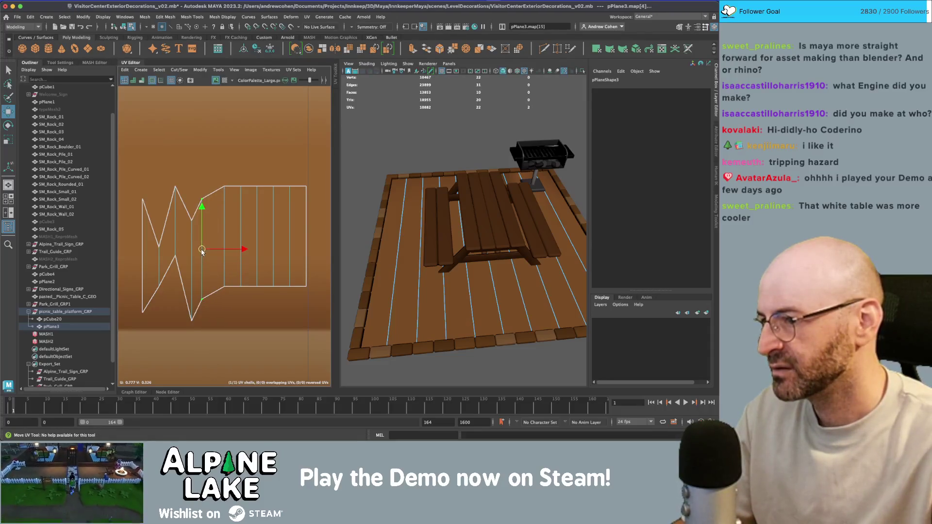
drag(221, 186, 232, 293)
mouse_move(224, 239)
mouse_down()
mouse_move(214, 239)
mouse_move(213, 275)
mouse_up()
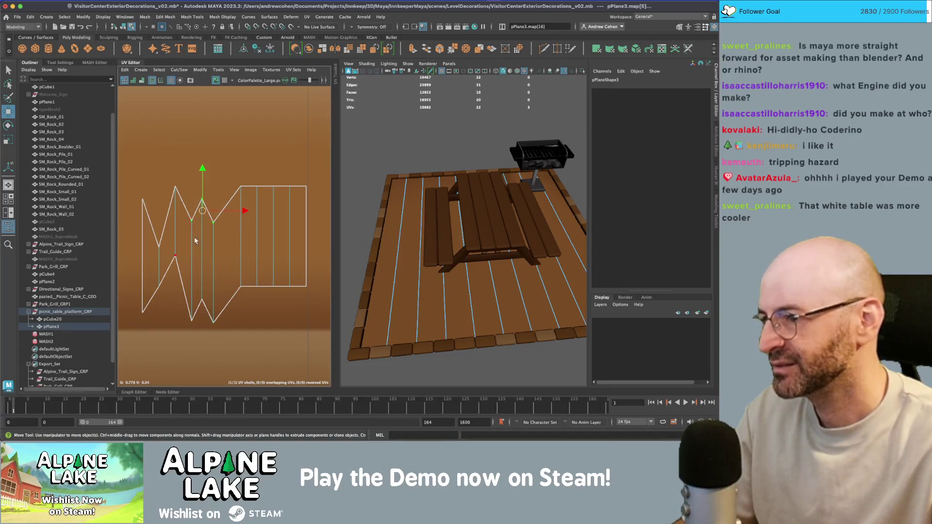
mouse_move(194, 183)
mouse_down()
mouse_move(253, 168)
mouse_move(256, 292)
mouse_move(235, 280)
mouse_move(250, 185)
mouse_up()
drag(313, 181, 286, 191)
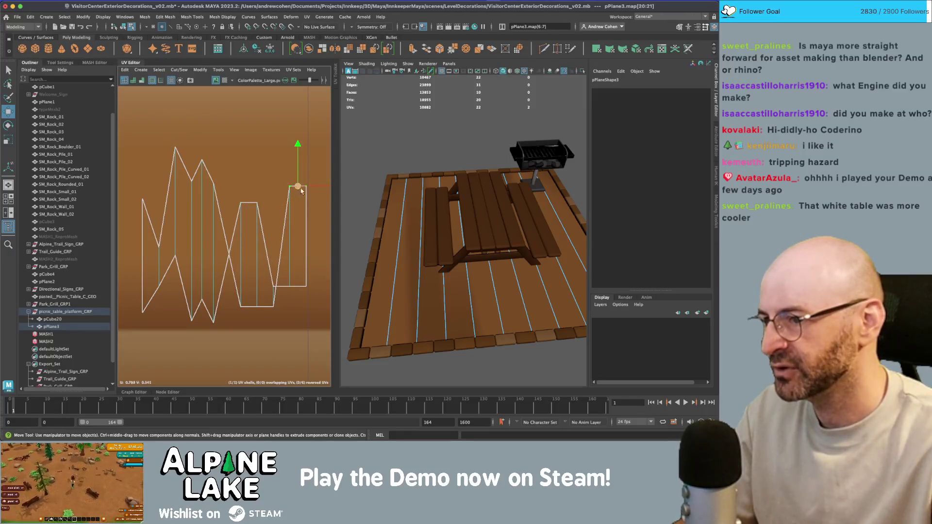
click(297, 284)
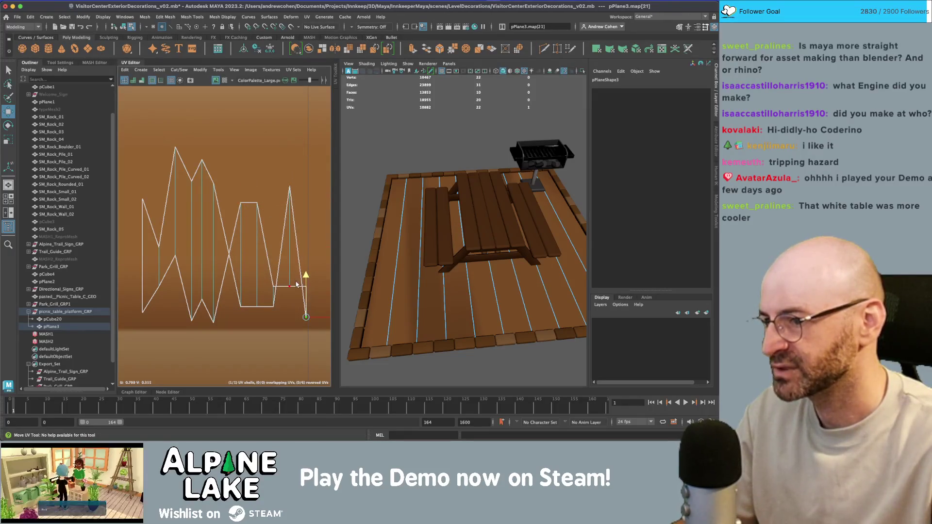
click(281, 272)
drag(257, 288, 257, 252)
Reselect the floor plane in UV point mode and raise a group of 11 UVs slightly.
key(q)
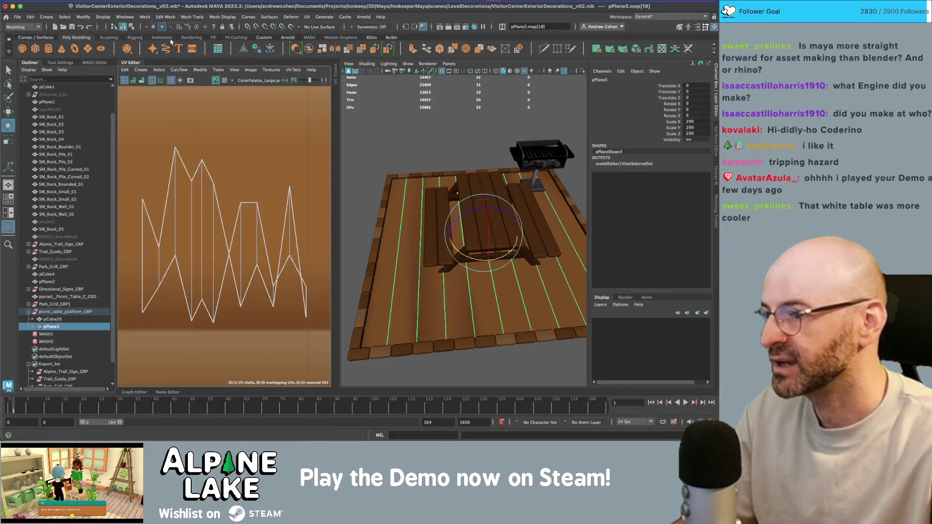
click(418, 124)
mouse_move(418, 124)
mouse_down()
mouse_move(458, 161)
mouse_move(466, 203)
mouse_up()
click(543, 272)
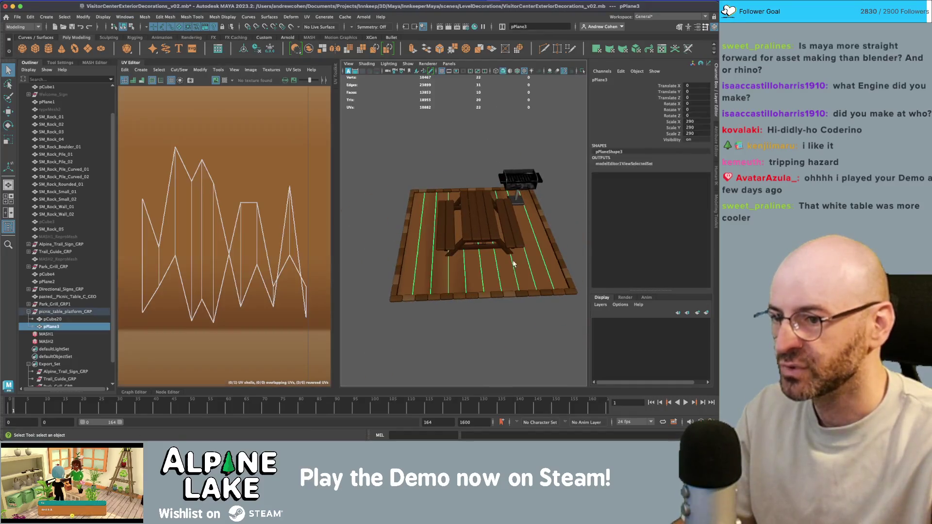
right_click(173, 272)
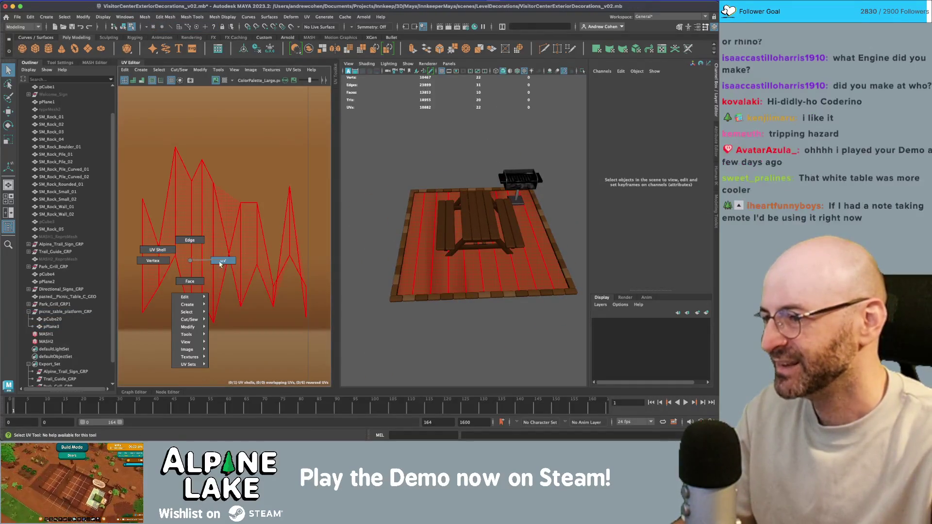
click(134, 261)
drag(290, 343, 290, 341)
key(w)
key(r)
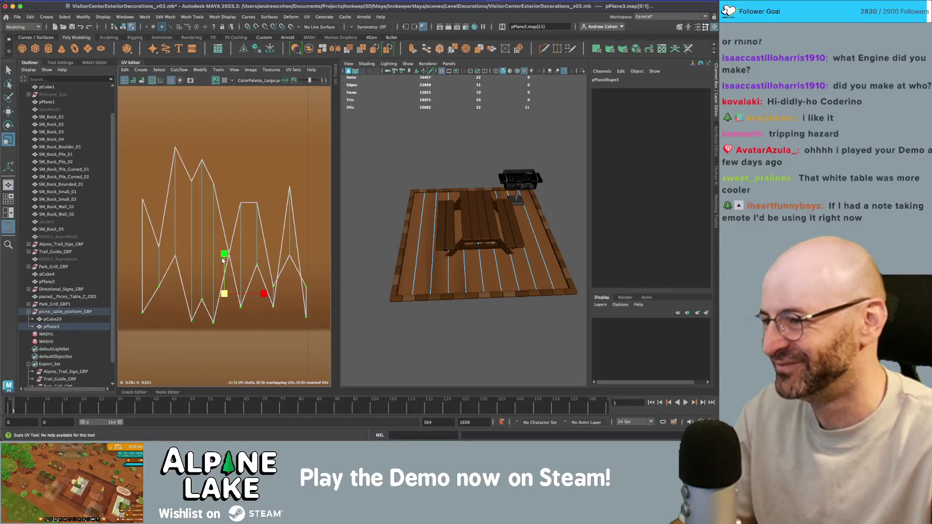
drag(223, 253, 224, 232)
Squash the upper UVs vertically and pick individual UVs to adjust.
key(r)
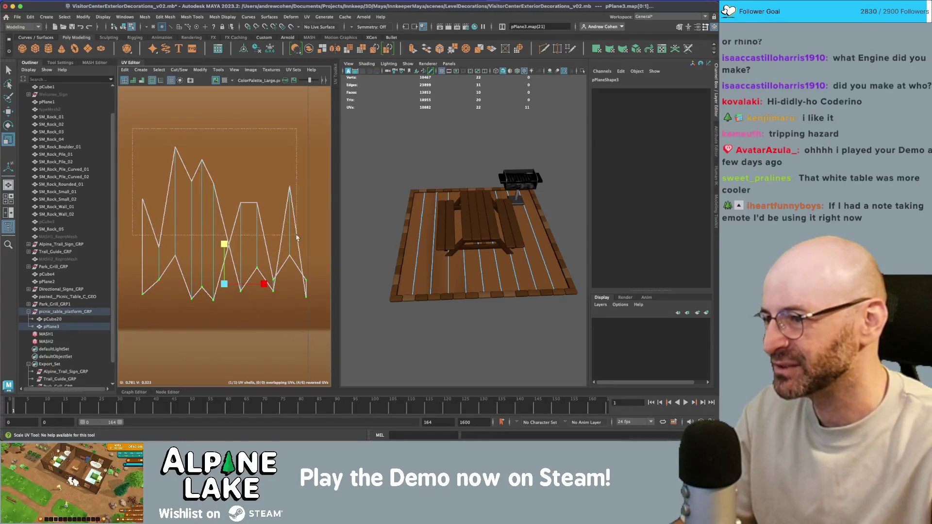
drag(296, 237, 296, 236)
mouse_move(214, 154)
mouse_down()
mouse_move(217, 216)
mouse_move(243, 190)
mouse_move(257, 245)
mouse_up()
key(w)
click(237, 218)
click(256, 228)
Move three of the stripe plane's UVs down the palette and one single UV upward.
key(q)
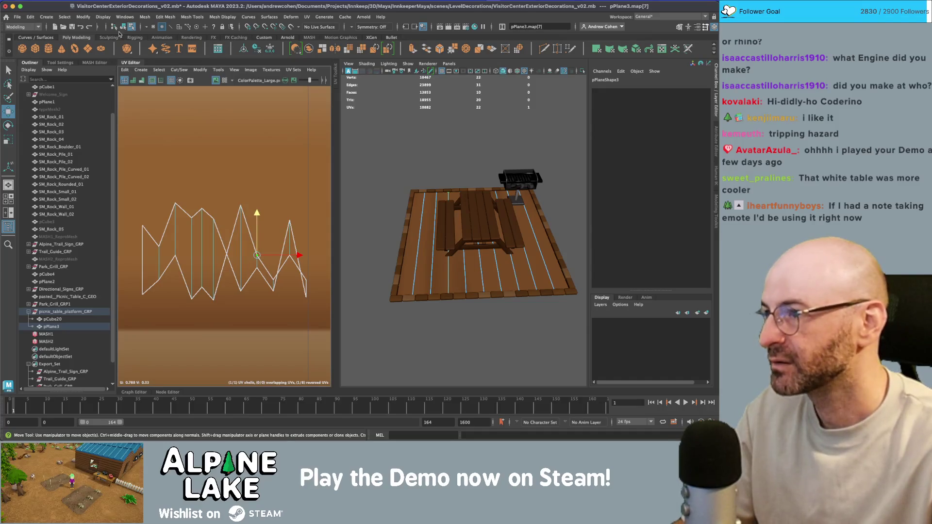
click(427, 246)
click(448, 268)
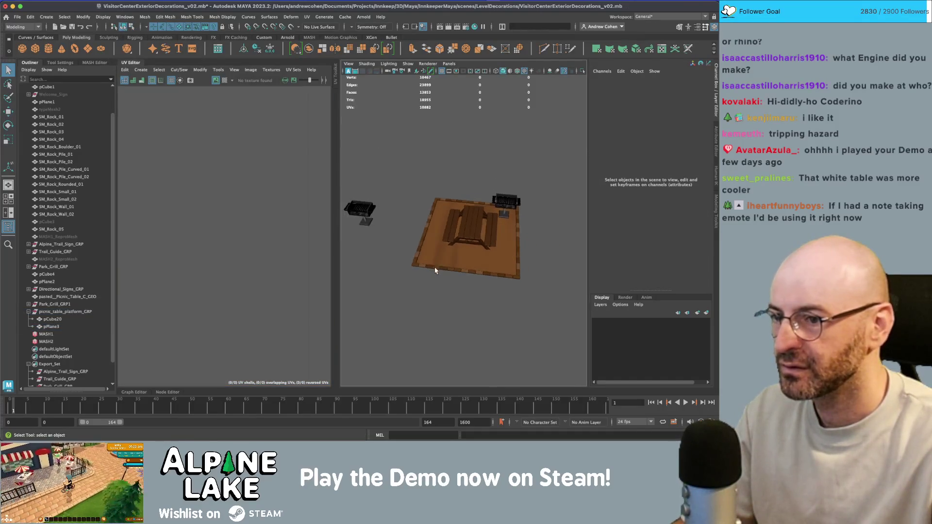
click(482, 264)
right_click(201, 252)
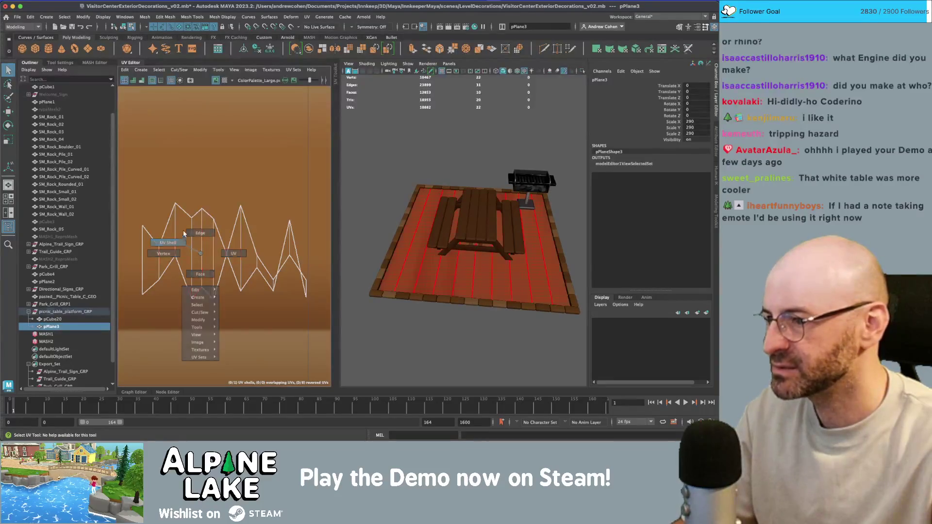
drag(208, 199, 170, 231)
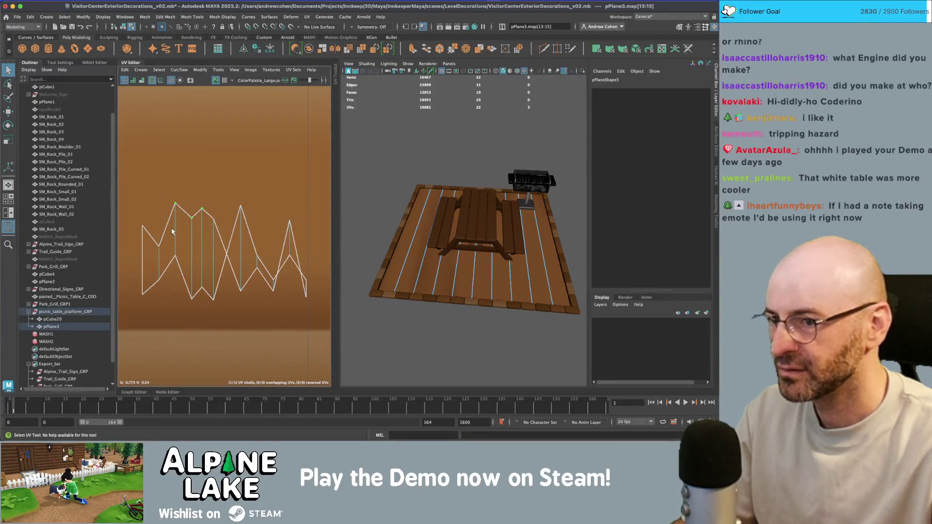
drag(186, 190, 187, 279)
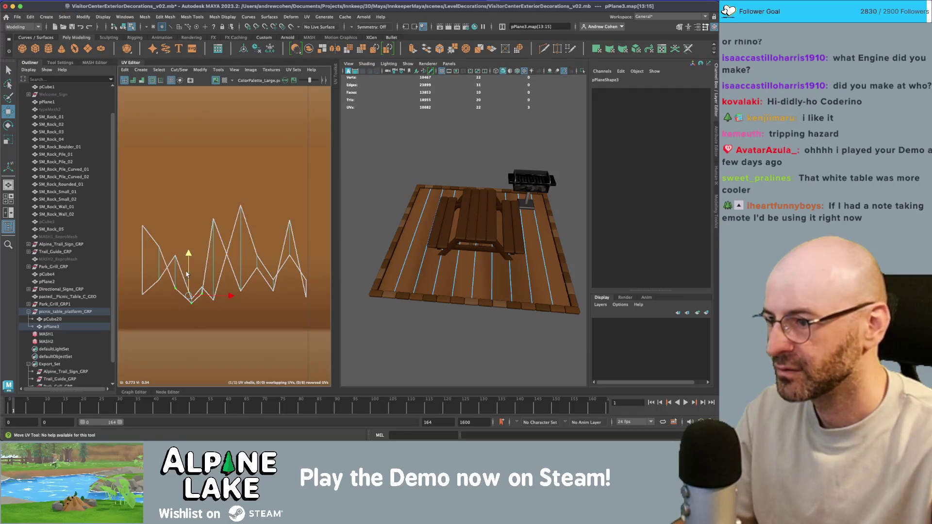
click(191, 310)
drag(191, 291, 191, 206)
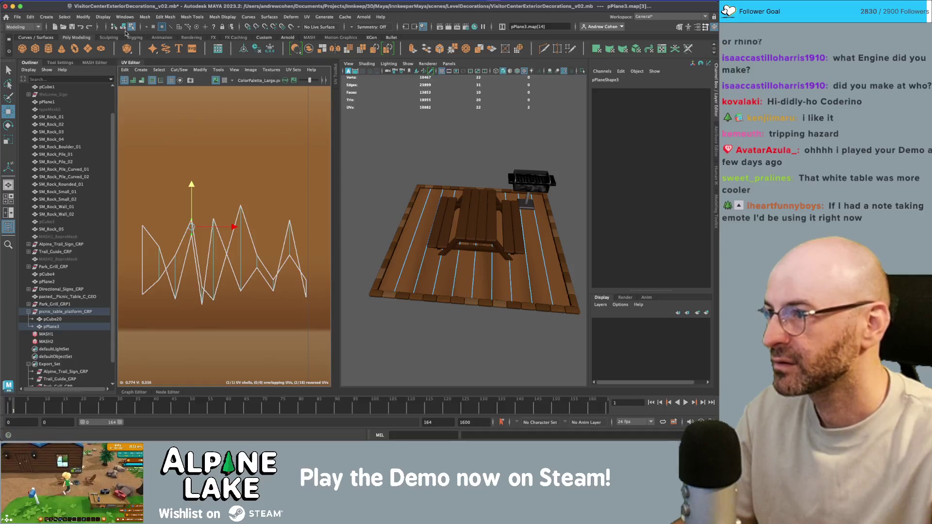
Return to object mode, view the platform from lower and closer, and select the stripe plane.
key(F8)
scroll(460, 260, down, 3)
mouse_move(428, 268)
alt+mouse_down()
mouse_move(536, 266)
mouse_move(453, 267)
mouse_move(522, 254)
alt+mouse_up()
click(521, 254)
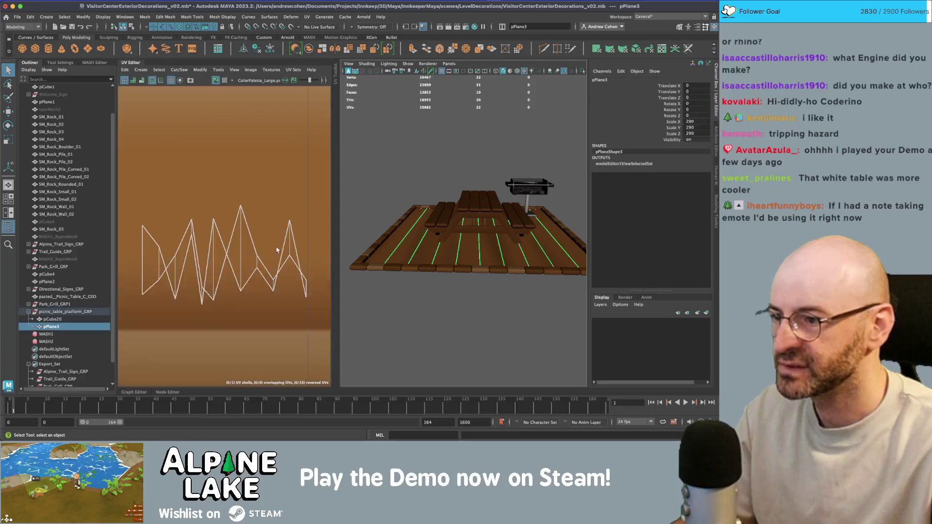
Squash the stripe plane's whole UV shell vertically on the palette.
right_click(228, 238)
drag(141, 183, 315, 291)
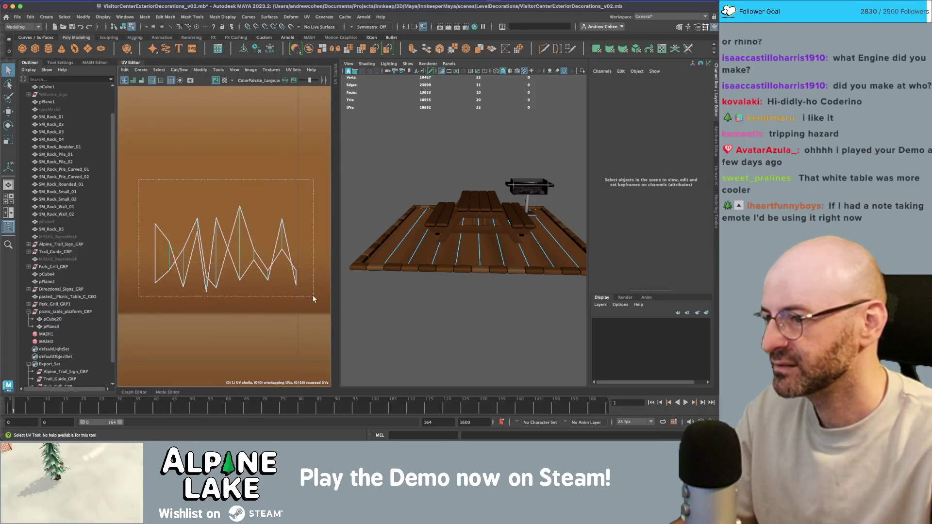
key(r)
drag(225, 206, 227, 241)
key(w)
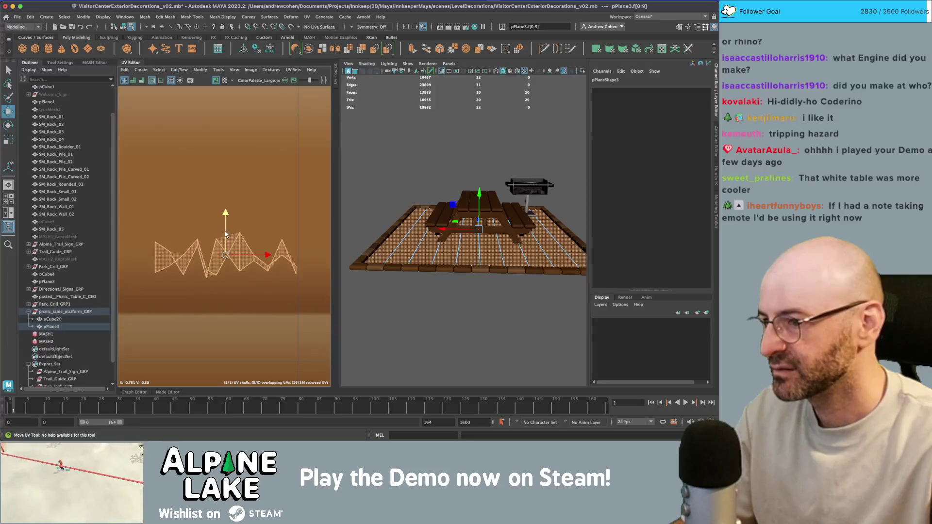
click(133, 28)
key(q)
drag(420, 156, 476, 252)
Move the stripe plane's UV shell higher on the palette.
right_click(208, 243)
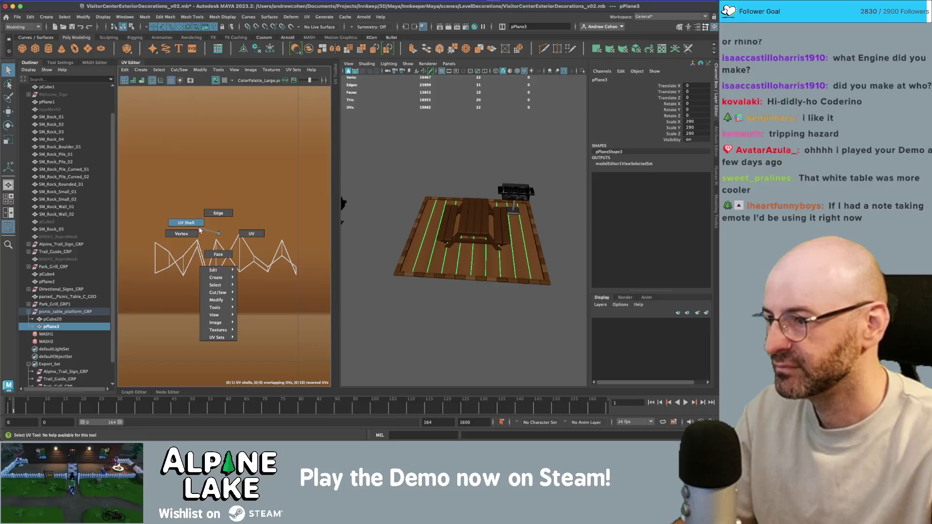
click(237, 250)
click(237, 250)
key(w)
drag(224, 223, 225, 130)
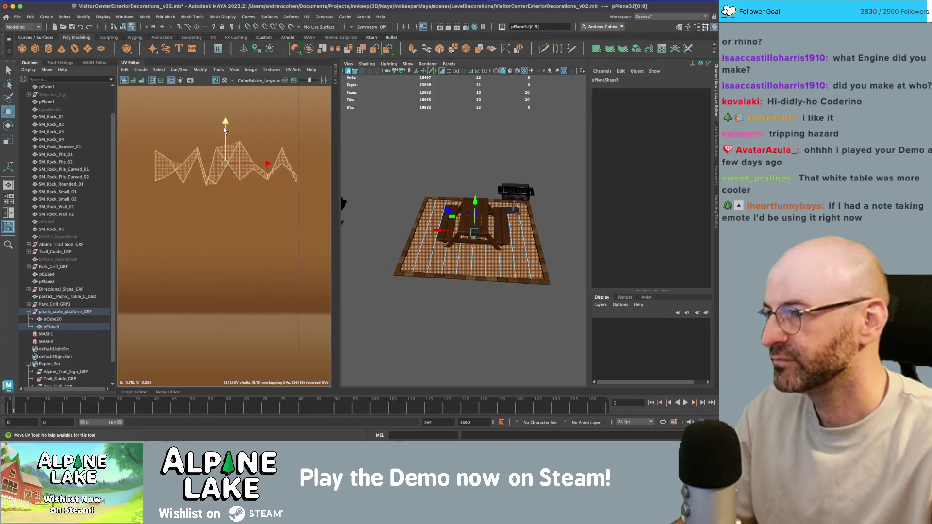
Select the stripe plane together with the platform cube pCube20.
click(124, 26)
click(436, 315)
mouse_move(437, 315)
mouse_down()
mouse_move(474, 252)
mouse_move(490, 246)
mouse_up()
click(486, 245)
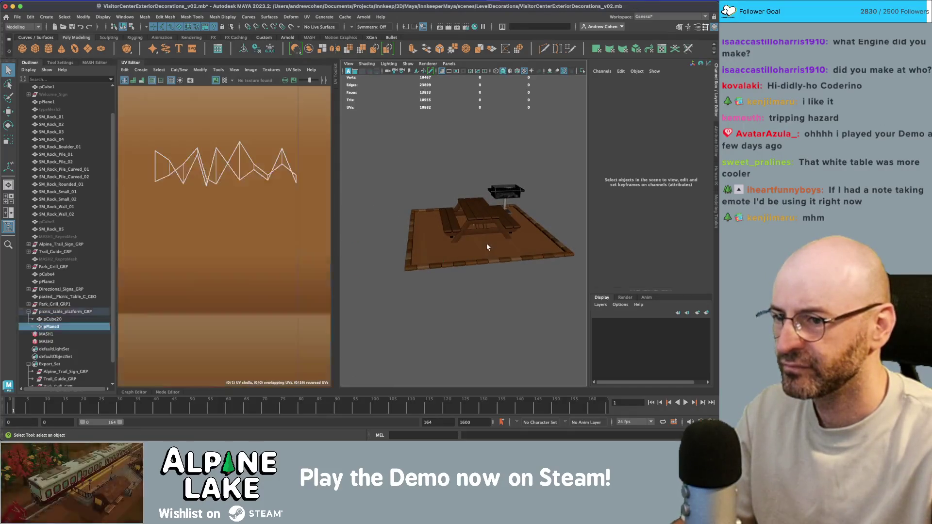
shift+click(47, 319)
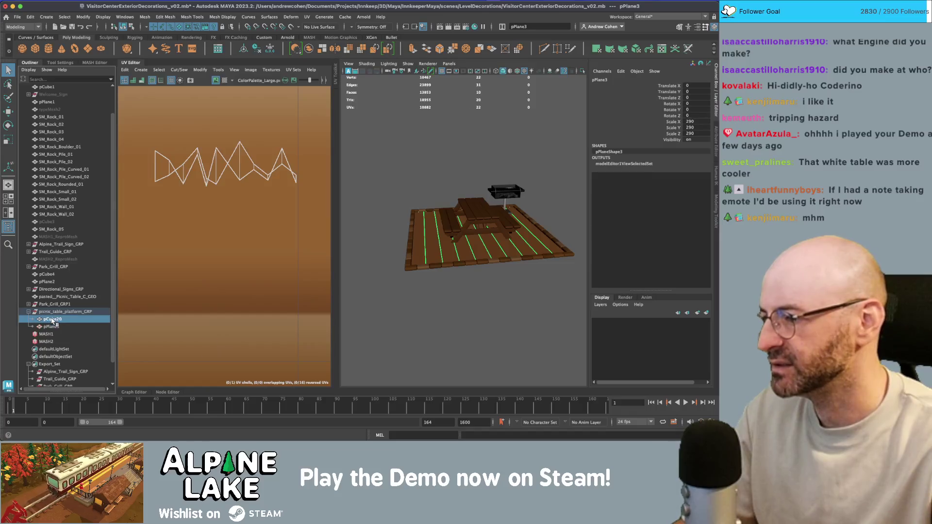
Combine the two objects, parent the mesh under picnic_table_platform_GRP, and rename it picnic_table_platform_GEO.
click(309, 49)
drag(57, 334, 63, 312)
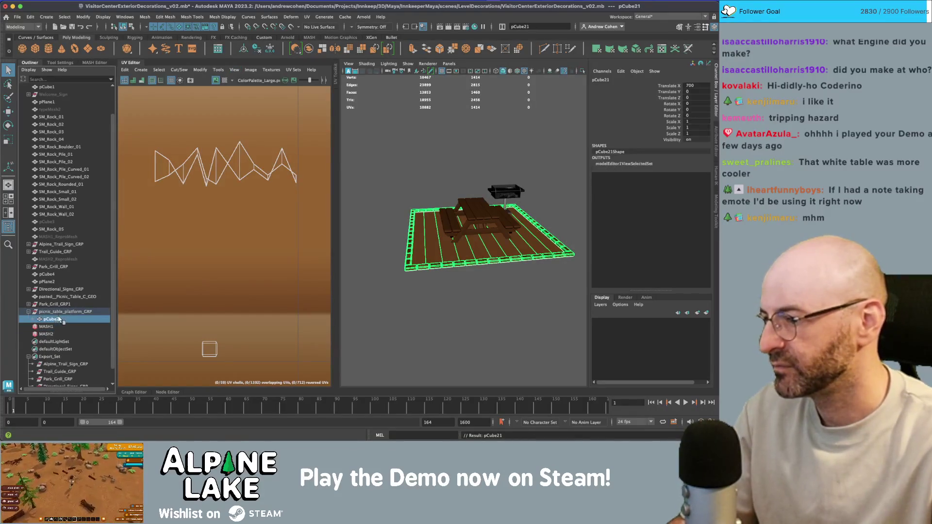
double_click(66, 319)
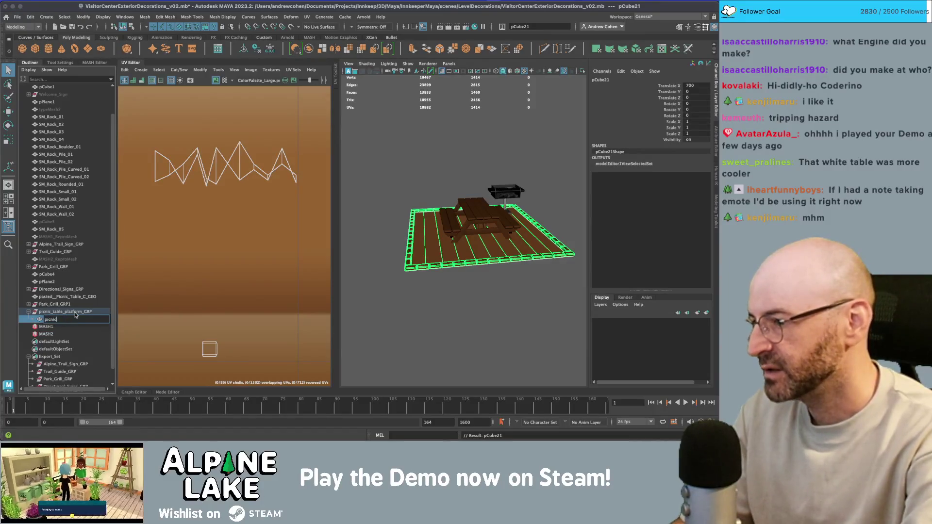
text(picnic_table_platform_GEO)
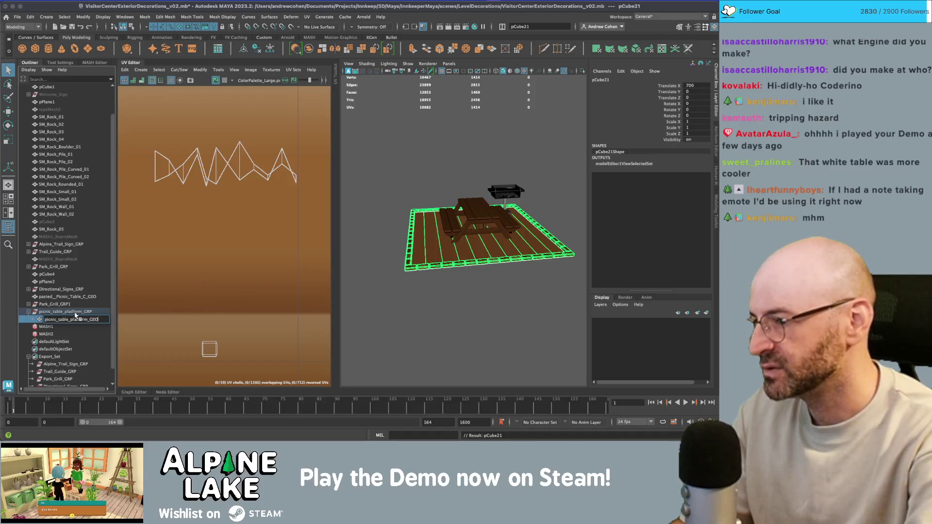
key(Return)
Add picnic_table_platform_GEO to Export_Set.
scroll(45, 320, down, 2)
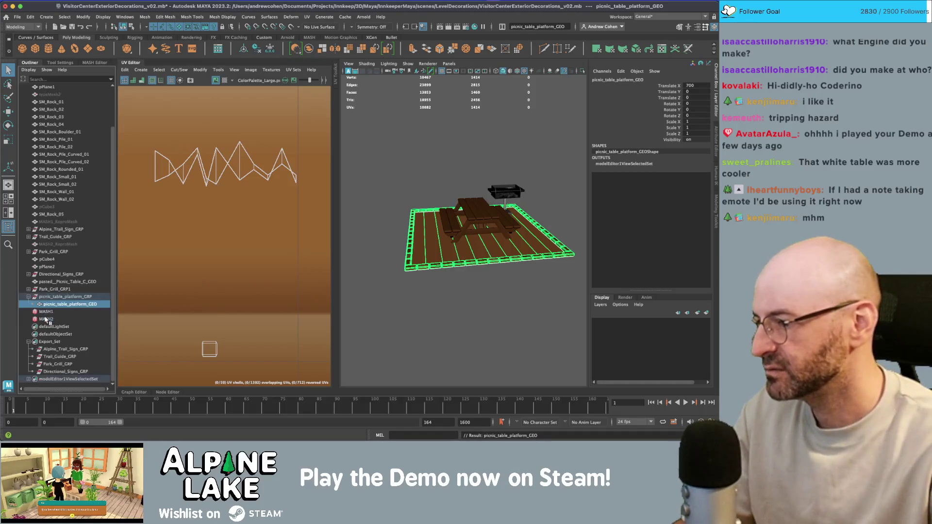
drag(52, 300, 56, 342)
click(56, 342)
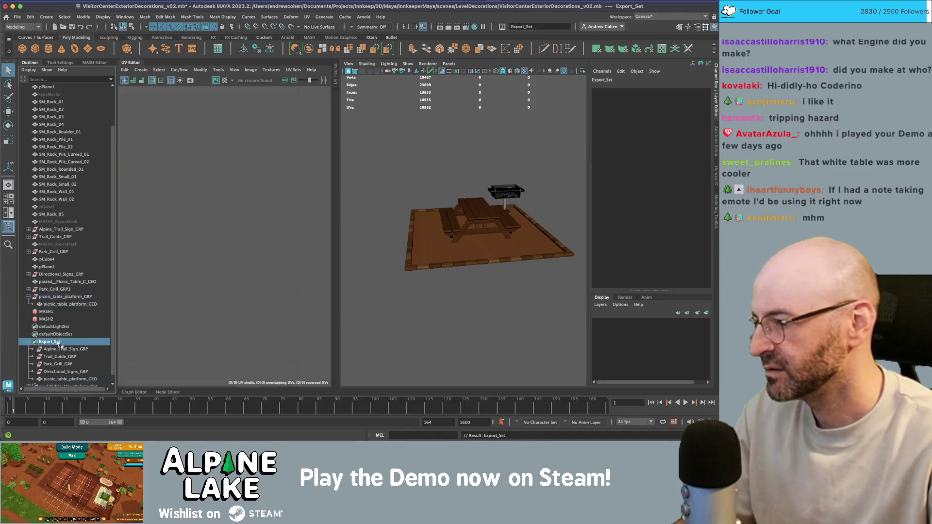
Freeze picnic_table_platform_GEO's transforms so Translate X reads 0.
click(68, 297)
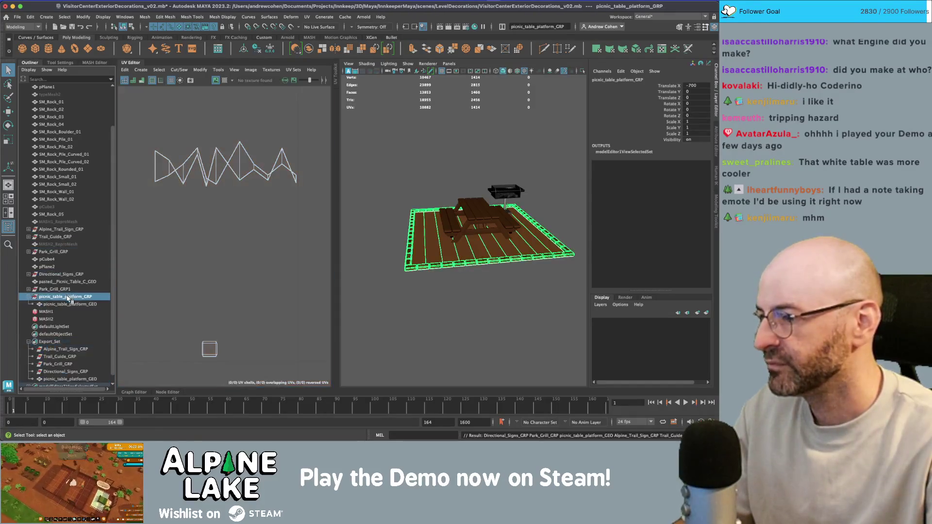
click(78, 304)
key(w)
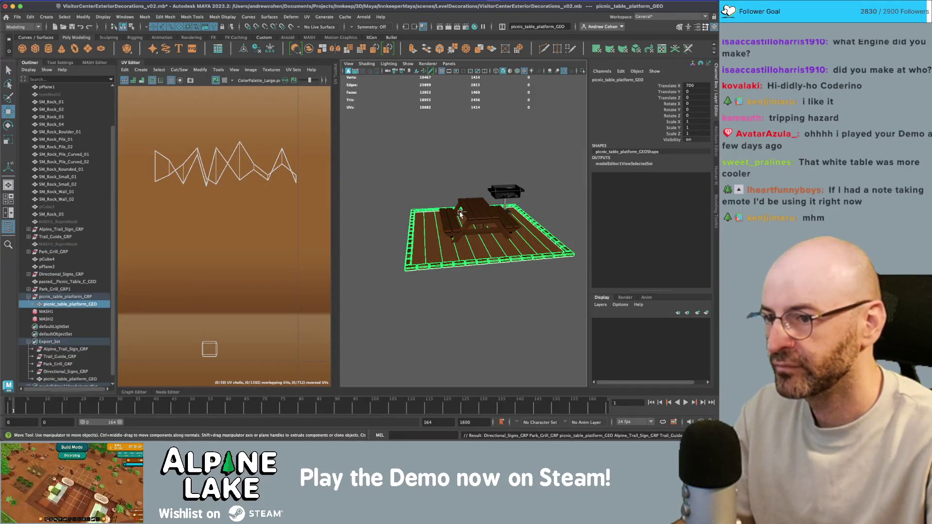
key(ctrl+shift+f)
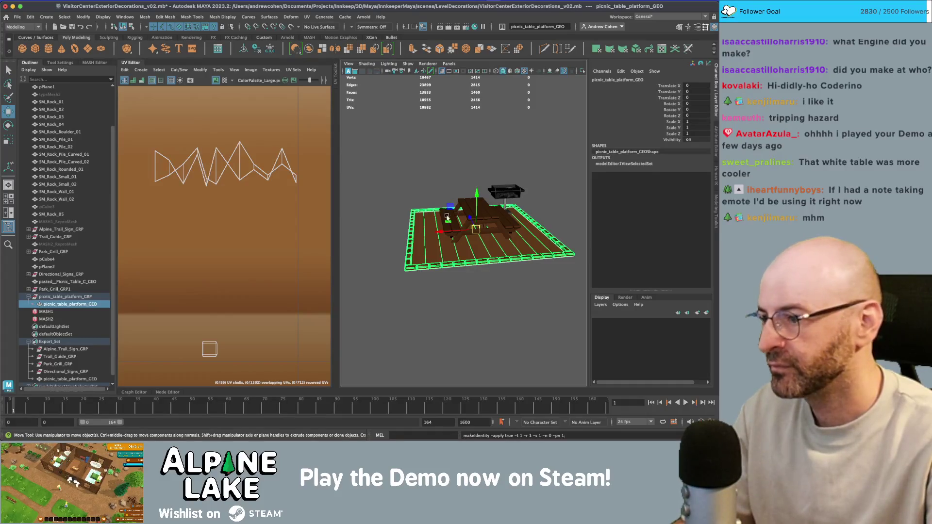
click(59, 342)
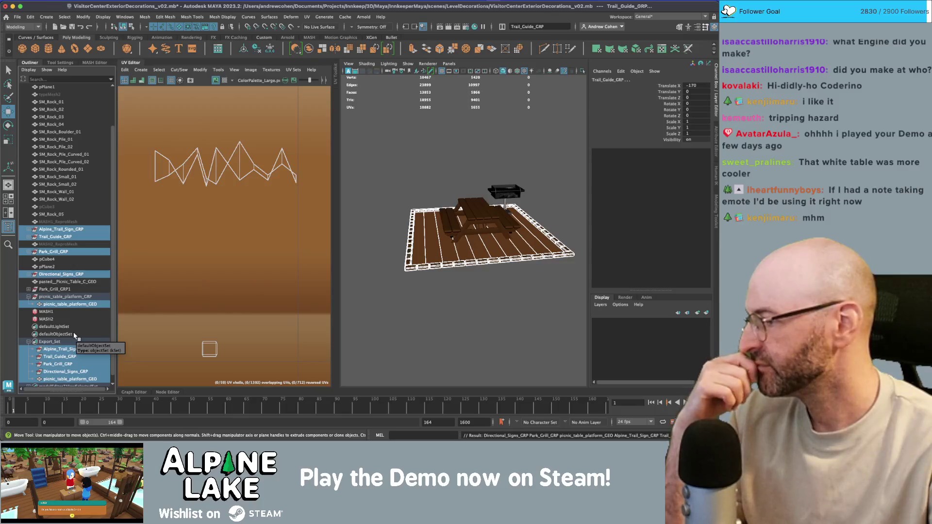
Move a row of the platform mesh's stripe face UVs upward on the palette.
click(384, 165)
click(430, 233)
scroll(145, 183, down, 2)
right_click(247, 204)
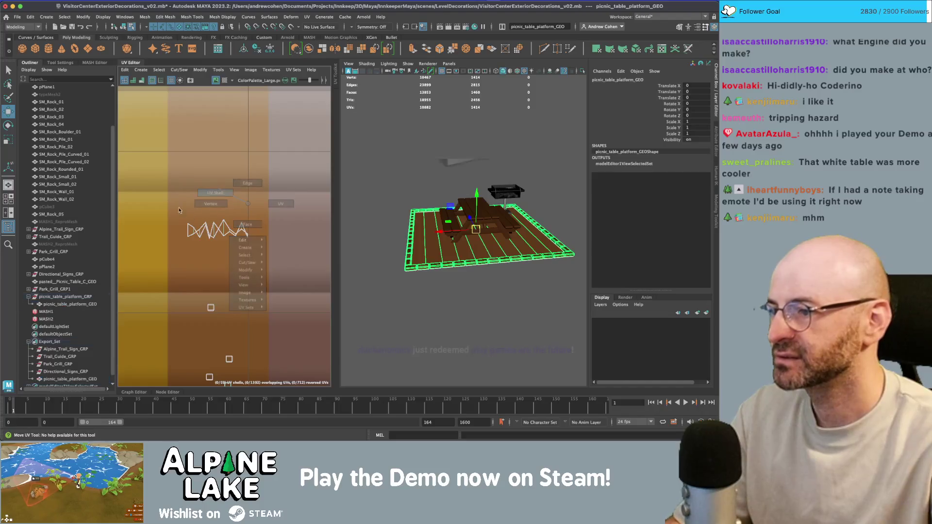
drag(179, 211, 255, 243)
drag(221, 149, 220, 129)
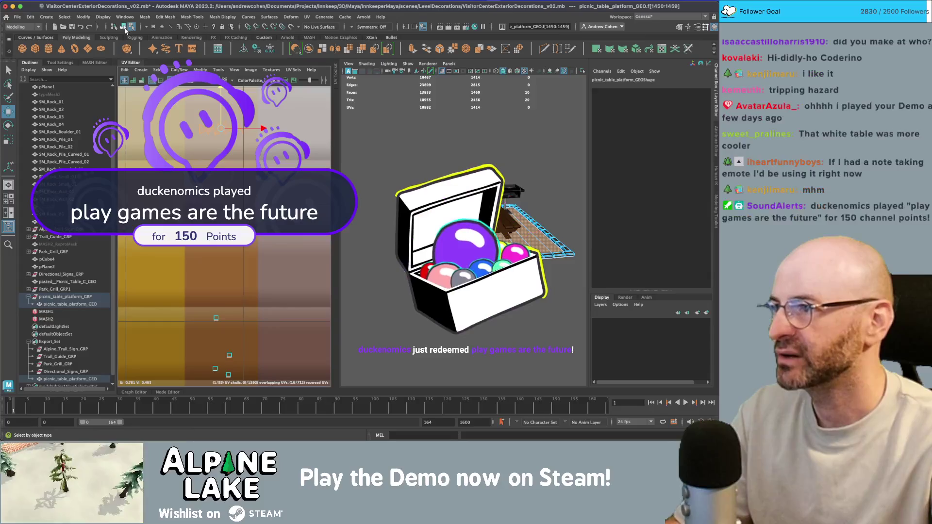
click(125, 27)
click(443, 138)
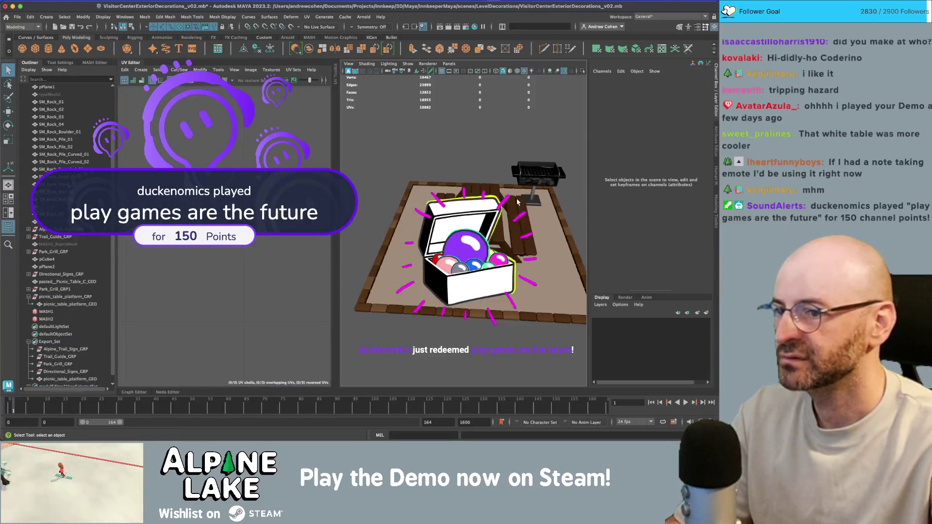
Replace picnic_table_platform_GEO in Export_Set with picnic_table_platform_GRP.
click(517, 202)
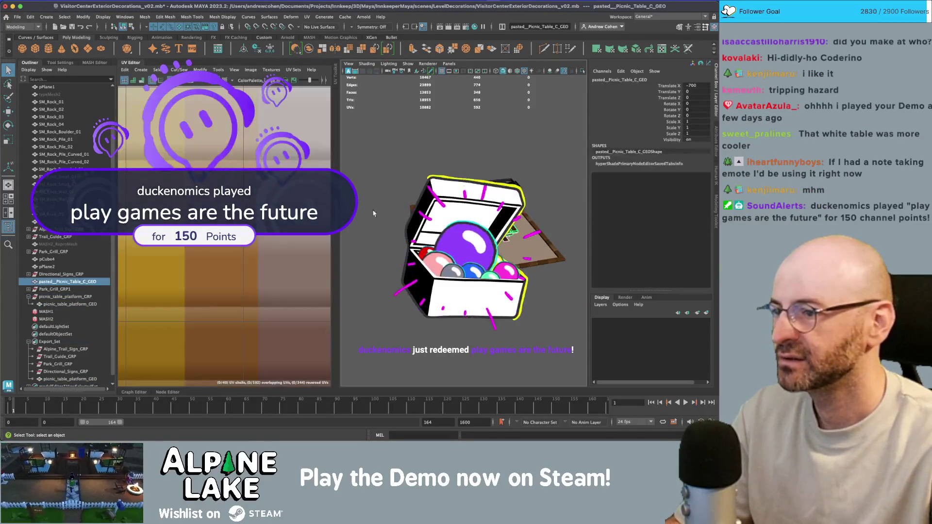
click(70, 304)
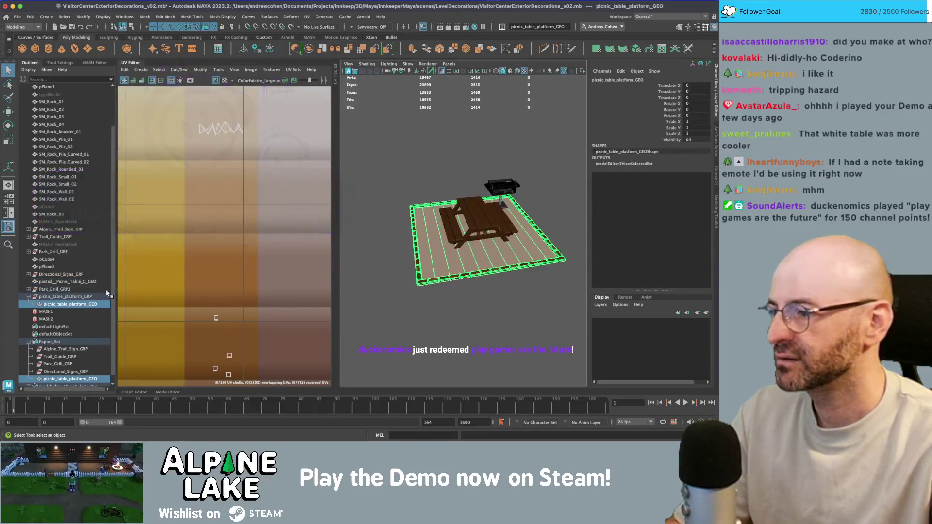
scroll(118, 290, down, 1)
click(69, 333)
click(74, 373)
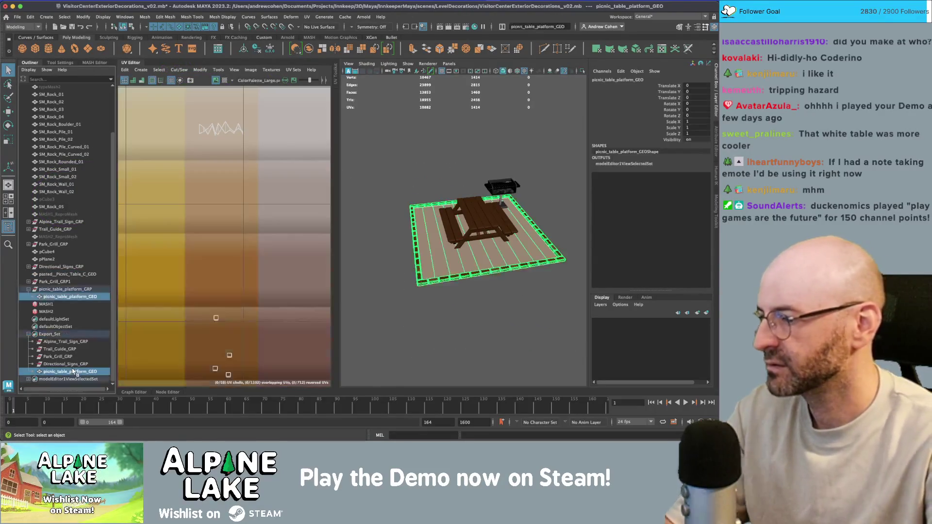
click(53, 334)
click(59, 301)
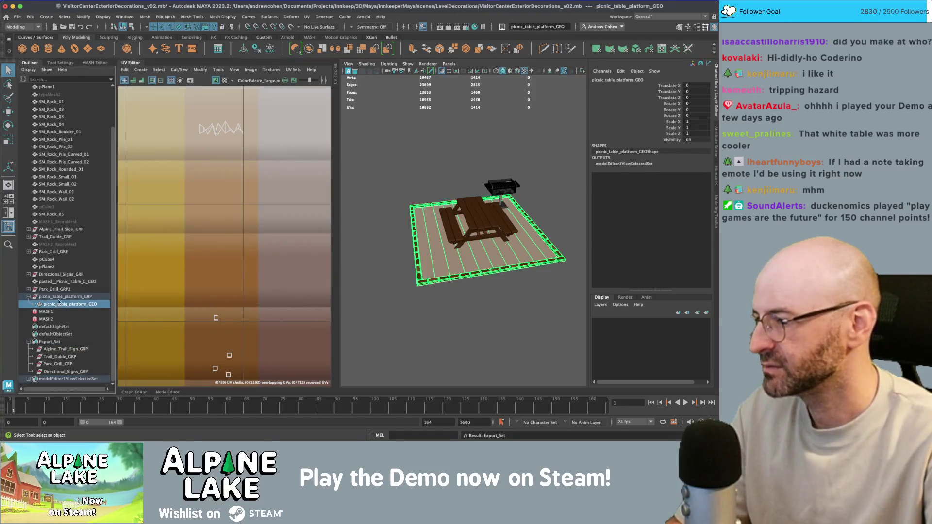
click(60, 296)
drag(59, 296, 54, 342)
click(53, 341)
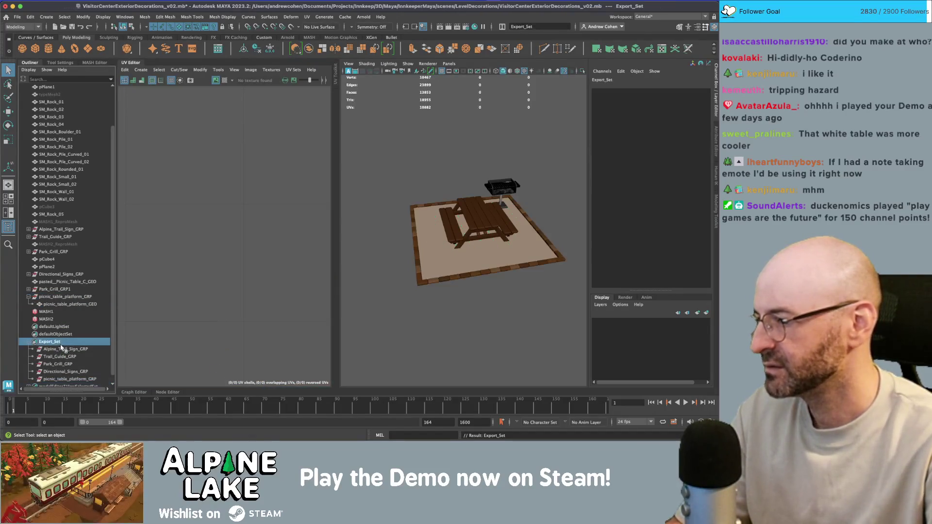
click(62, 340)
click(17, 16)
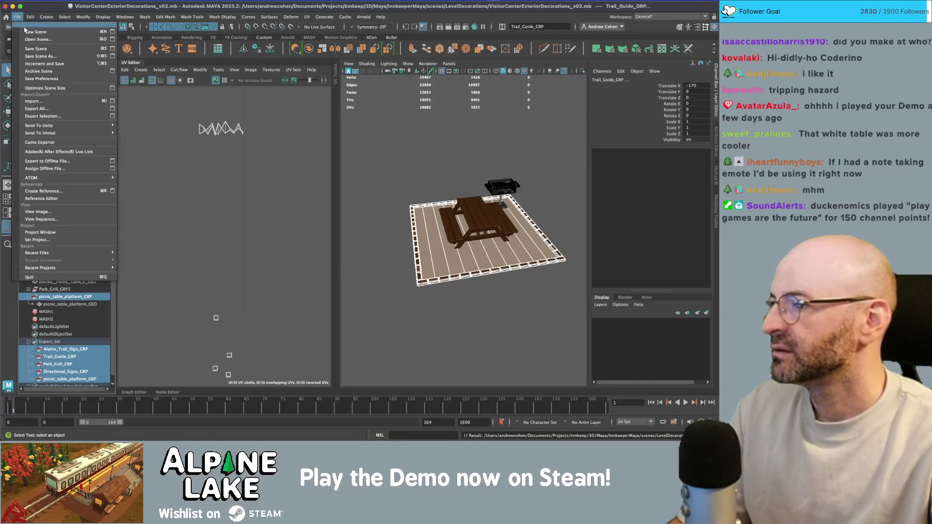
Export the selection as FBX over StaticDecorations/Visitor_Center_Exterior_Props.fbx, confirming the overwrite.
mouse_move(60, 134)
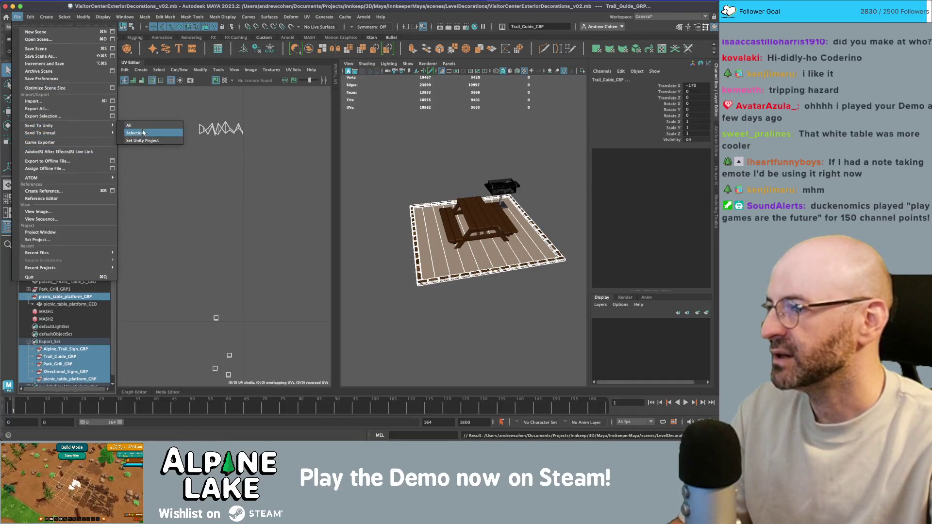
click(148, 132)
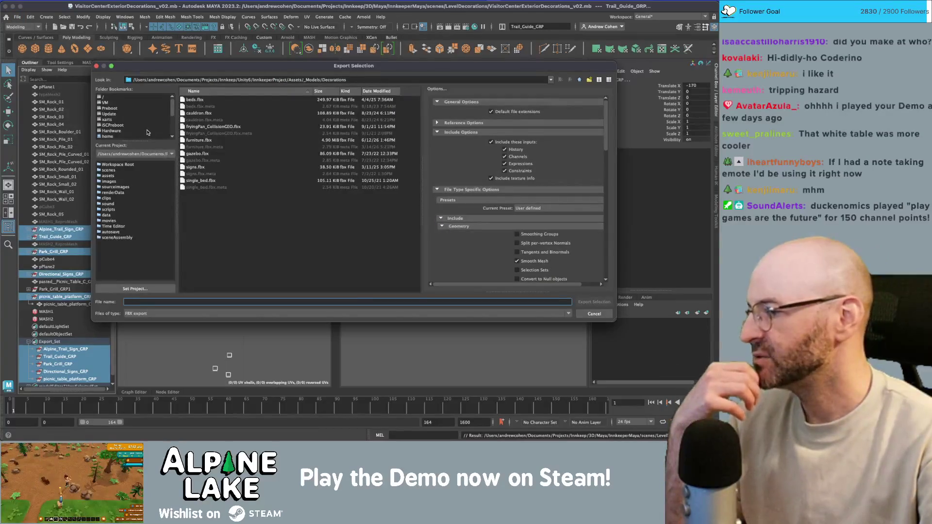
click(580, 80)
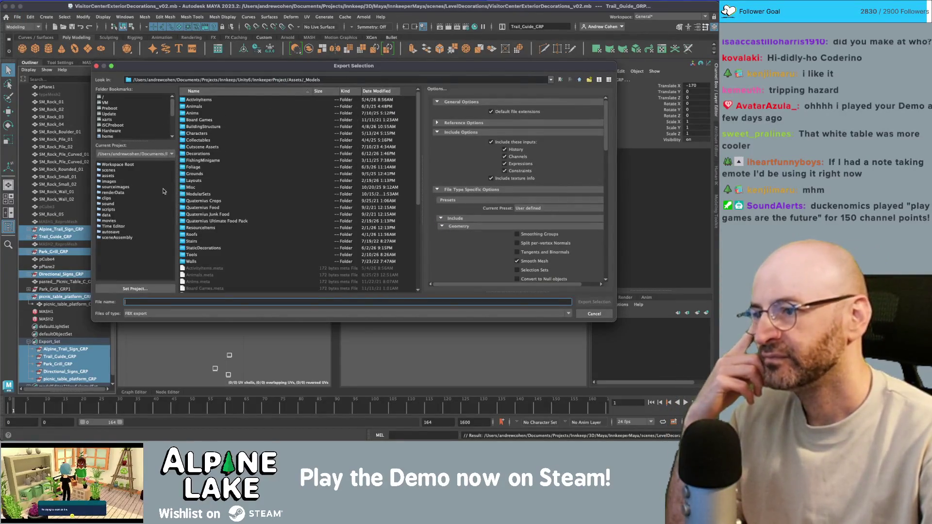
double_click(212, 251)
scroll(213, 252, down, 15)
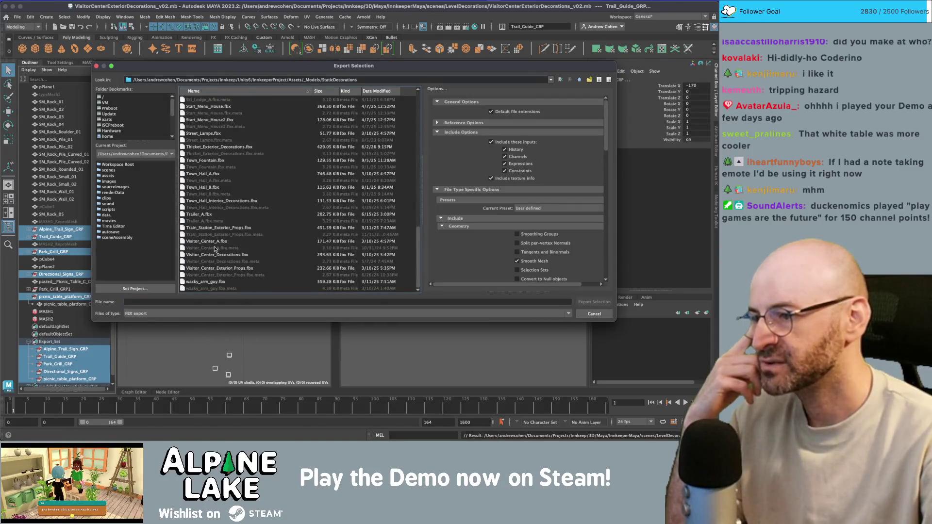
click(216, 242)
click(219, 256)
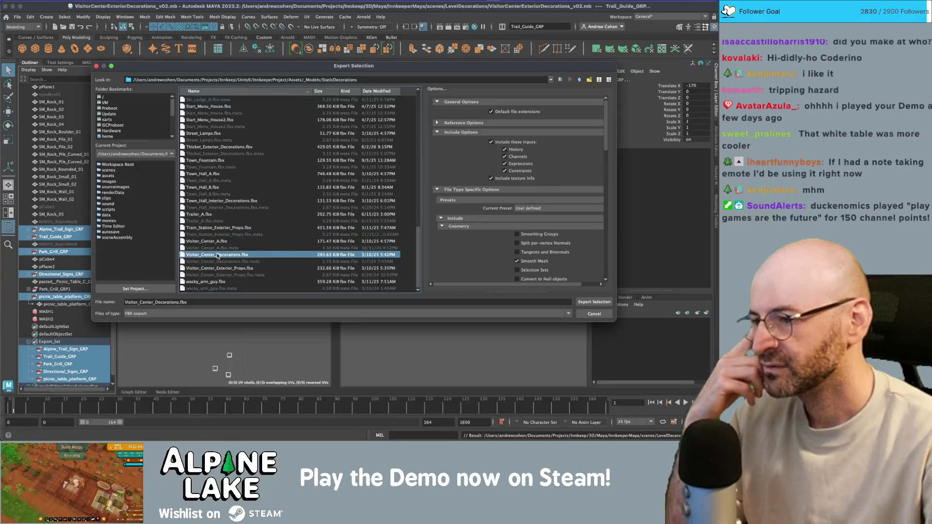
click(224, 268)
double_click(224, 269)
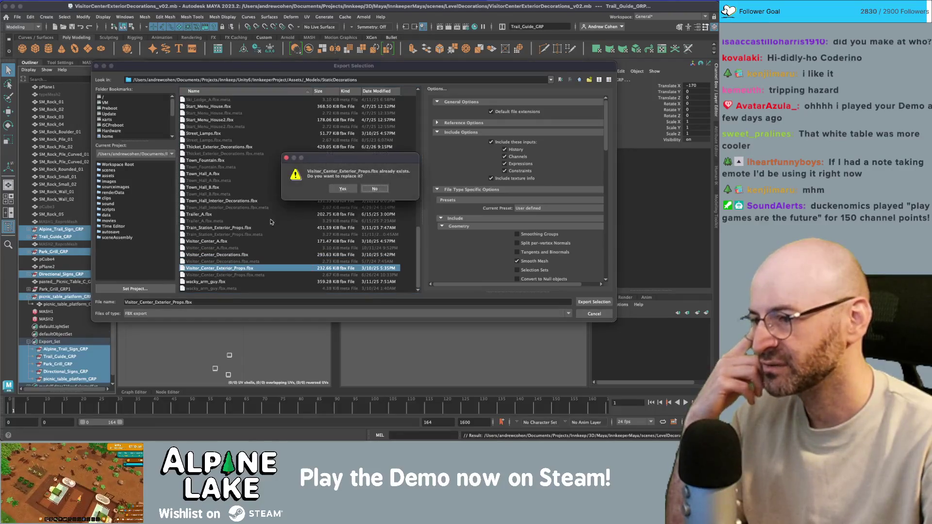
click(333, 187)
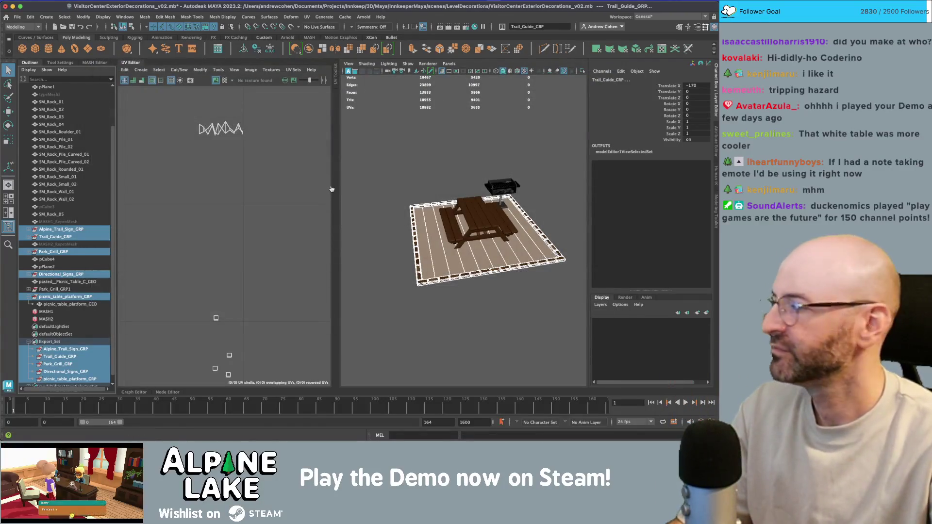
key(super+Tab)
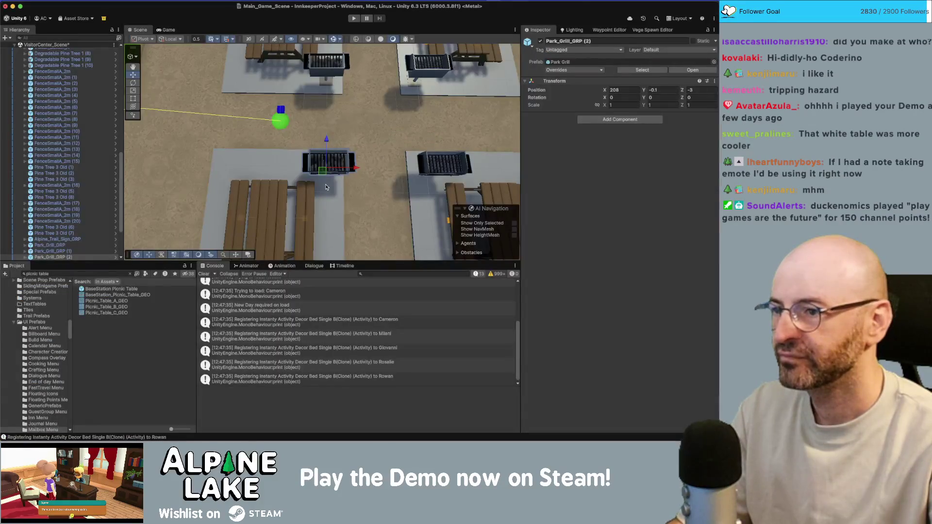
Give the centre platform cube the picnic_table_platform_GEO mesh and reset its scale to 1,1,1.
click(271, 174)
scroll(271, 173, down, 3)
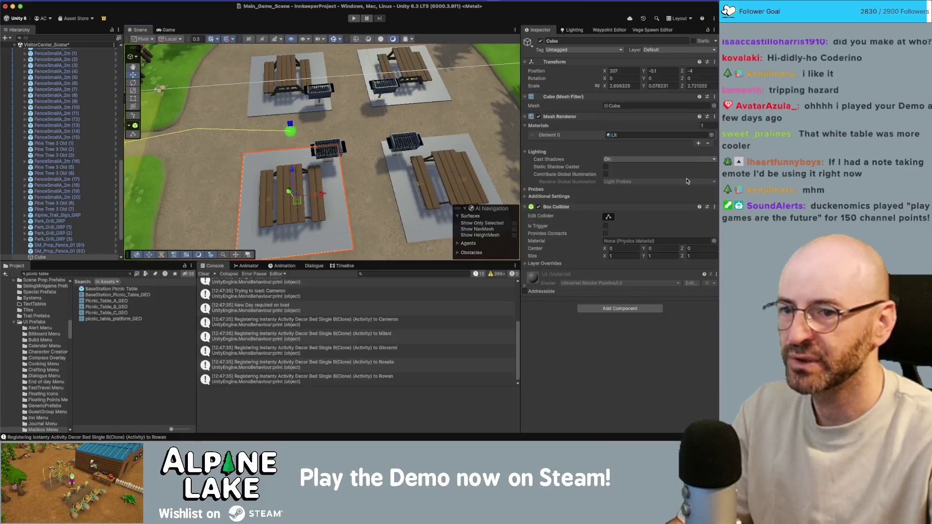
click(714, 106)
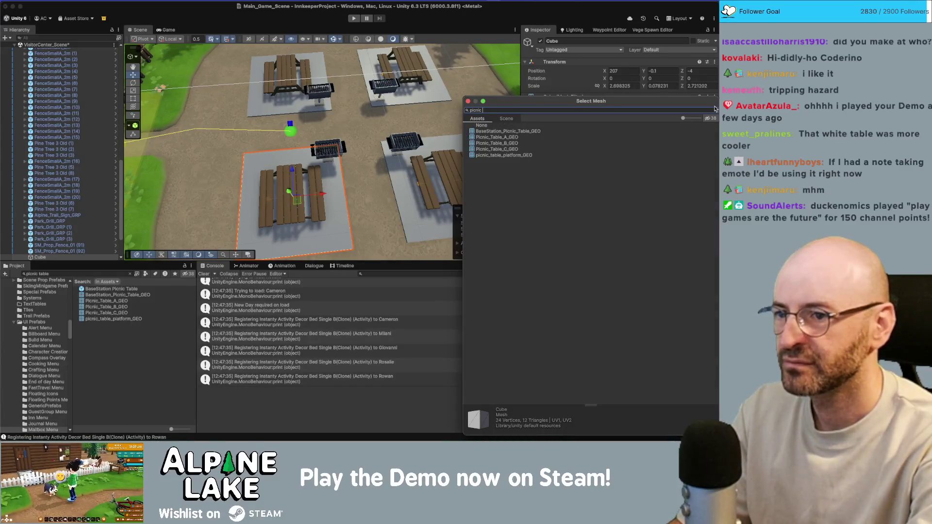
key(Return)
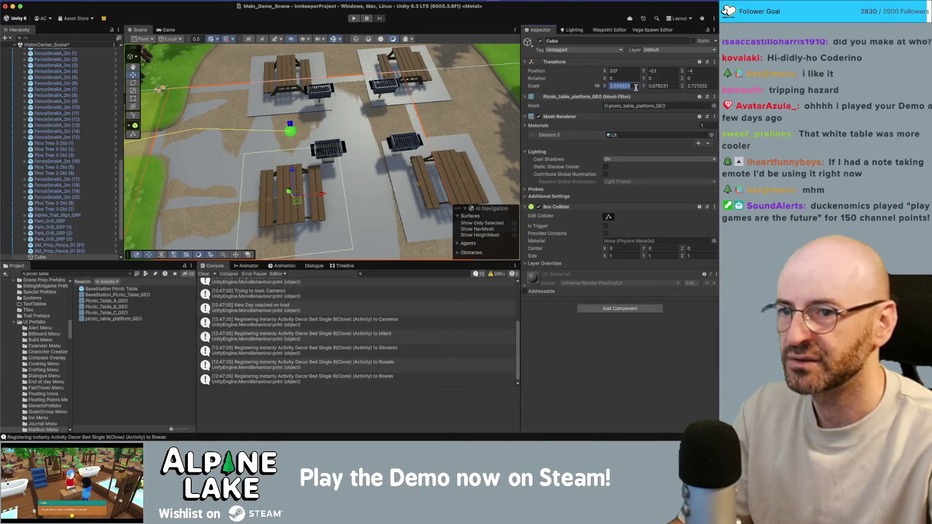
text(1)
key(Tab)
text(1)
key(Tab)
text(1)
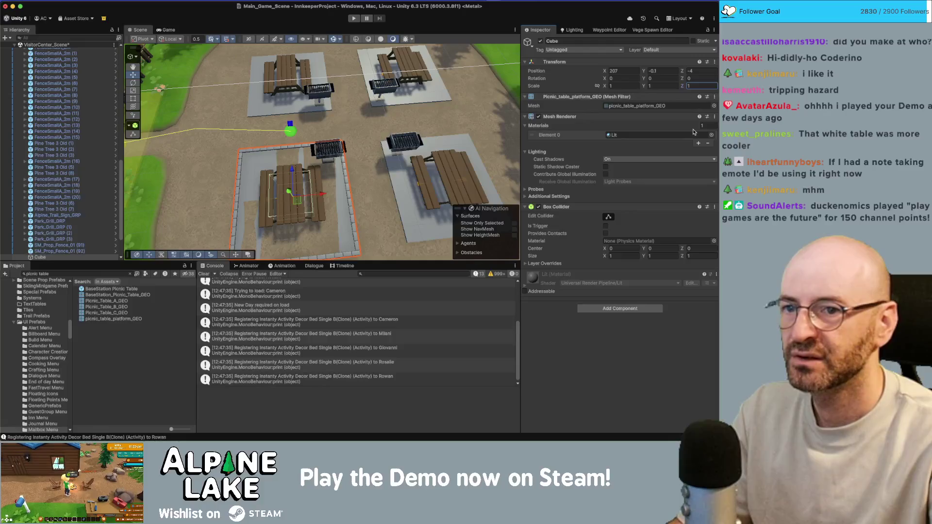
Apply Color Atlas Matte Mat to the platform's Element 0, then return to Maya.
click(711, 135)
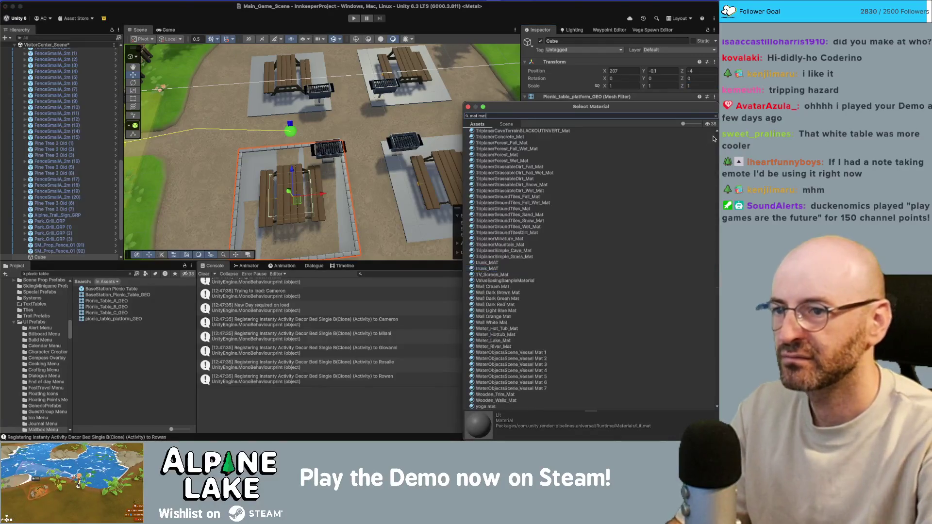
key(BackSpace)
text(te)
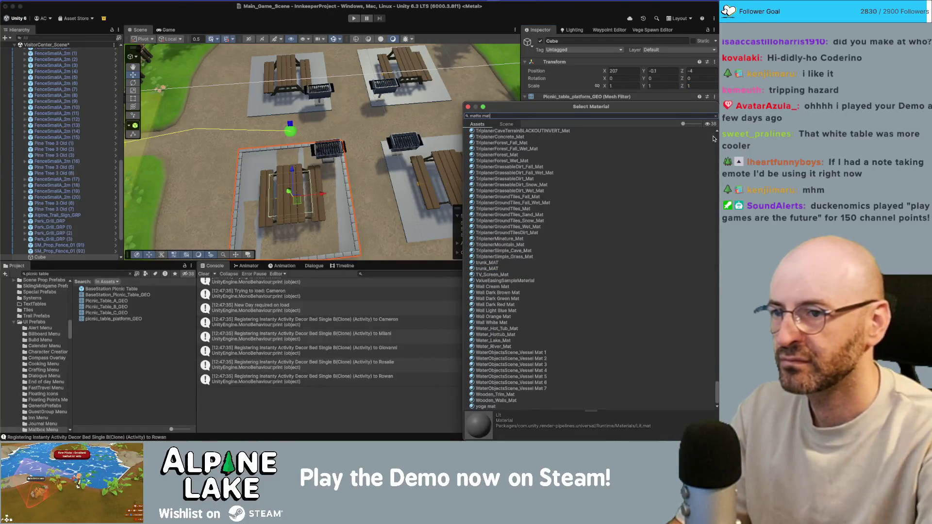
key(Return)
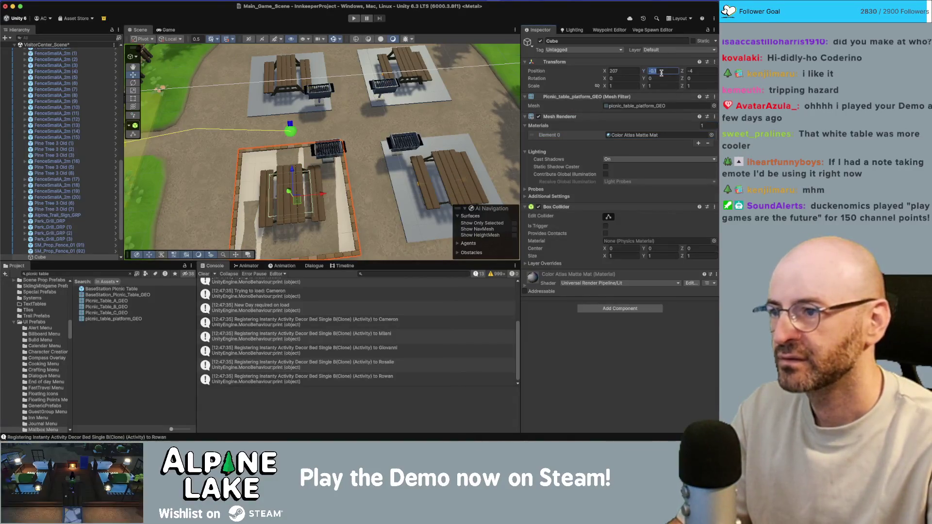
key(super+Tab)
right_click(433, 216)
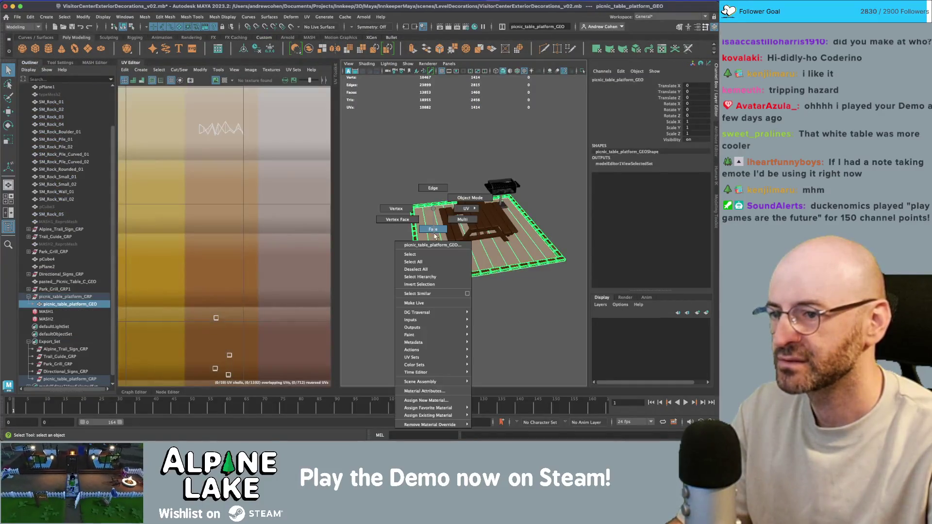
Select the platform's faces and view them up close beside the table and bench.
click(434, 237)
key(w)
key(f)
drag(484, 221, 500, 203)
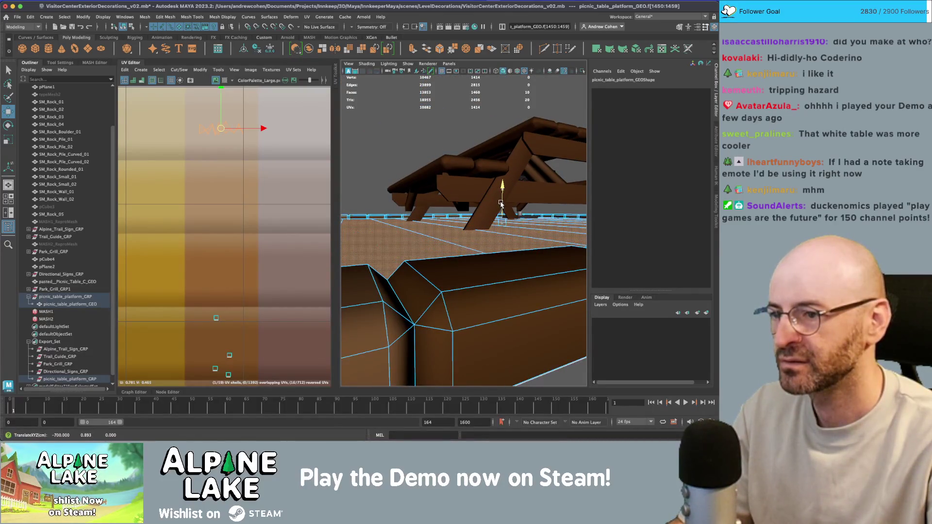
Send the Export_Set selection to Unity, overwriting Visitor_Center_Exterior_Props.fbx.
click(130, 27)
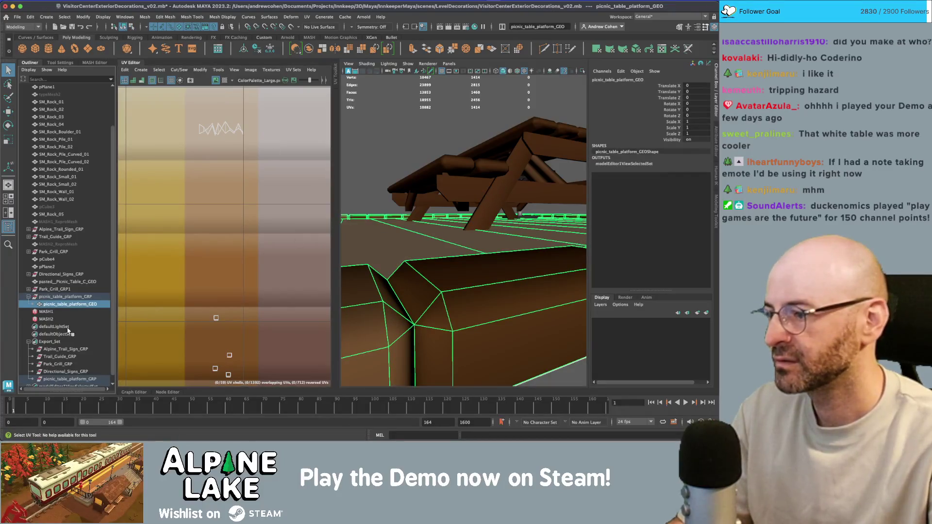
click(70, 343)
click(17, 17)
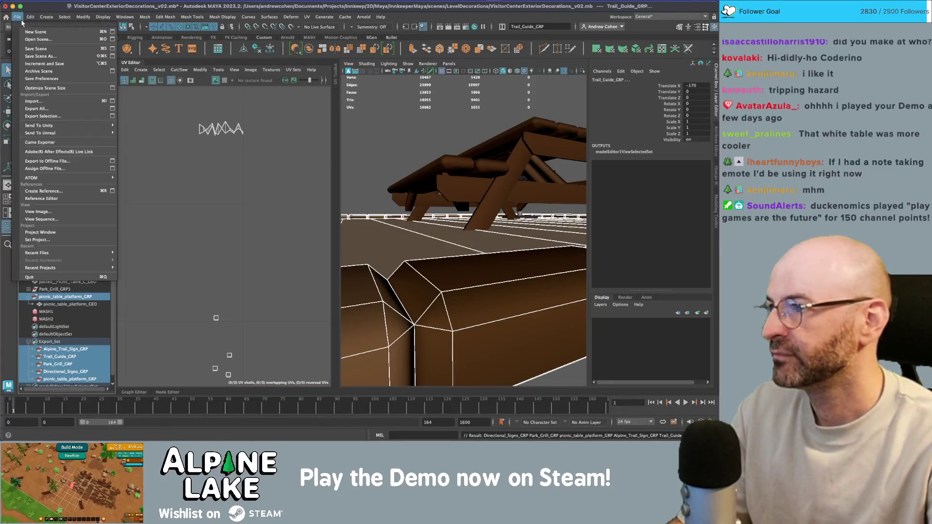
mouse_move(60, 127)
click(146, 129)
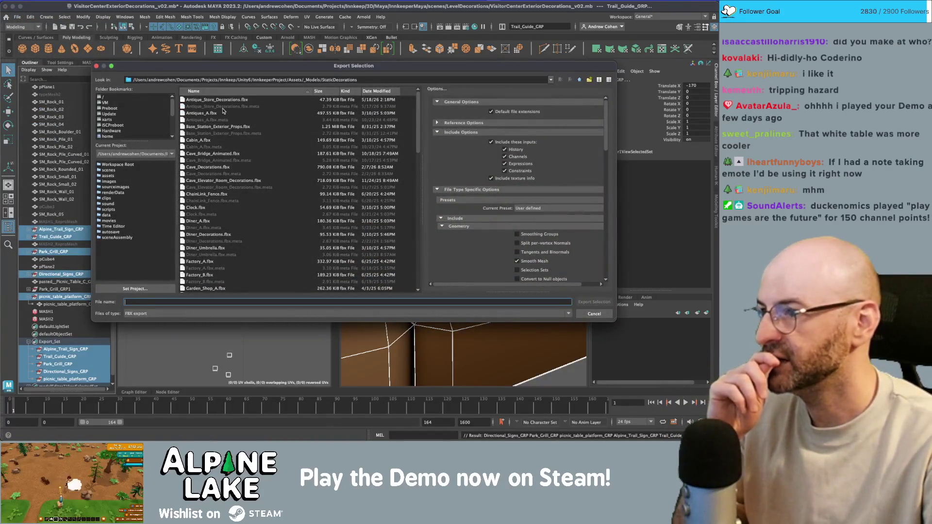
scroll(230, 167, down, 20)
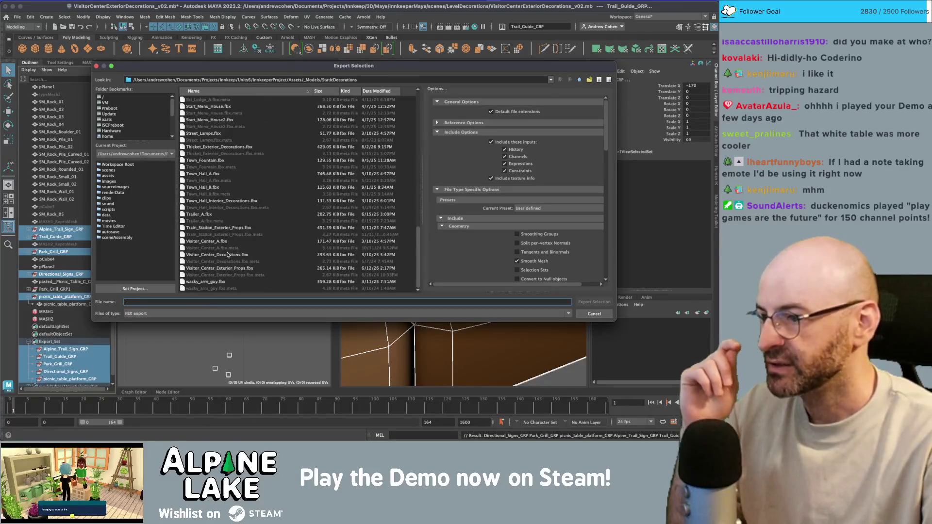
double_click(230, 269)
click(348, 192)
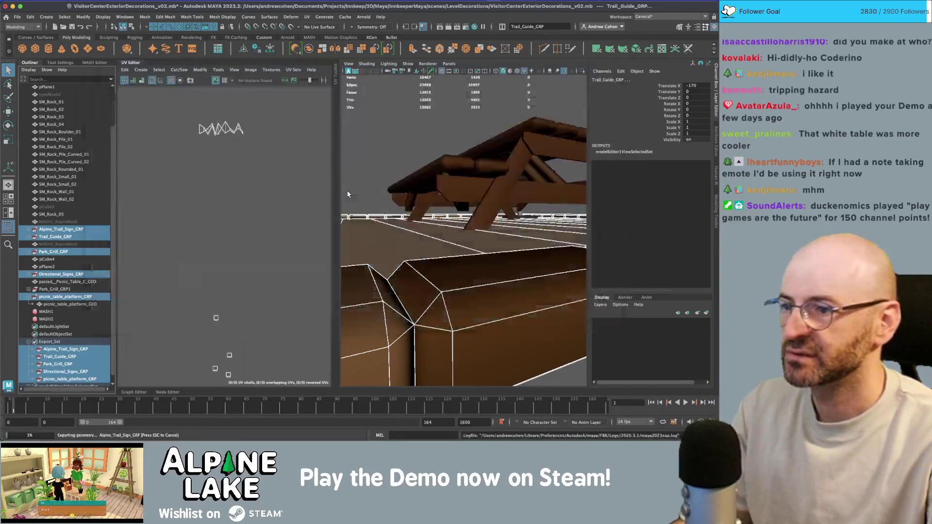
key(super+Tab)
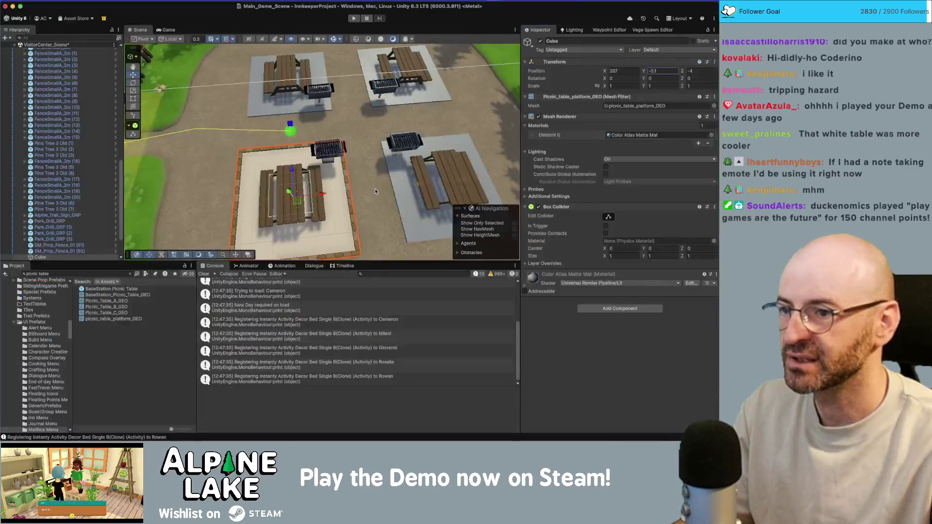
Delete the right table's white platform Cube_02.
scroll(270, 165, down, 10)
mouse_move(291, 146)
mouse_down()
mouse_move(409, 65)
mouse_move(368, 189)
mouse_up()
scroll(368, 190, up, 3)
click(396, 189)
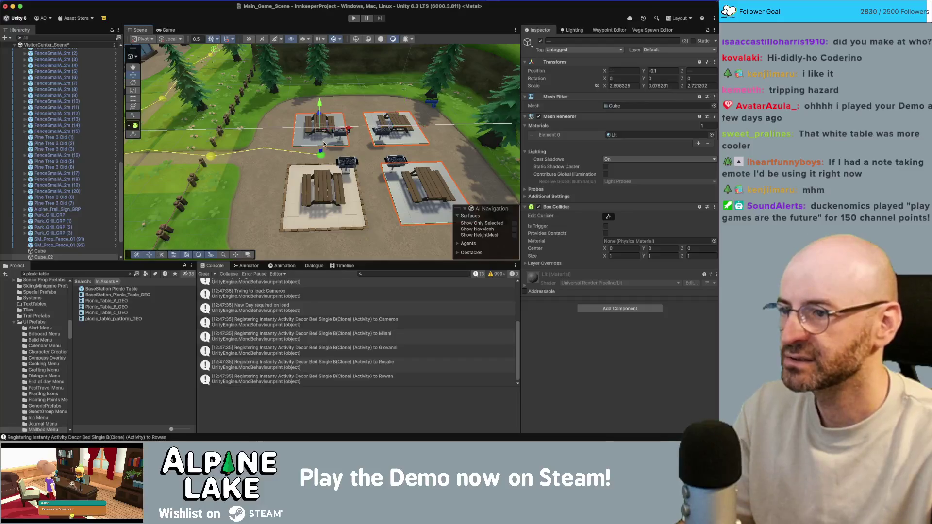
key(Delete)
Remove the Box Collider from the centre platform; a NavMesh Modifier is added and undone.
click(349, 218)
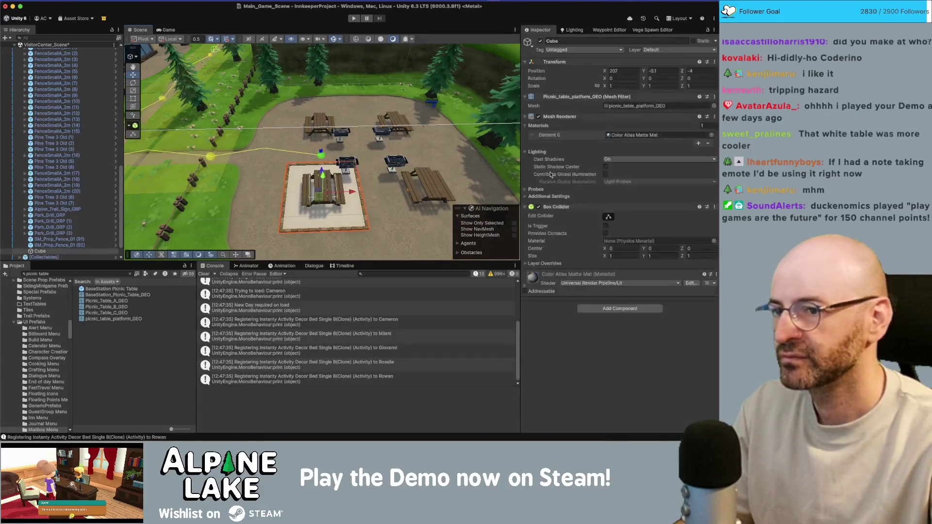
right_click(556, 206)
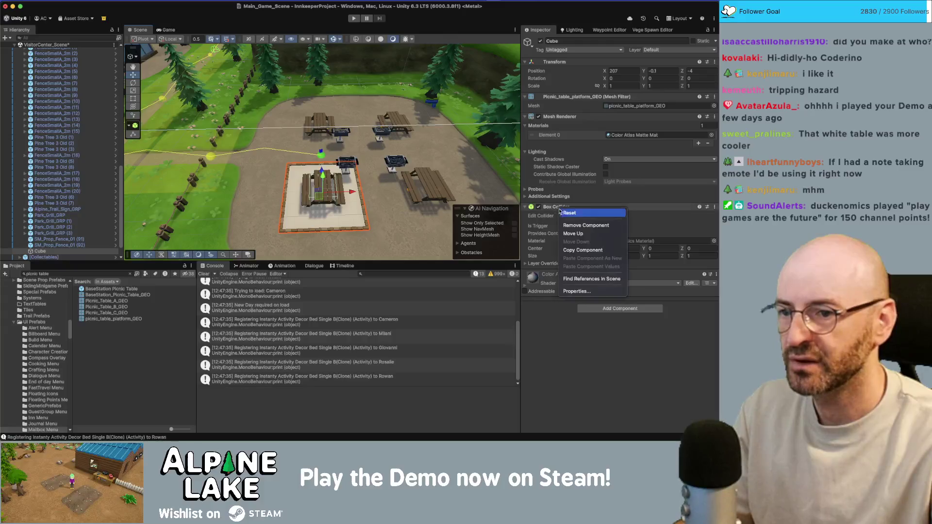
click(572, 225)
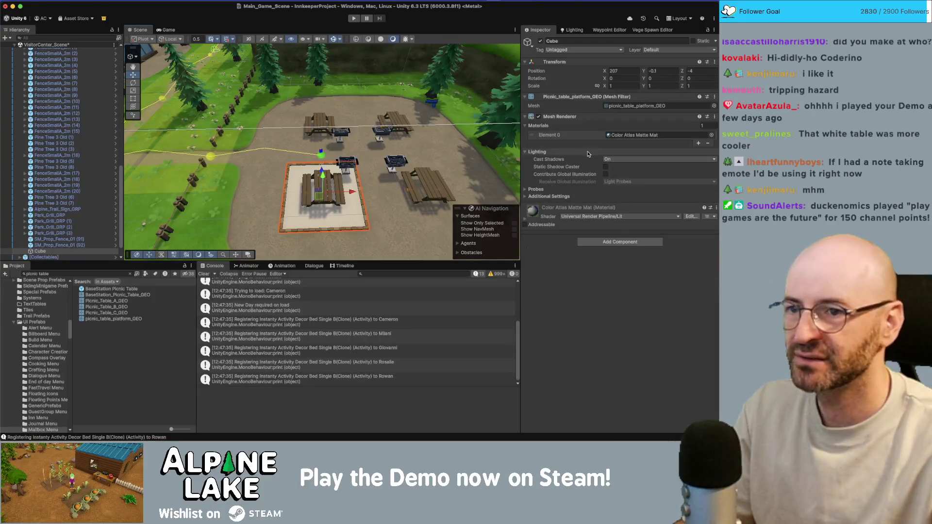
scroll(392, 179, up, 3)
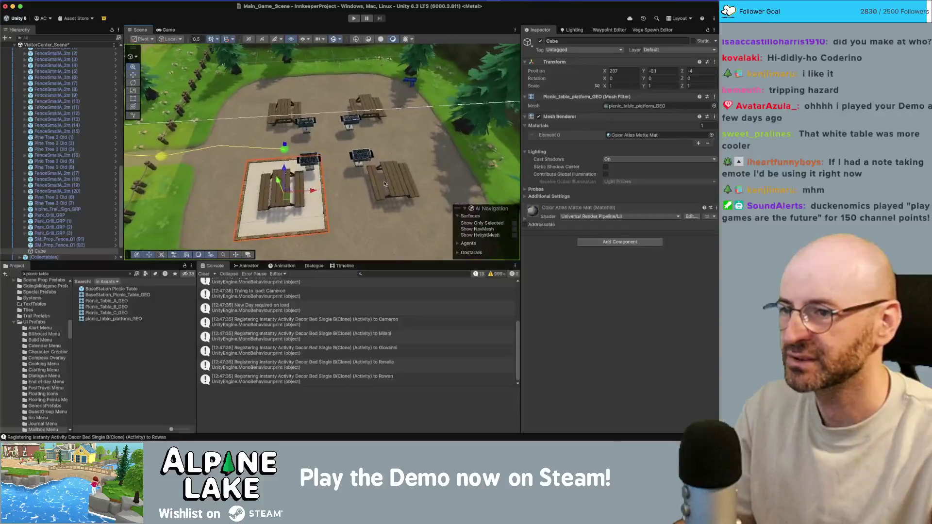
click(610, 241)
text(modifier)
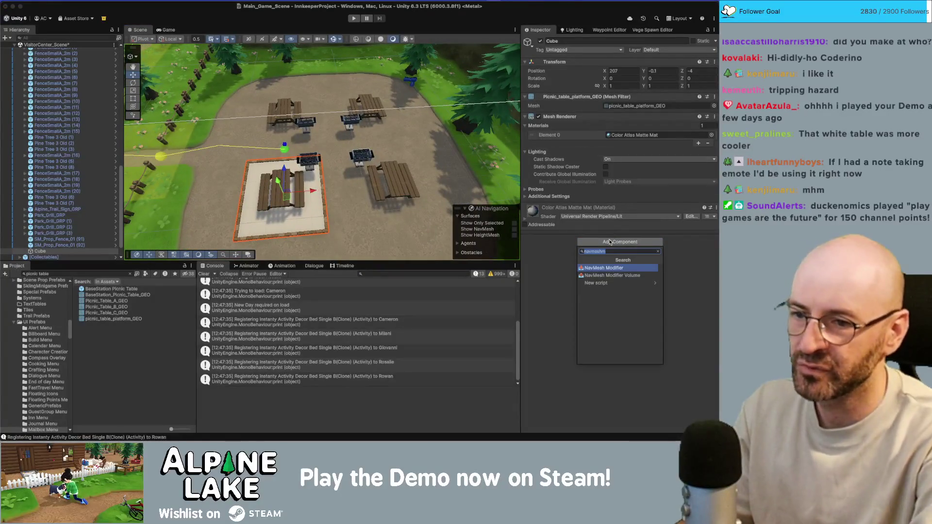
key(Return)
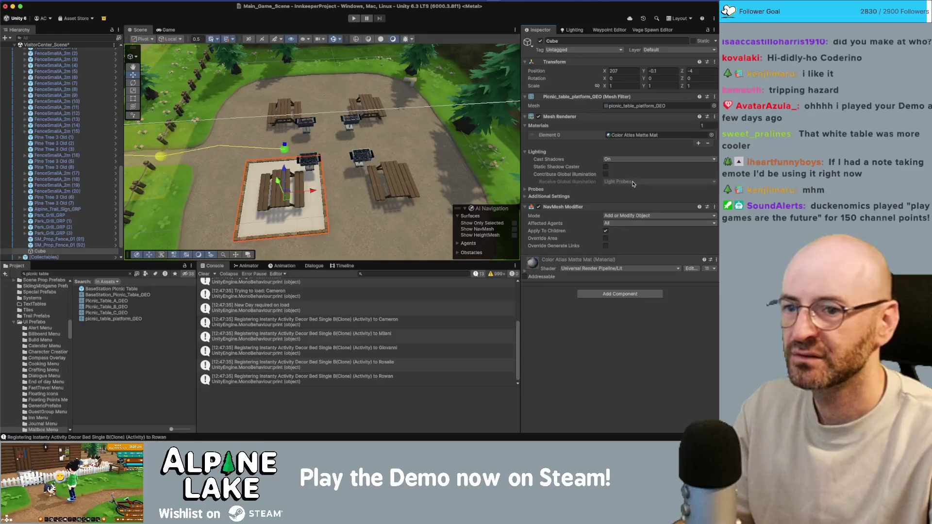
key(ctrl+z)
Put the centre platform on the NavmeshIgnore layer.
click(657, 51)
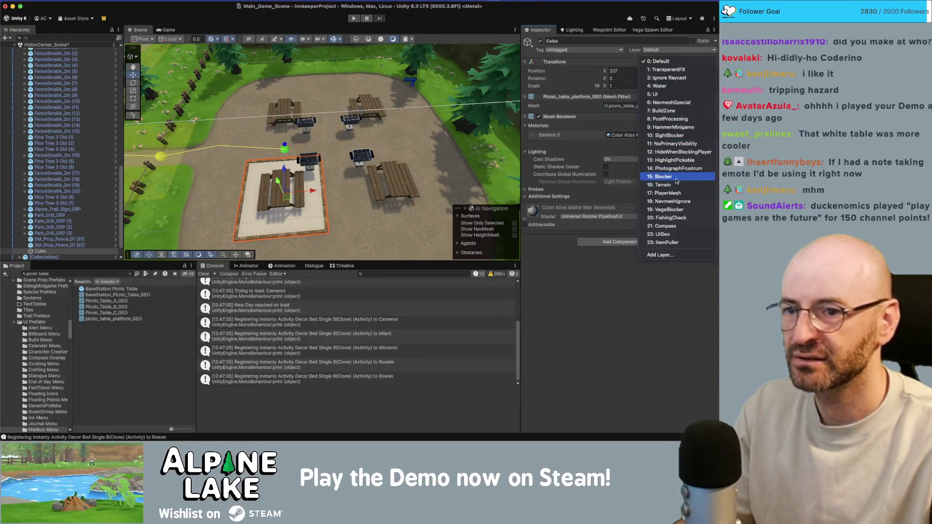
click(660, 199)
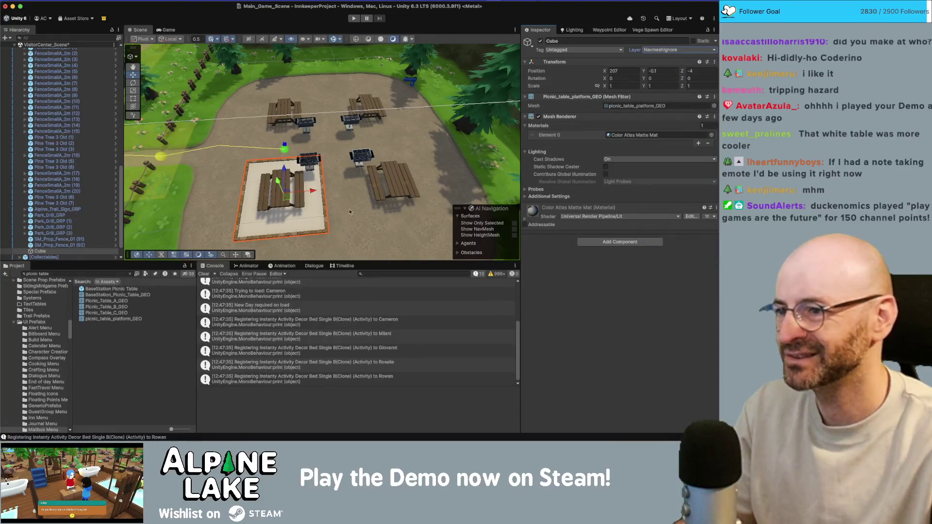
scroll(291, 228, down, 1)
click(60, 251)
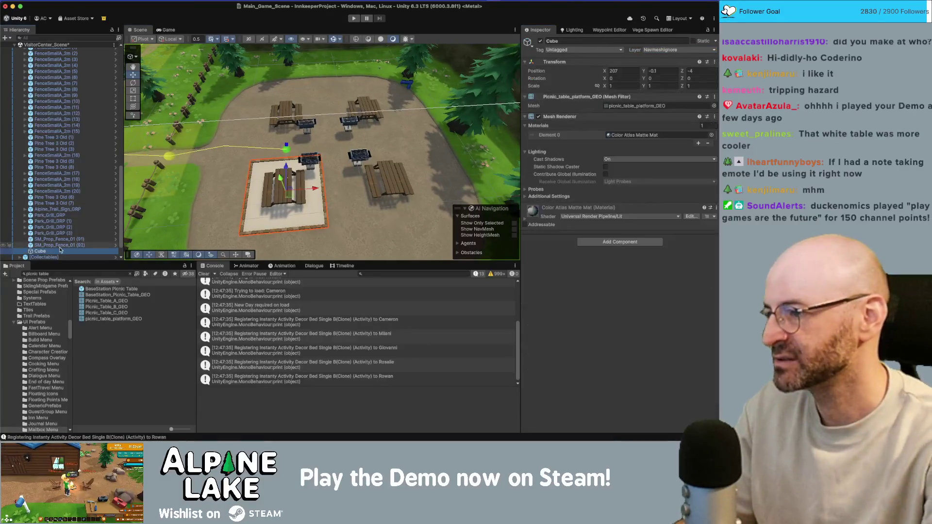
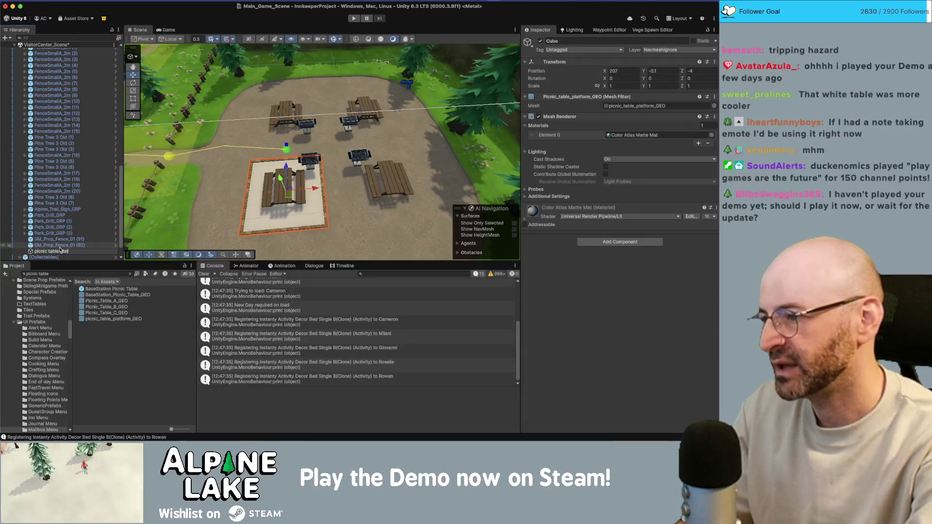
Rename the picnic table platform, then duplicate it and slide the copy along X.
text(form)
key(Return)
key(super+d)
drag(315, 190, 418, 187)
Duplicate both platforms and move the copies along Z into a second row.
shift+click(323, 210)
key(super+d)
drag(286, 166, 288, 119)
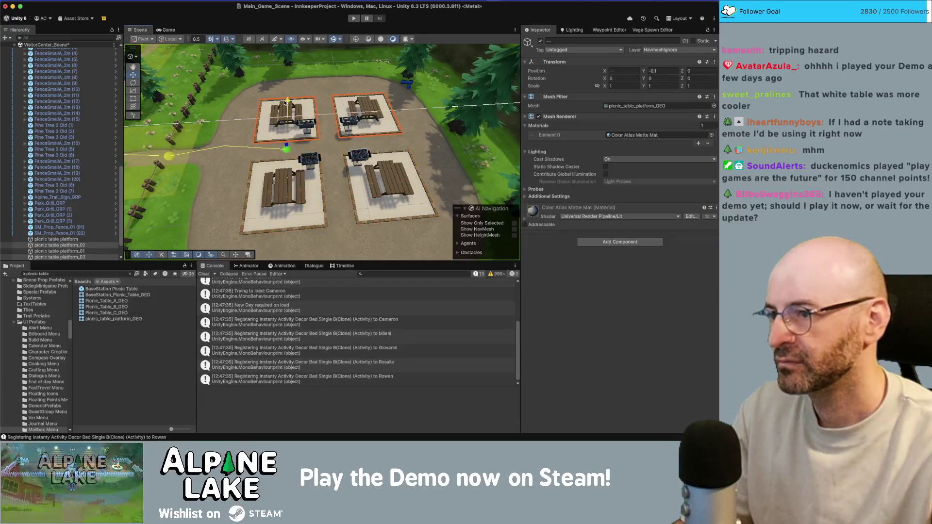
mouse_move(479, 131)
alt+mouse_down()
mouse_move(362, 83)
mouse_move(365, 108)
alt+mouse_up()
click(362, 83)
key(super+Tab)
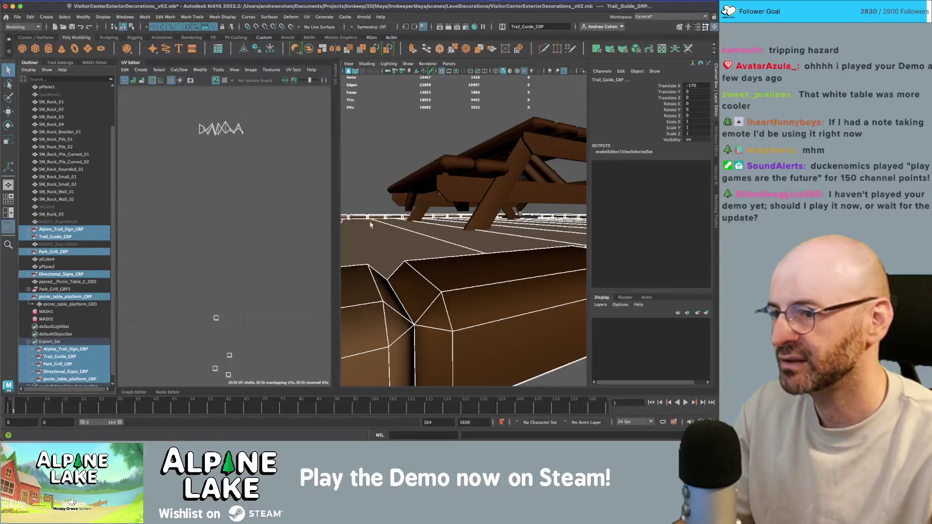
Move the platform's floor UV faces onto a different colour of the palette texture.
click(370, 221)
right_click(243, 172)
key(w)
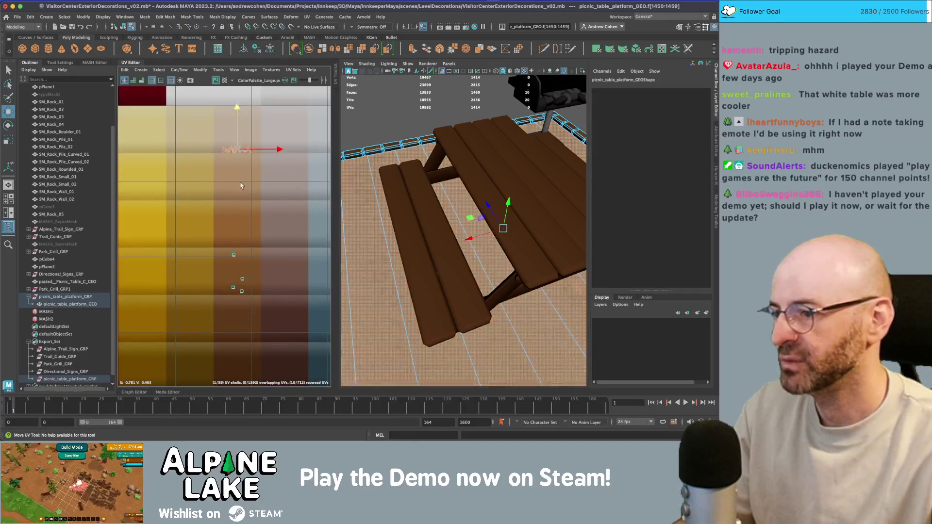
drag(239, 167, 242, 337)
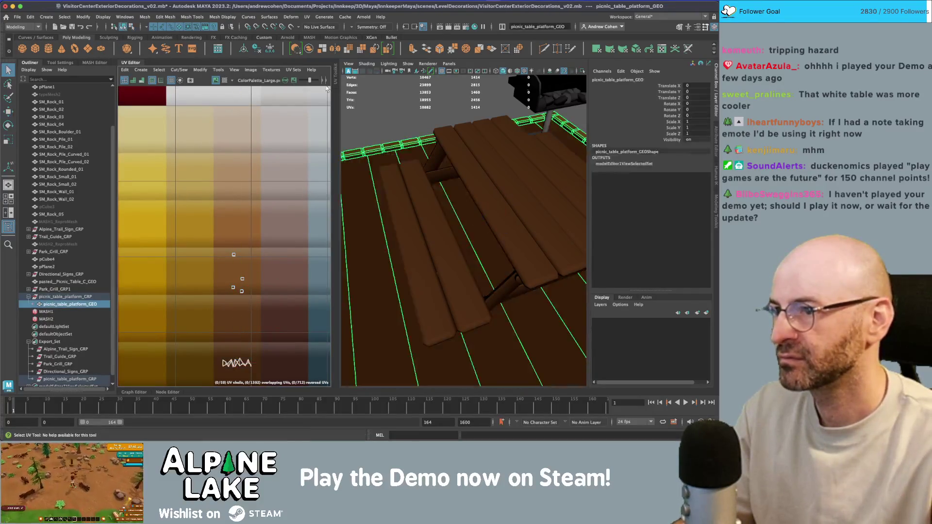
click(455, 187)
scroll(455, 187, down, 6)
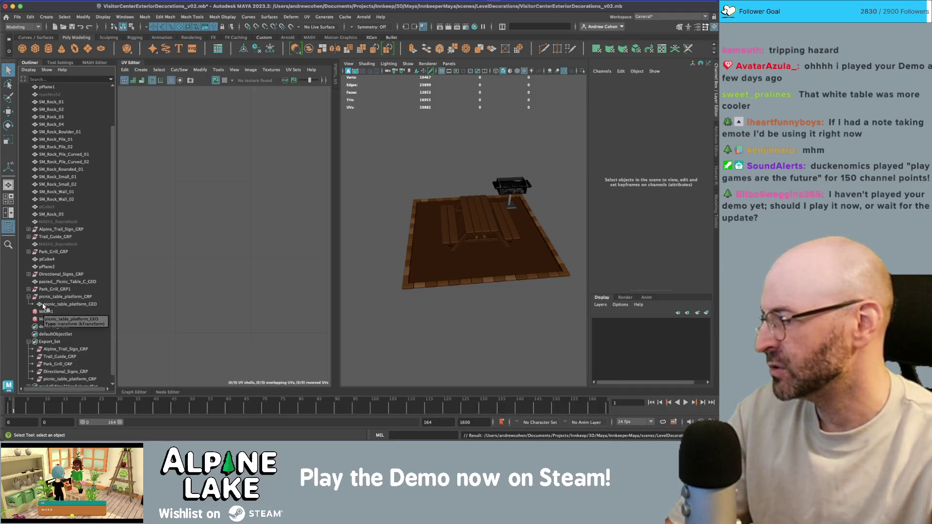
Export the Export_Set members with Send To Unity > Selection, overwriting Visitor_Center_Exterior_Props.fbx.
click(50, 341)
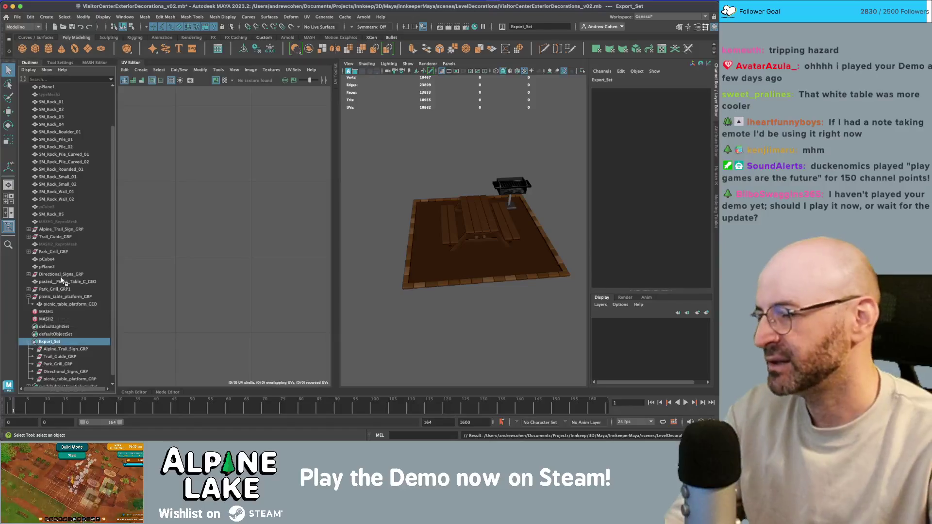
right_click(49, 341)
click(18, 17)
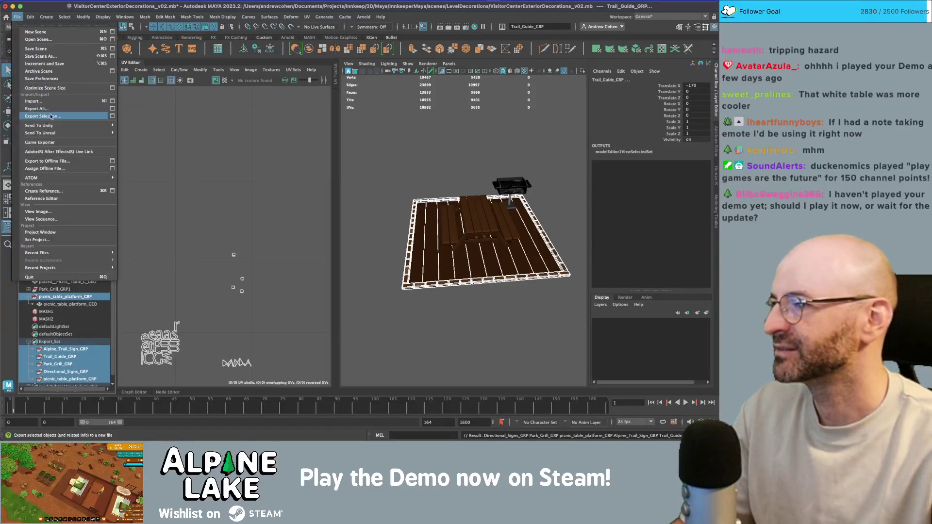
mouse_move(97, 125)
click(141, 133)
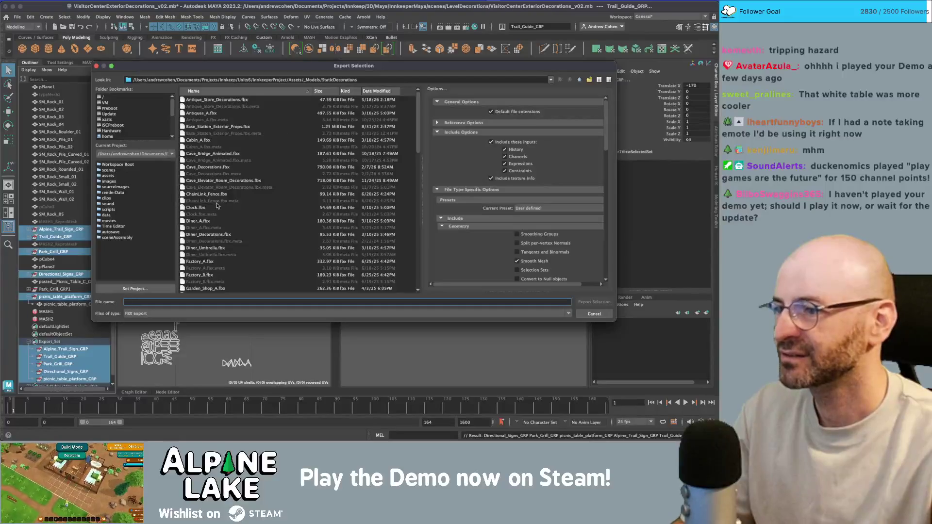
double_click(217, 268)
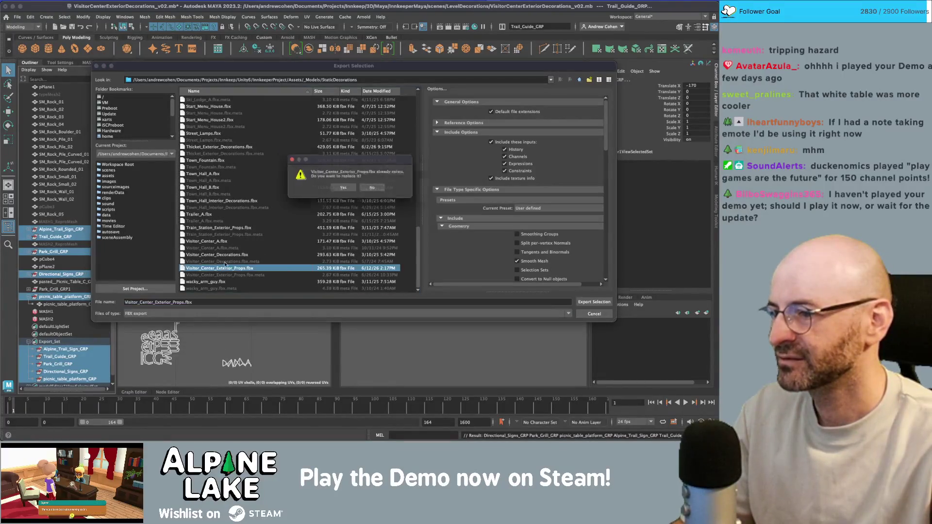
click(330, 187)
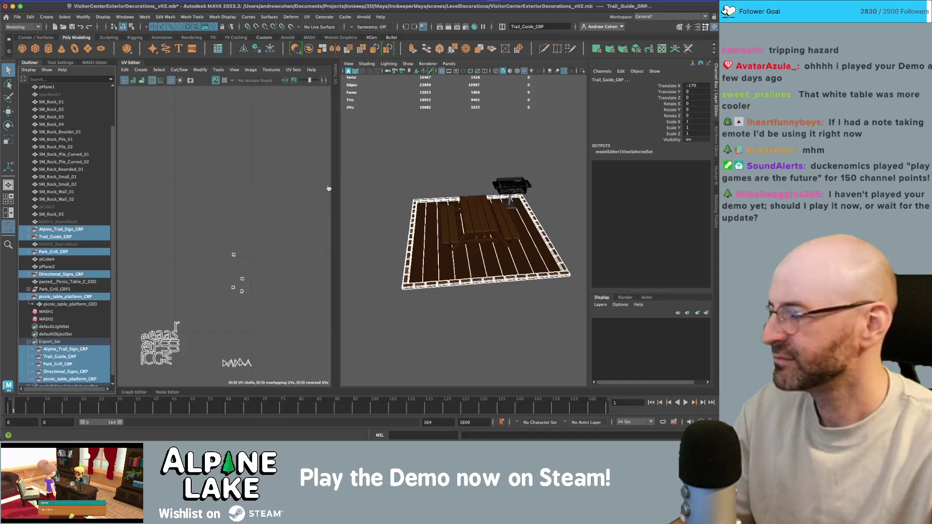
key(super+Tab)
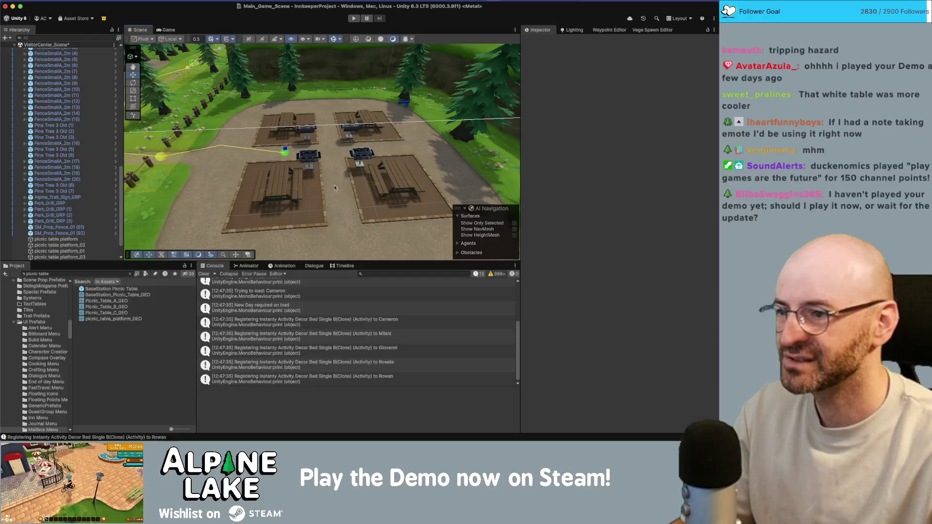
Frame the picnic table platform's UVs and select its floor faces in the UV Editor.
key(super+Tab)
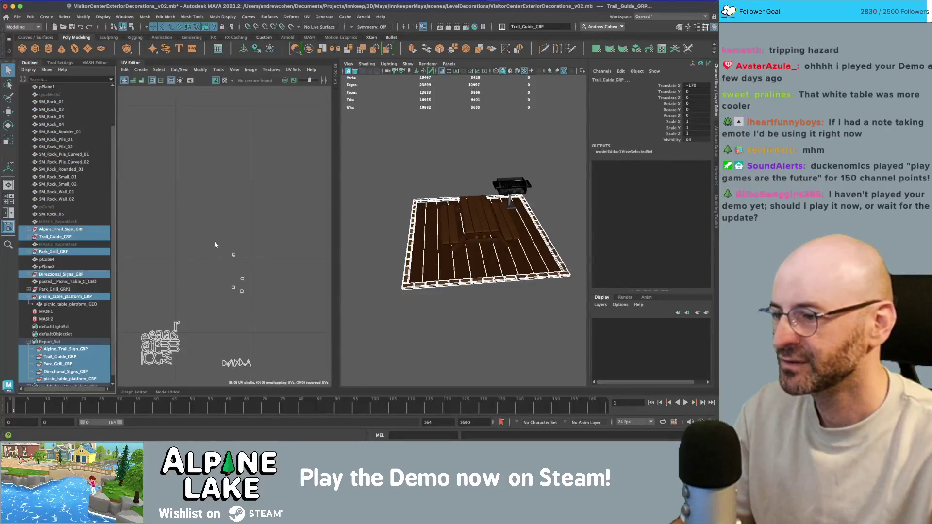
click(437, 219)
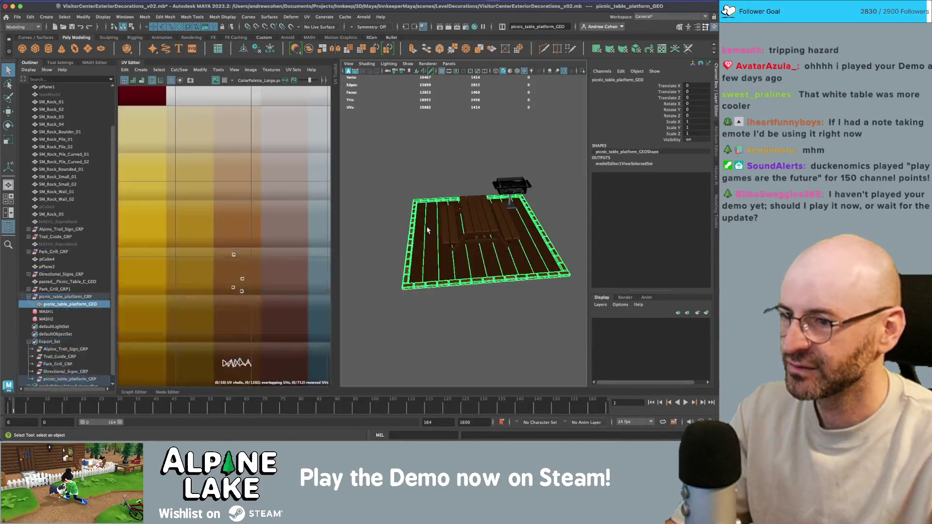
key(f)
right_click(250, 236)
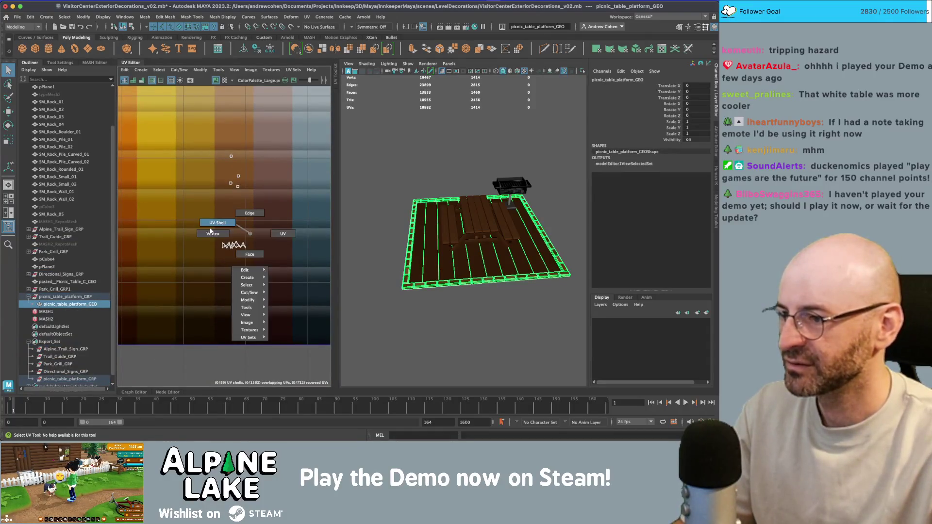
click(234, 243)
key(w)
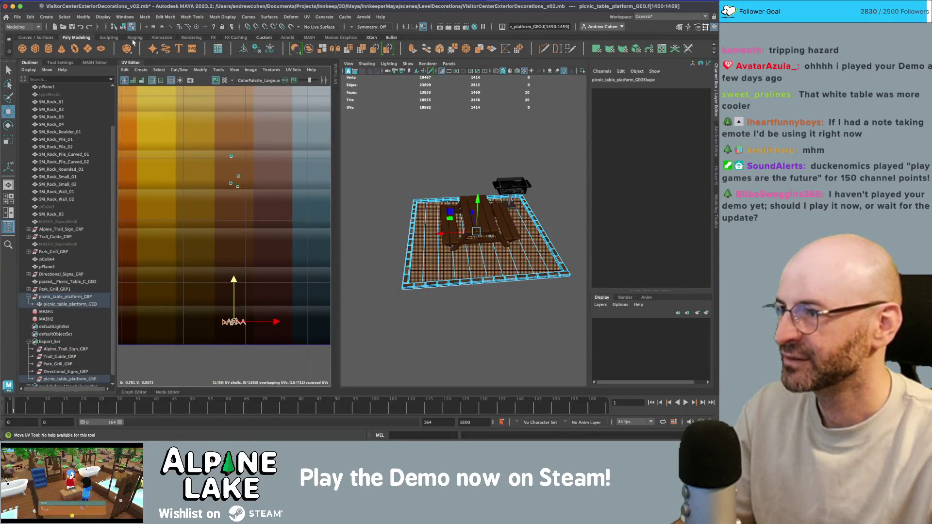
click(123, 26)
key(q)
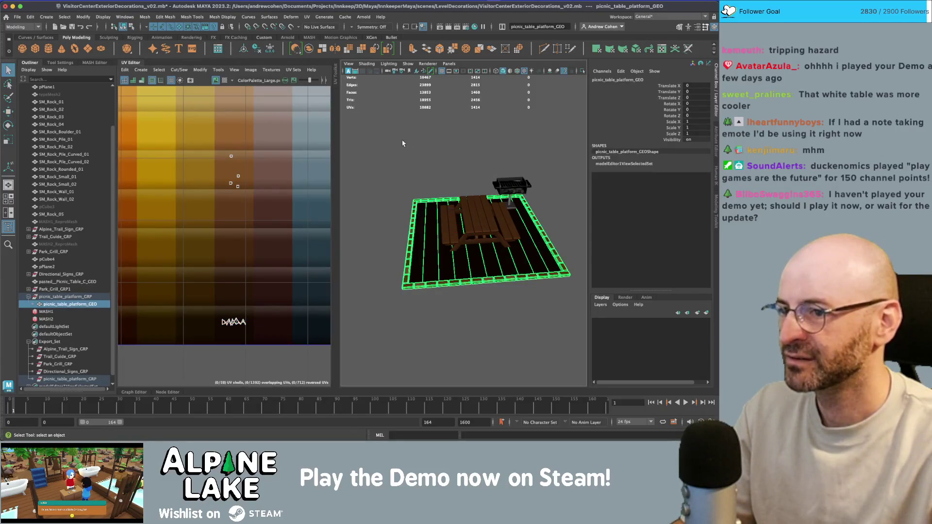
Move the platform's UV shell up the colour palette, then nudge it down to another shade.
right_click(239, 322)
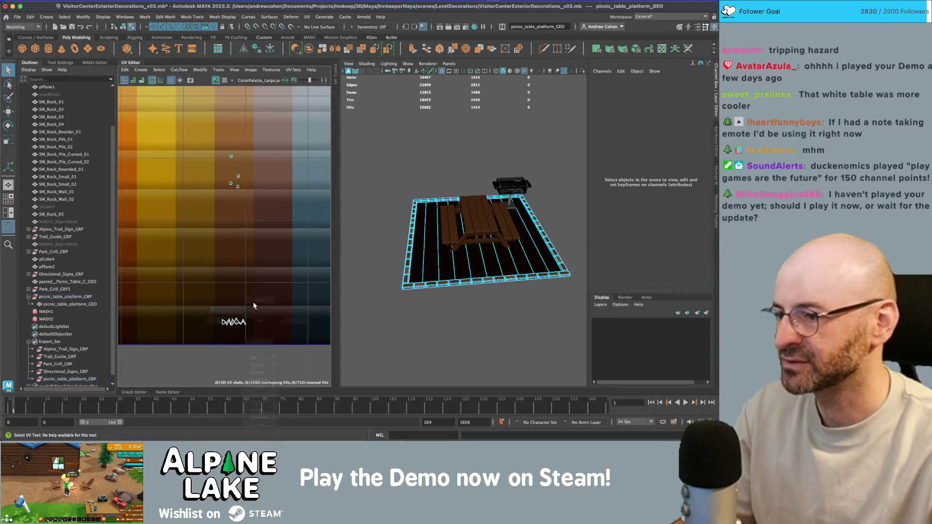
click(234, 321)
key(w)
drag(233, 322, 231, 241)
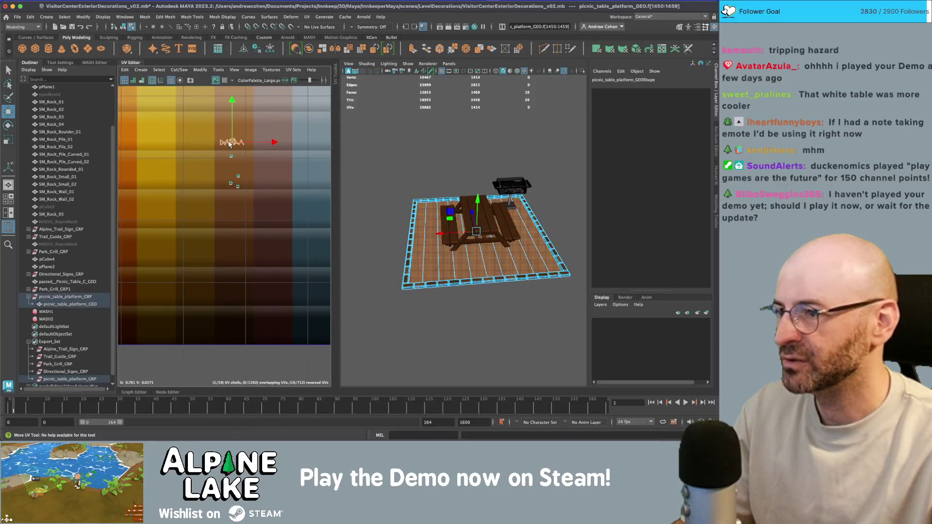
drag(230, 144, 236, 168)
key(q)
click(451, 139)
Move the platform's UV shell up to a lighter shade of brown.
click(438, 230)
right_click(218, 185)
click(226, 167)
key(w)
drag(225, 167, 209, 109)
click(120, 28)
key(q)
click(405, 146)
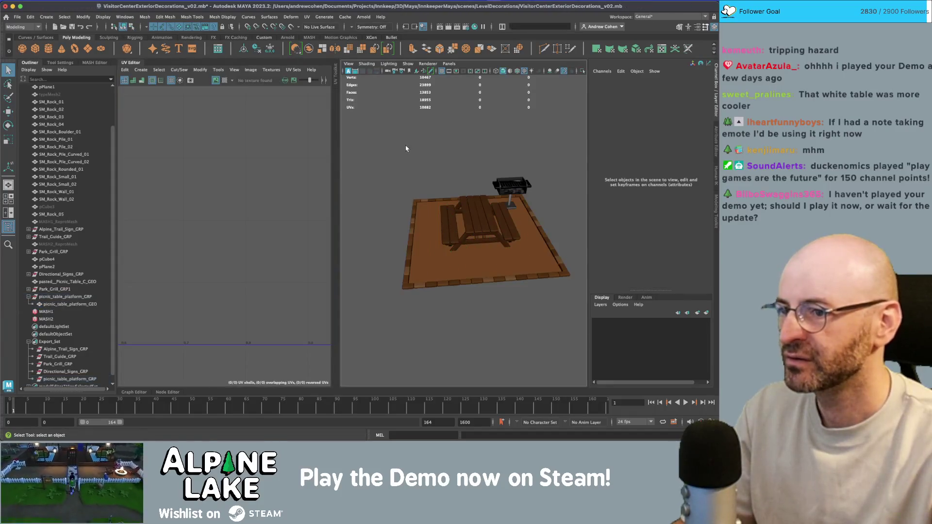
Check the platform texture, then select the platform, pasted__Picnic_Table_C_GEO and all Export_Set members.
click(435, 228)
click(395, 175)
drag(376, 166, 569, 319)
click(442, 305)
click(57, 305)
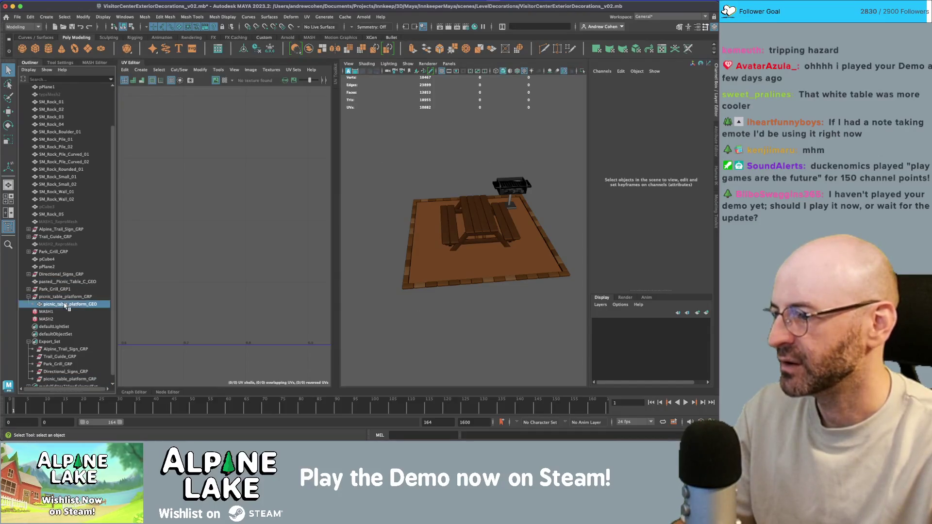
click(68, 282)
scroll(69, 311, down, 1)
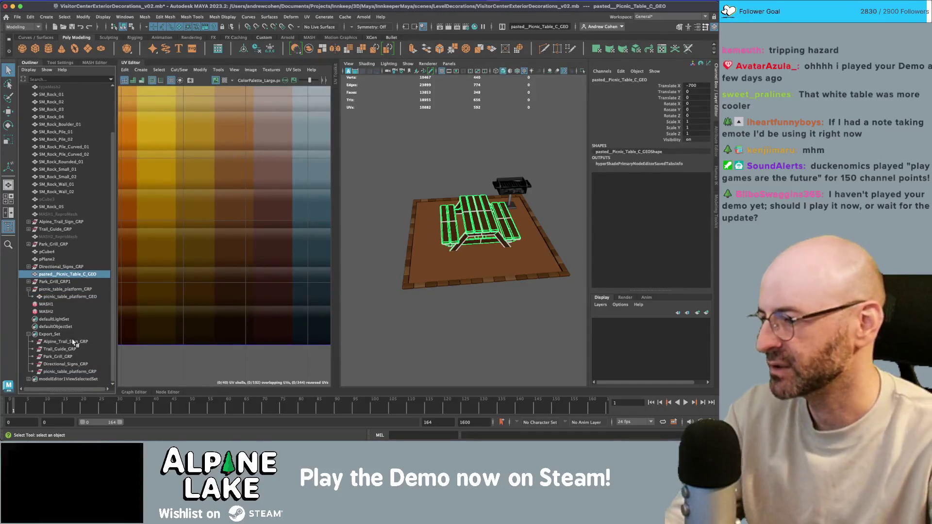
click(49, 333)
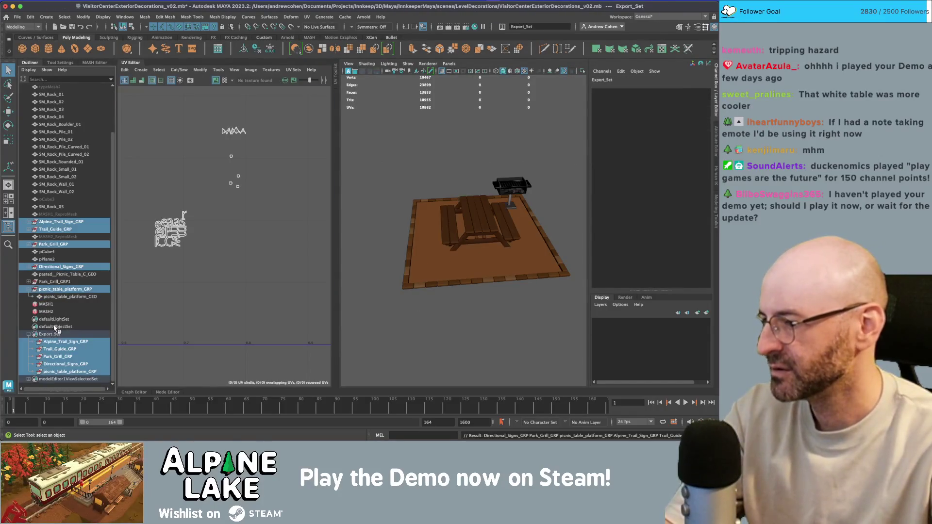
Export only the selected groups via Send To Unity > Selection, overwriting Visitor_Center_Exterior_Props.fbx.
click(17, 17)
mouse_move(60, 125)
click(143, 127)
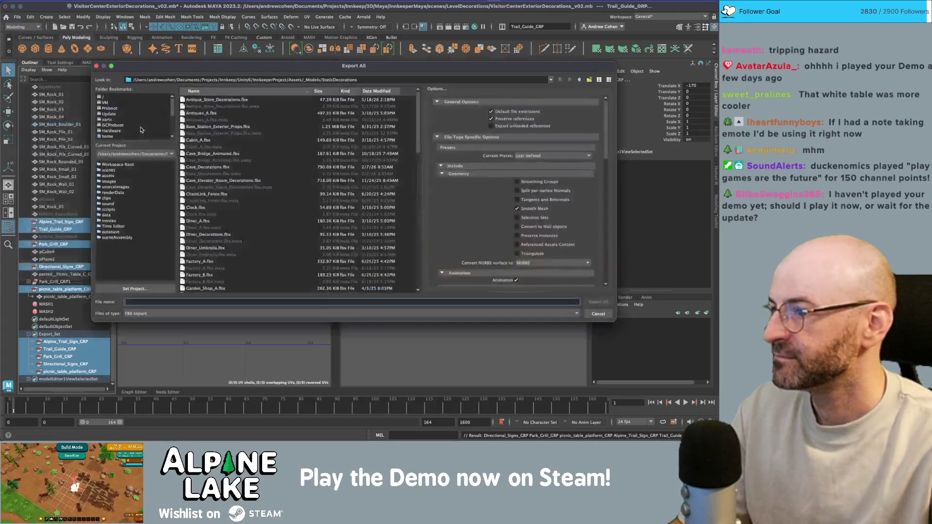
click(599, 313)
click(17, 17)
mouse_move(63, 125)
click(139, 133)
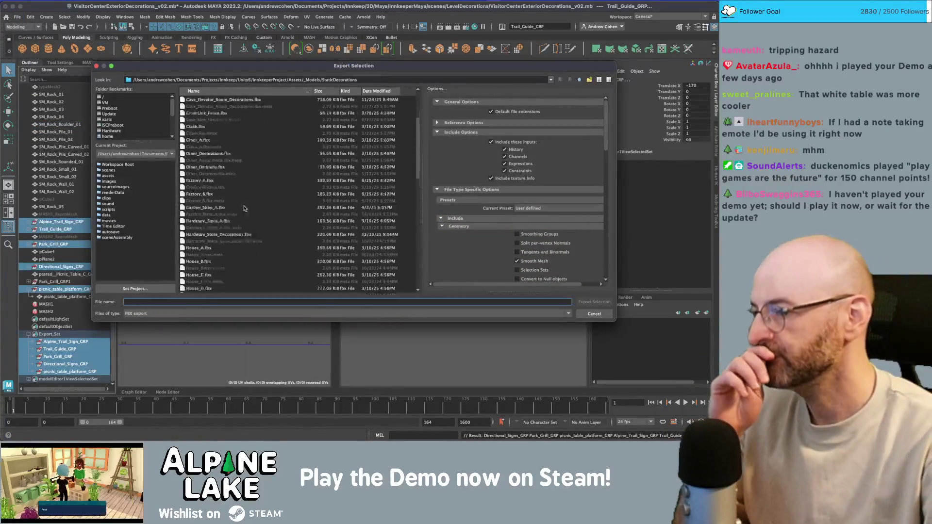
double_click(222, 268)
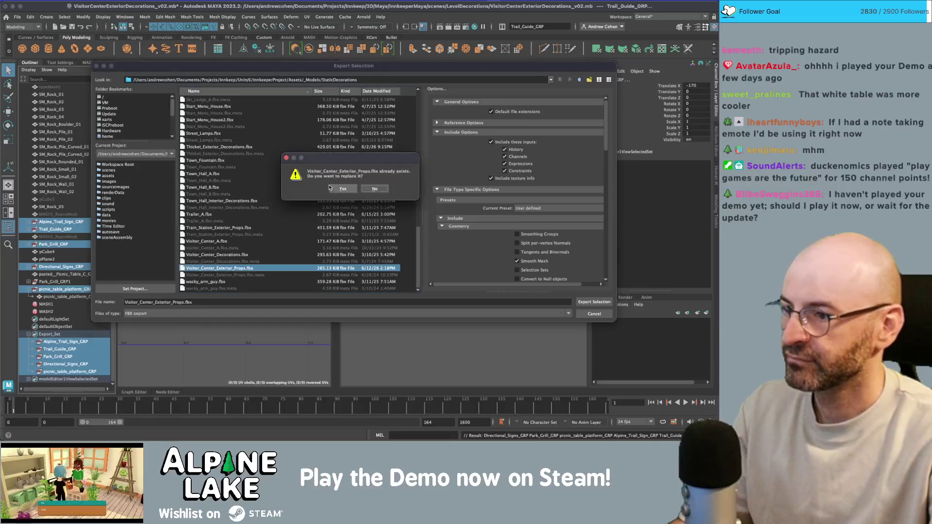
click(335, 188)
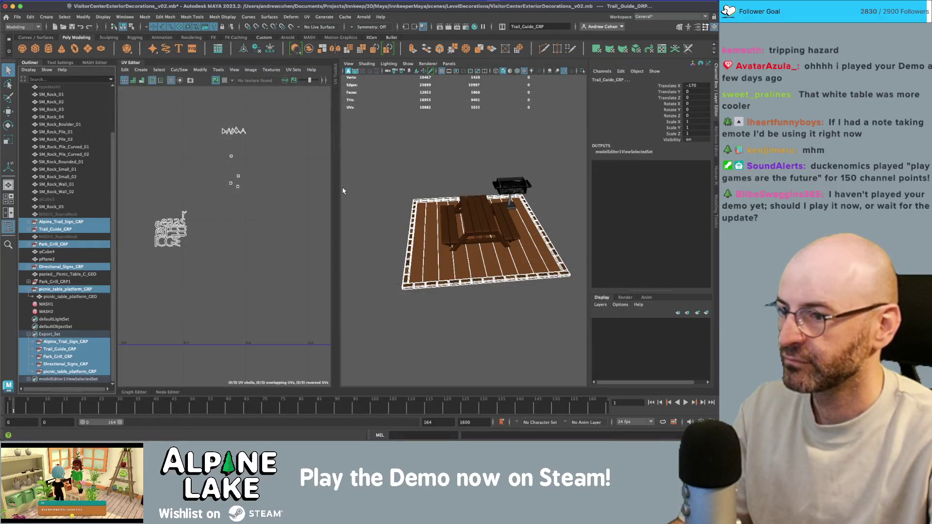
key(super+Tab)
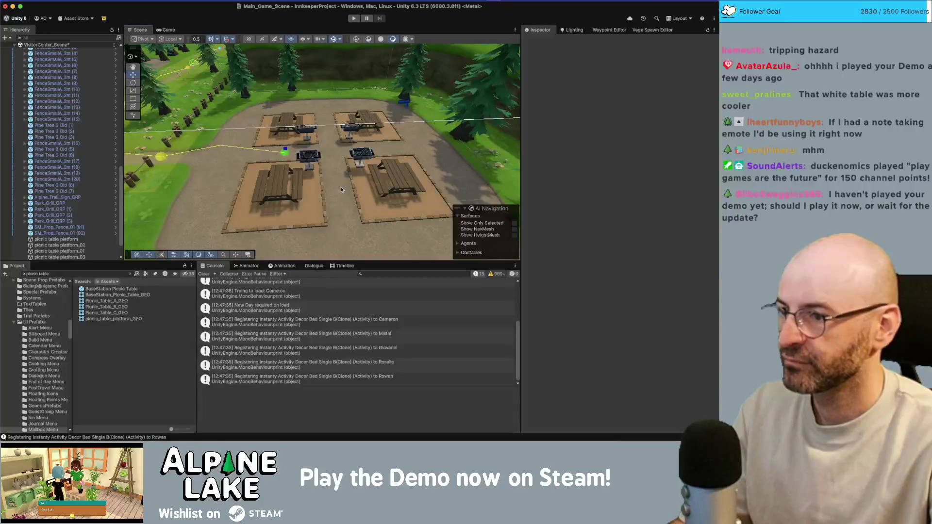
Fly the Scene camera up over the four picnic tables on wooden platforms, zooming out and back in.
drag(342, 189, 286, 63)
mouse_move(335, 77)
mouse_down()
mouse_move(323, 195)
mouse_move(420, 171)
mouse_move(346, 176)
mouse_up()
key(a)
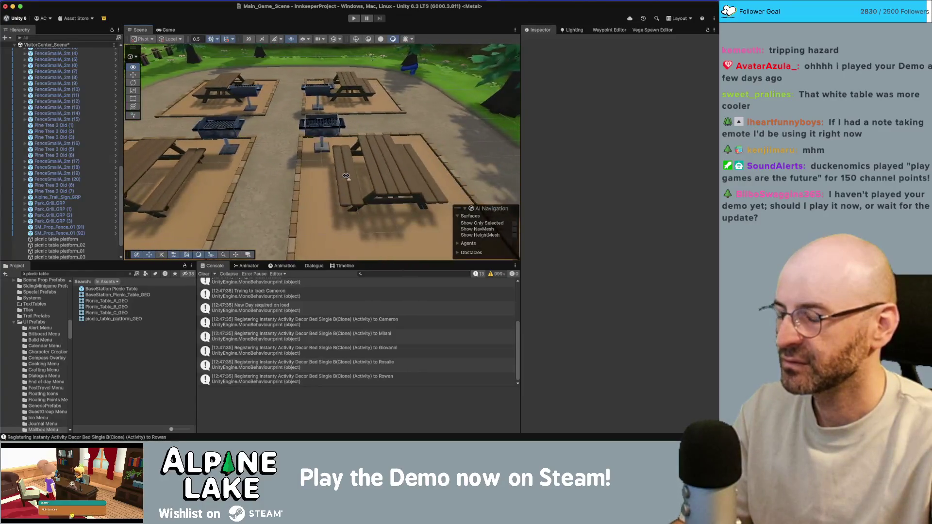
key(a)
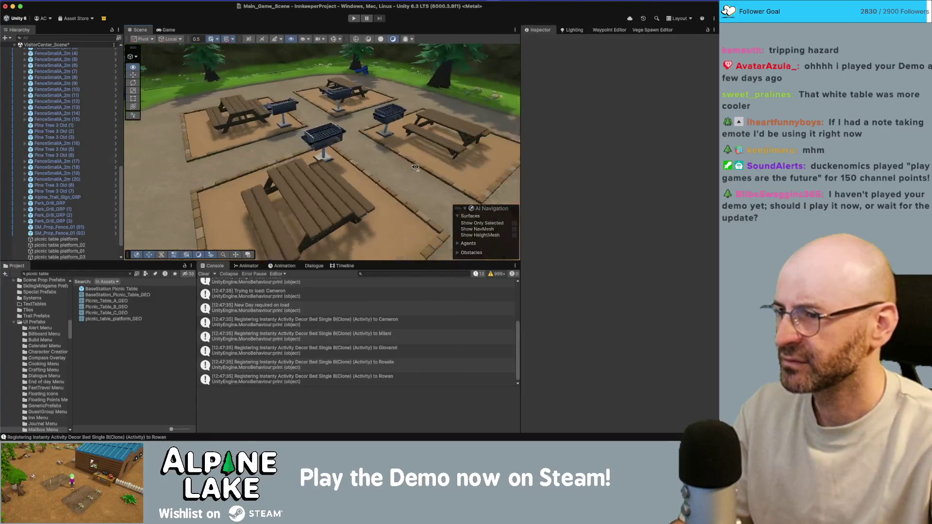
key(e)
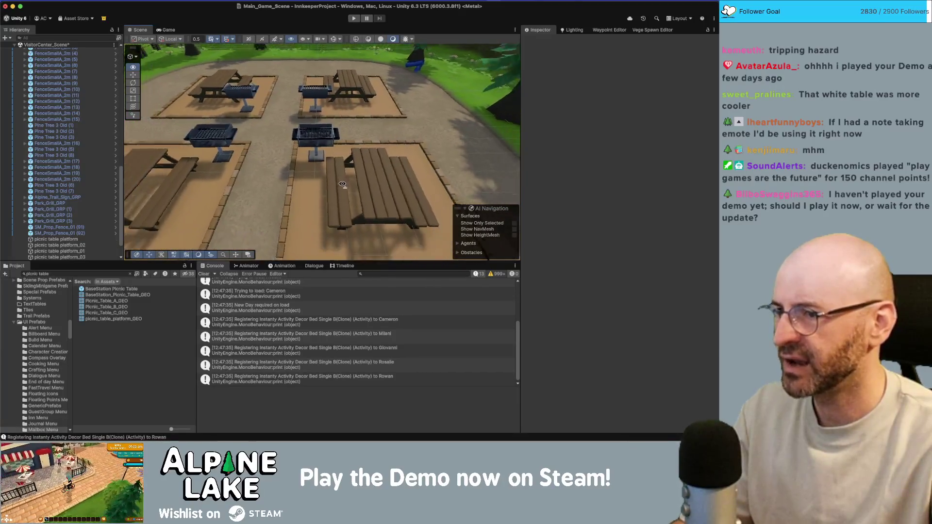
right_click(367, 179)
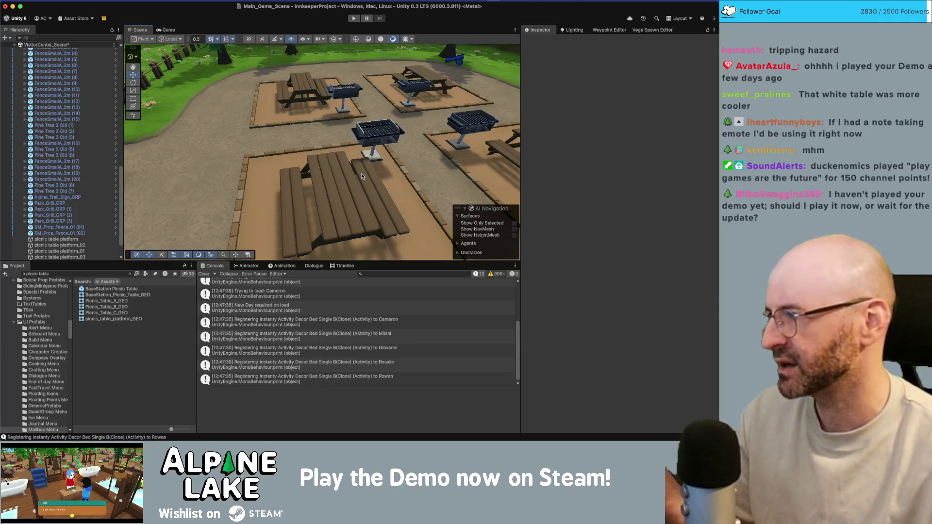
scroll(349, 174, down, 10)
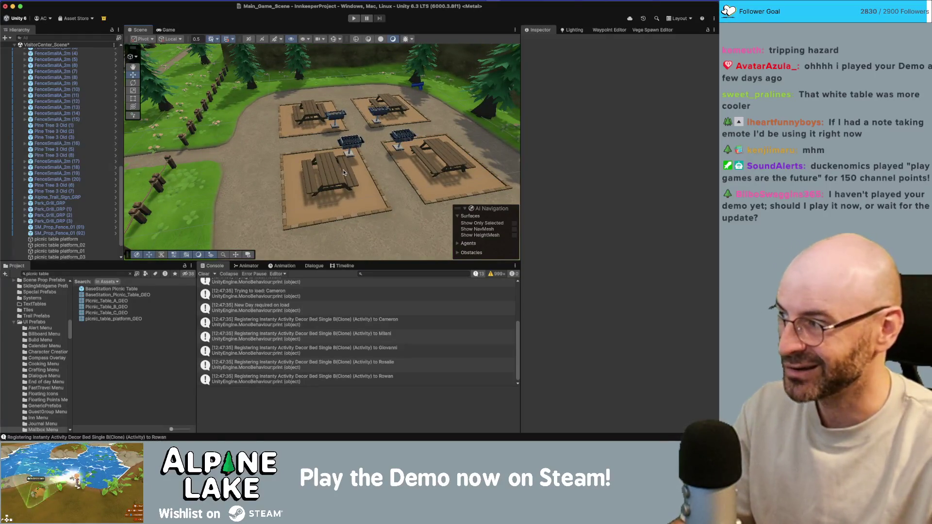
scroll(324, 178, up, 4)
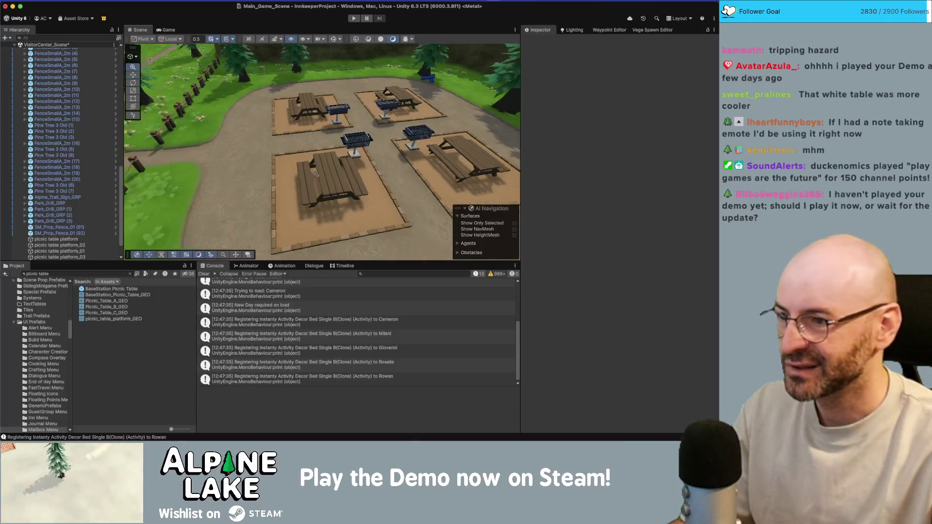
click(304, 165)
key(super+Tab)
Assign a new Lambert material (maya_concrete_mat) to the plank strip beside the table.
click(421, 219)
right_click(427, 214)
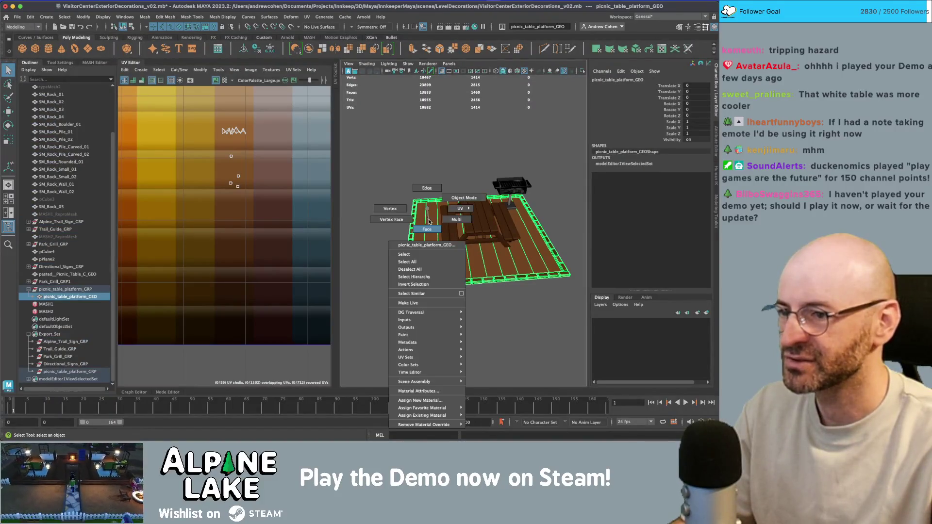
double_click(428, 223)
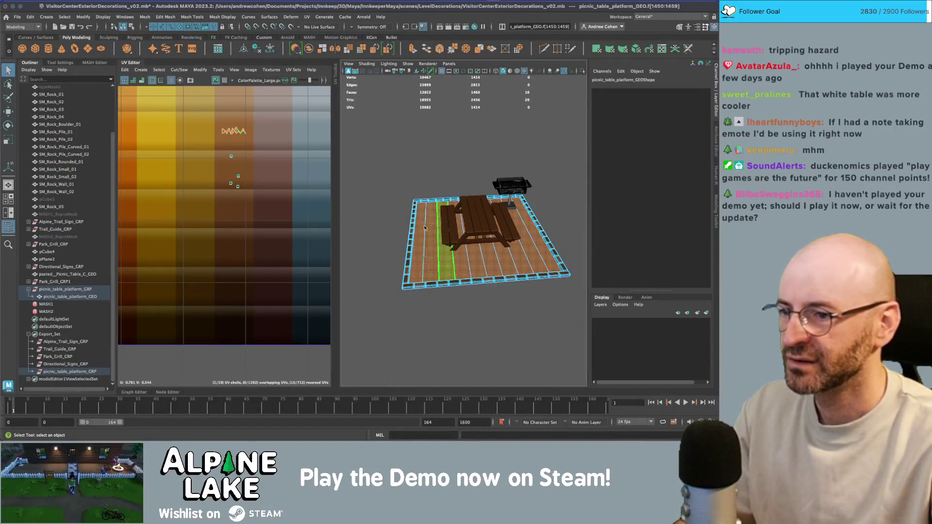
double_click(507, 262)
shift+right_click(507, 262)
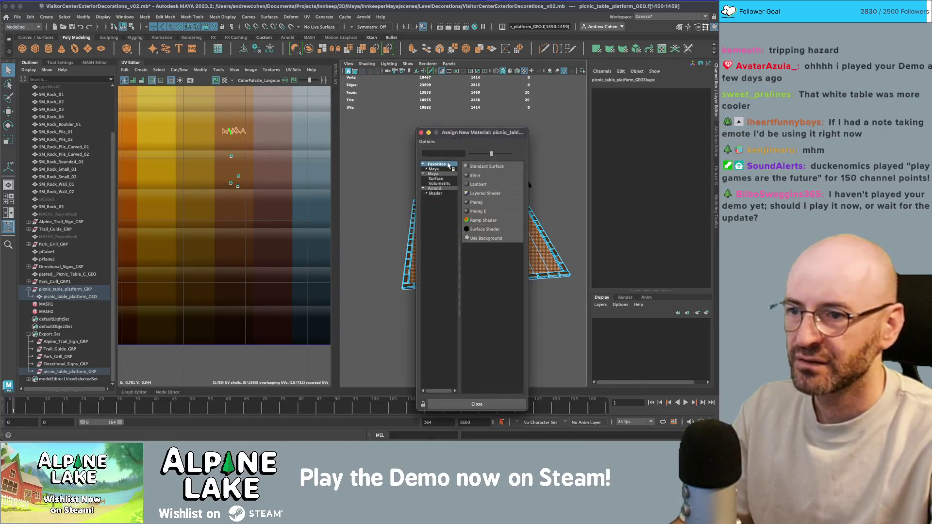
click(485, 184)
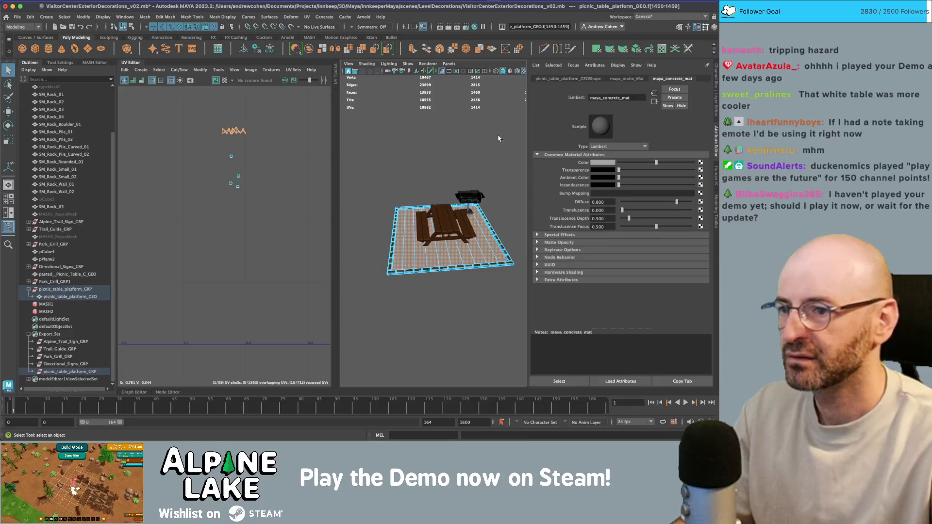
Export the Export_Set groups via Send To Unity > Selection, overwriting Visitor_Center_Exterior_Props.fbx.
click(329, 113)
click(124, 28)
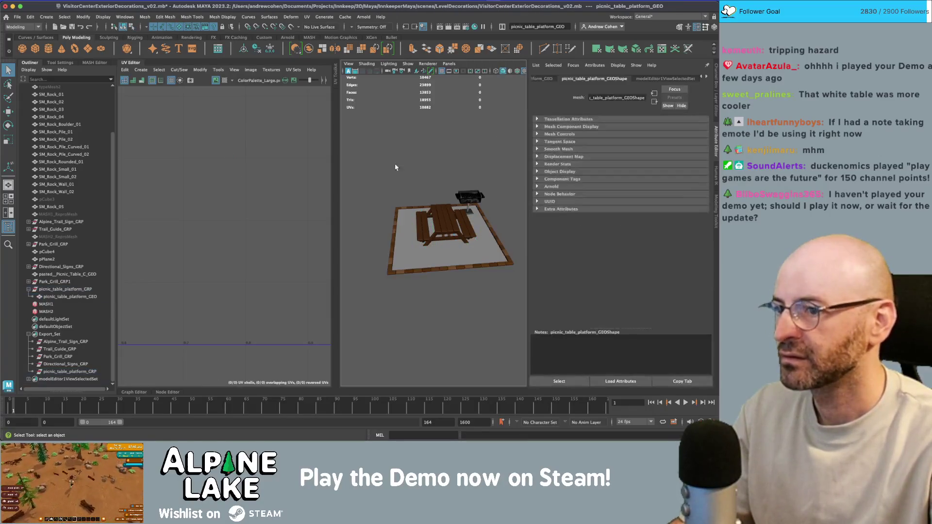
click(50, 334)
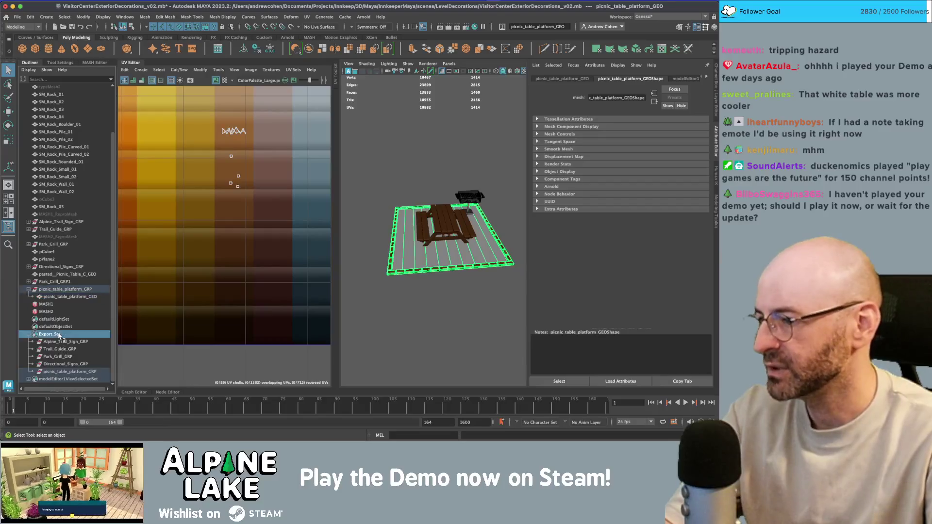
click(17, 17)
mouse_move(97, 126)
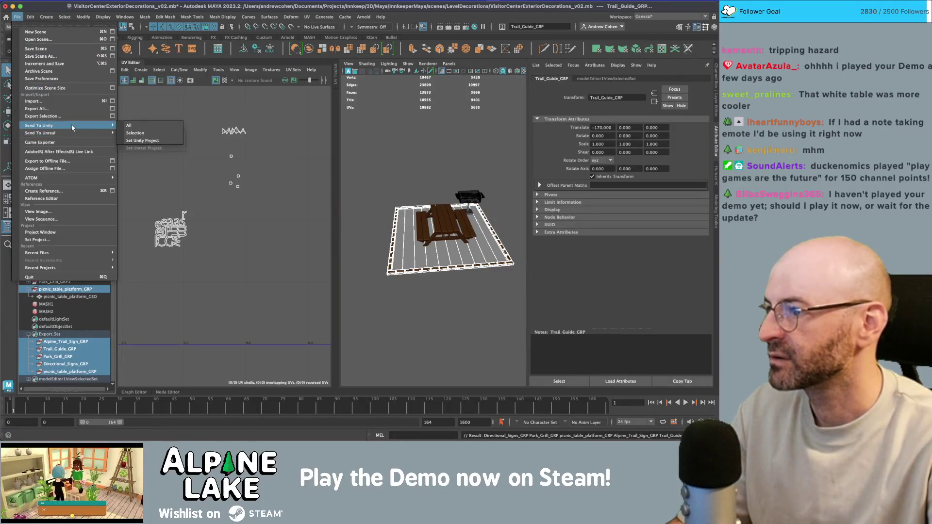
click(140, 132)
scroll(248, 241, down, 10)
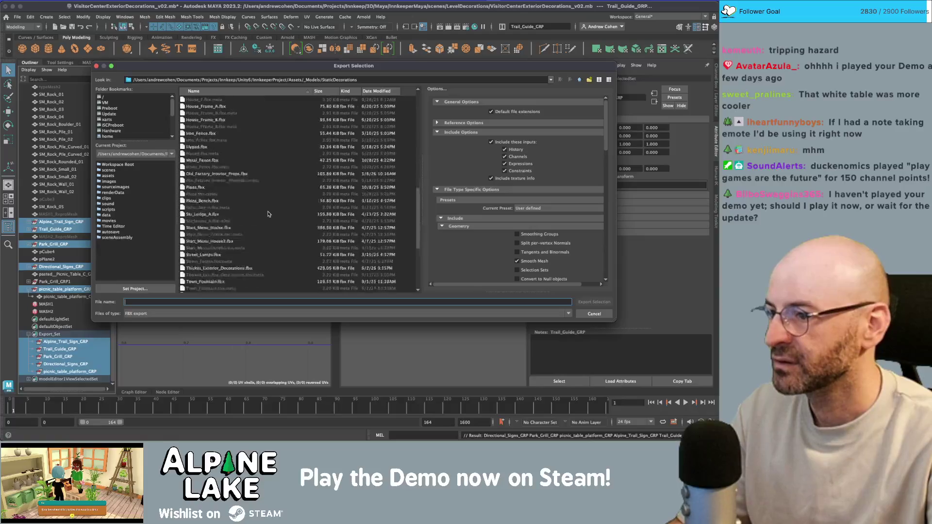
double_click(231, 266)
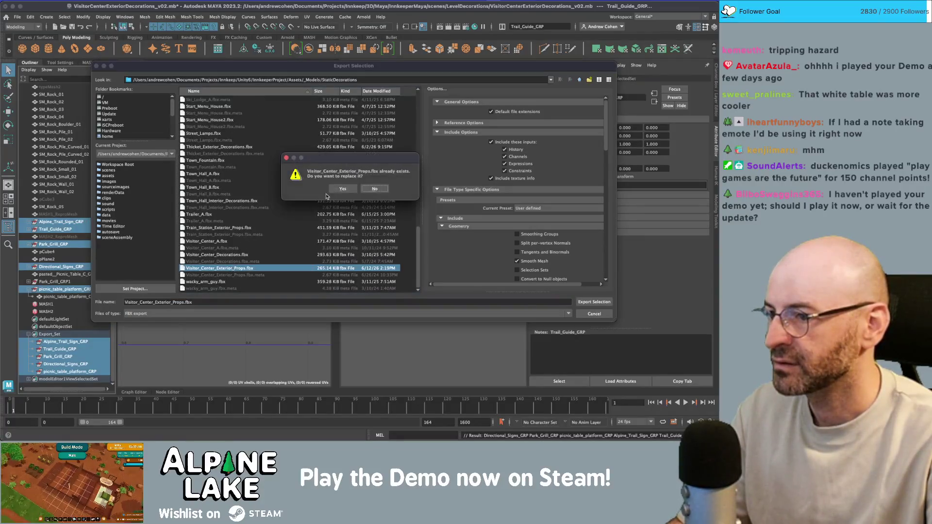
click(338, 191)
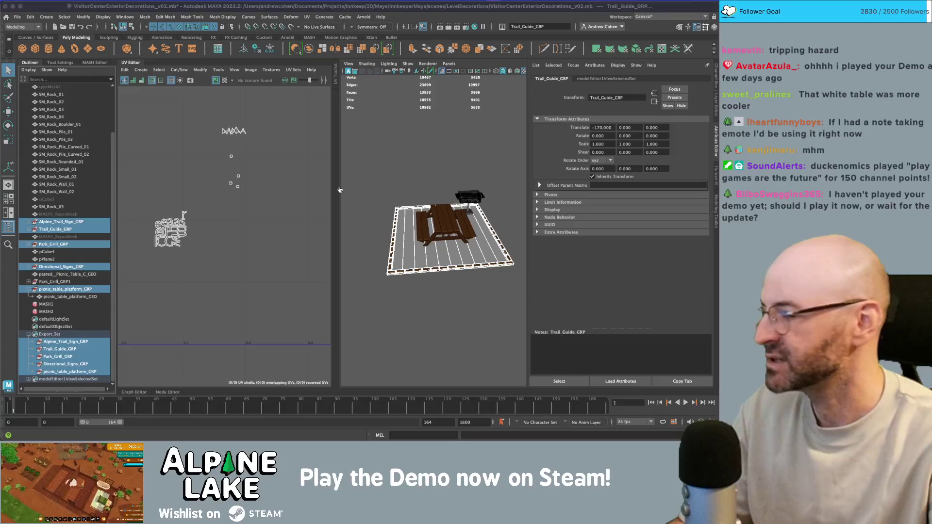
key(super+Tab)
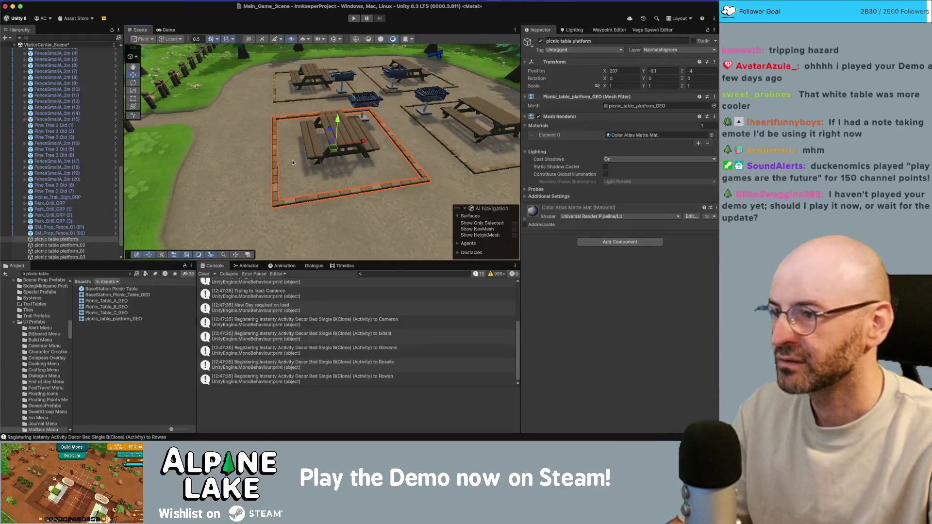
Select all four platforms, set their Materials size to 2, and open Color Atlas Matte Mat.
shift+click(466, 117)
shift+click(305, 78)
shift+click(408, 75)
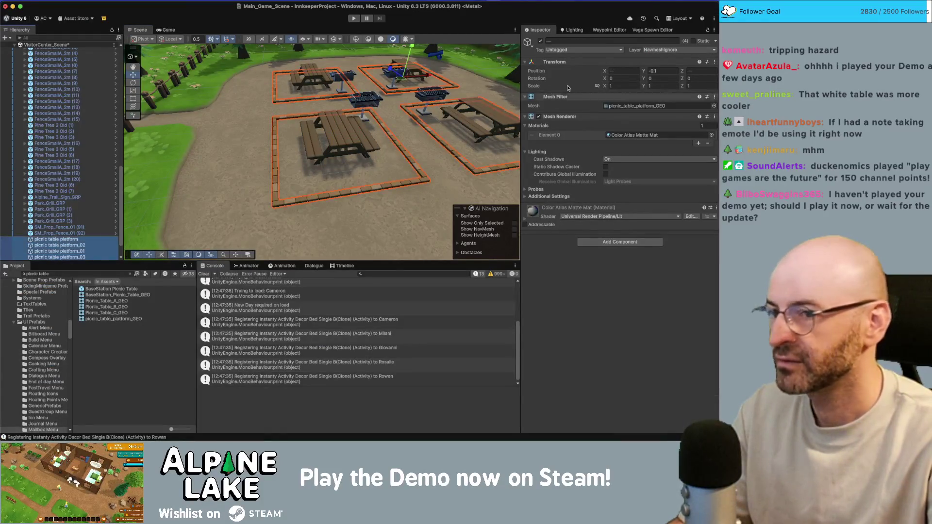
click(702, 125)
text(2)
key(Return)
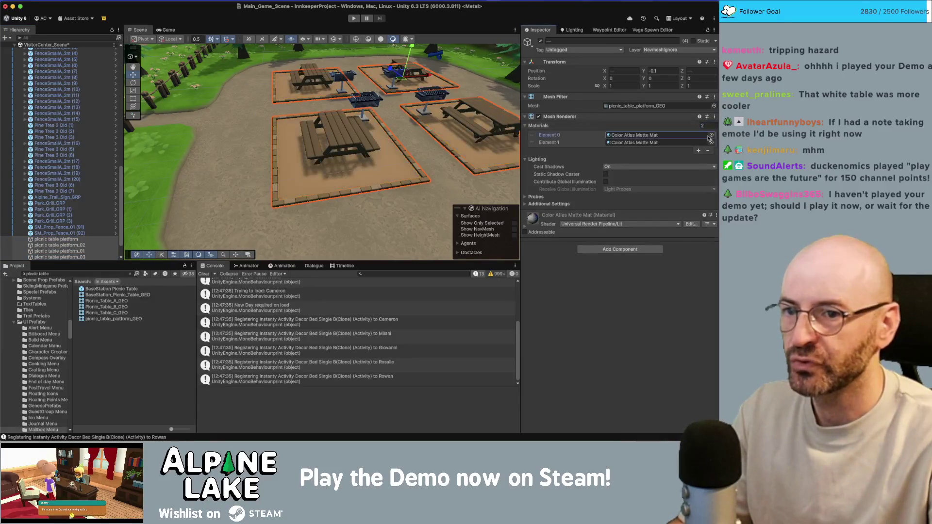
click(705, 143)
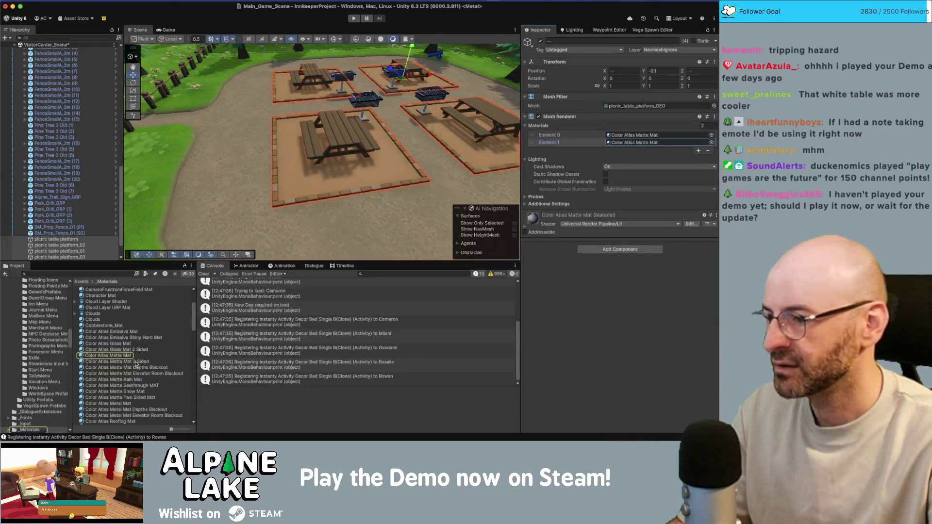
click(121, 356)
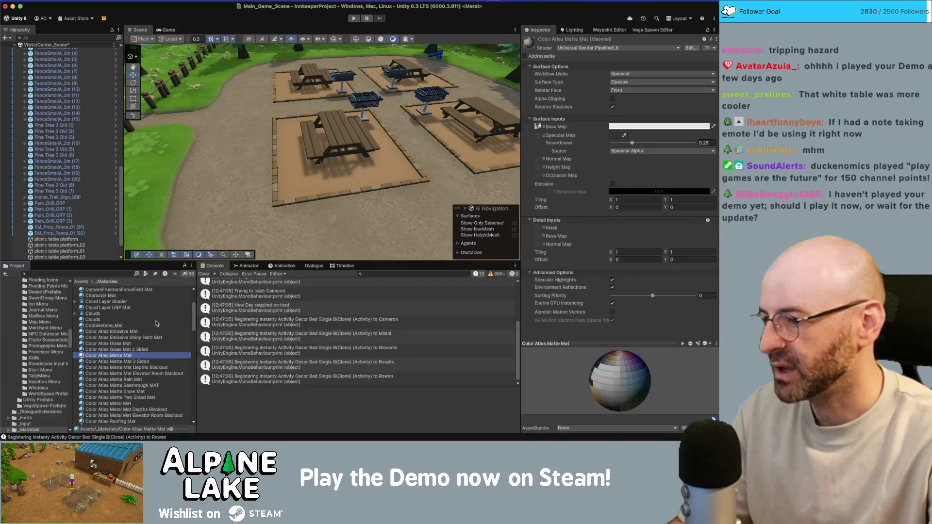
Duplicate Color Atlas Matte Mat and rename the copy Color Atlas Concrete Mat.
key(super+d)
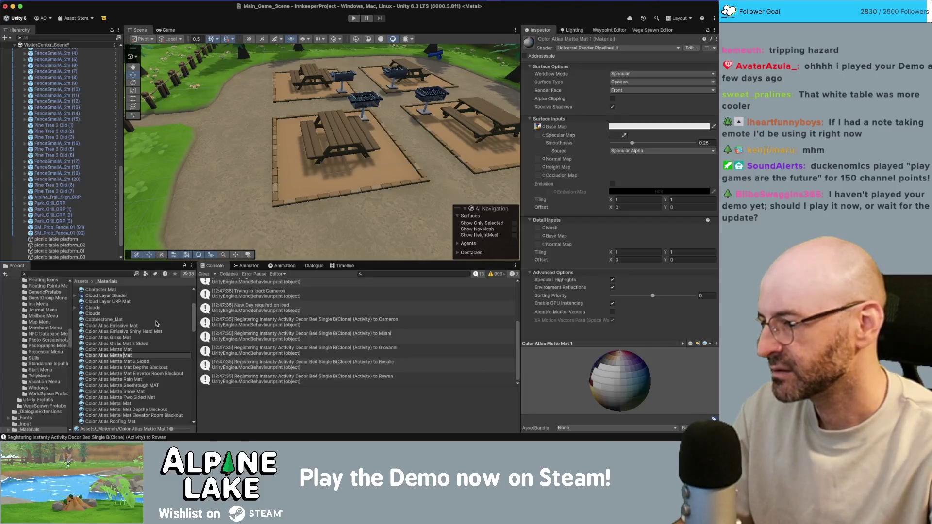
text(Concrete)
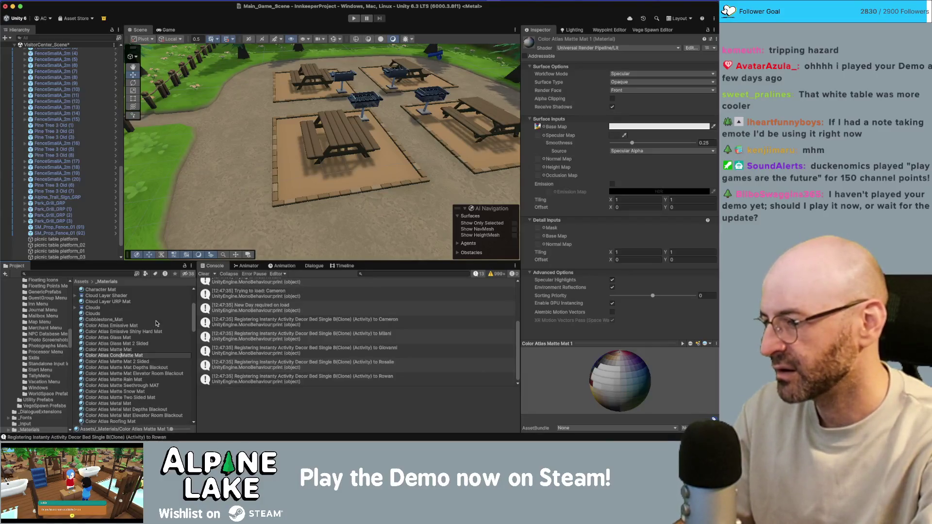
key(Delete)
key(Delete)
key(Delete)
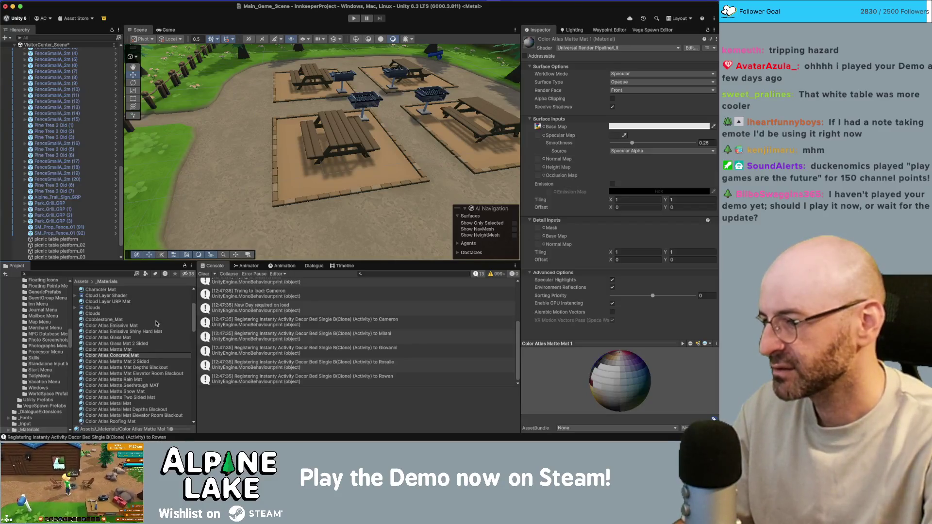
key(Return)
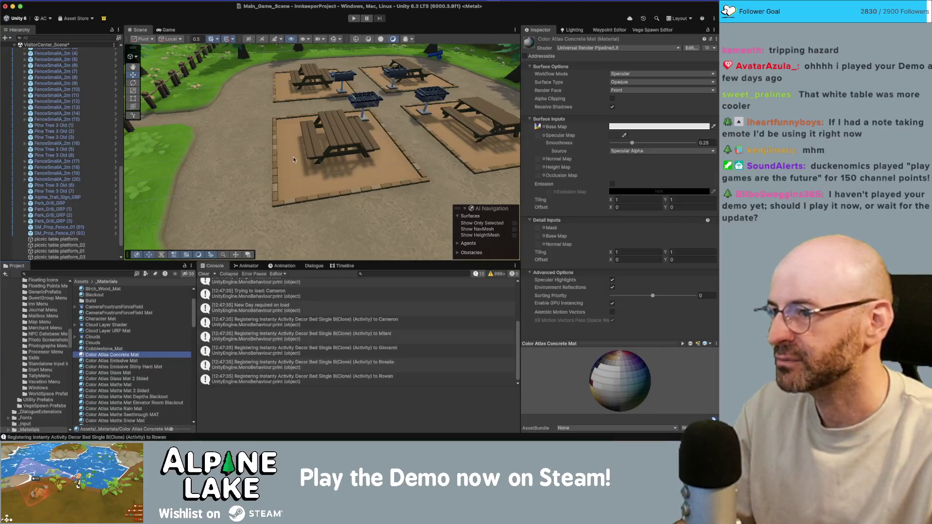
Reselect all four picnic platforms and open the material picker for their second slot.
click(294, 159)
shift+click(287, 94)
shift+click(380, 86)
shift+click(451, 145)
click(712, 142)
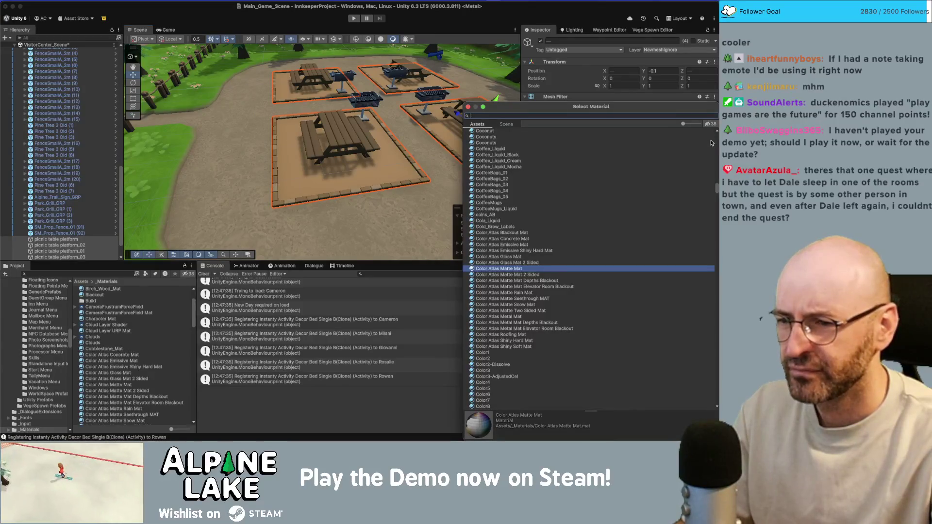
Pick Color Atlas Concrete Mat for Element 1 on the four platforms and open its settings.
key(Up)
key(Up)
key(Up)
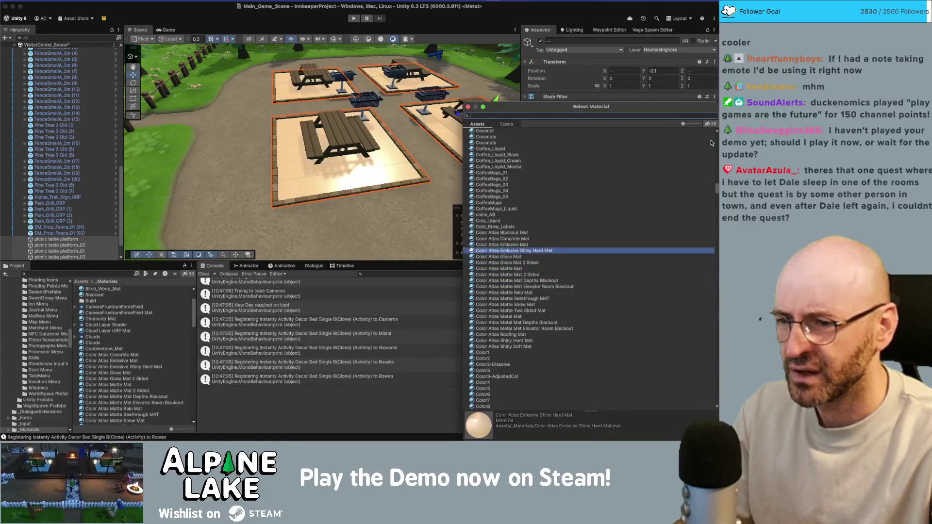
key(Up)
key(Return)
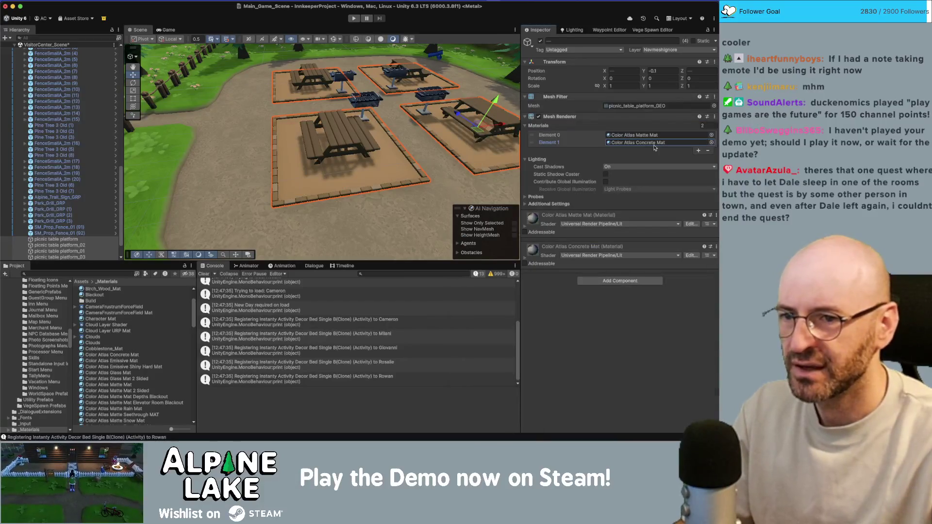
click(142, 357)
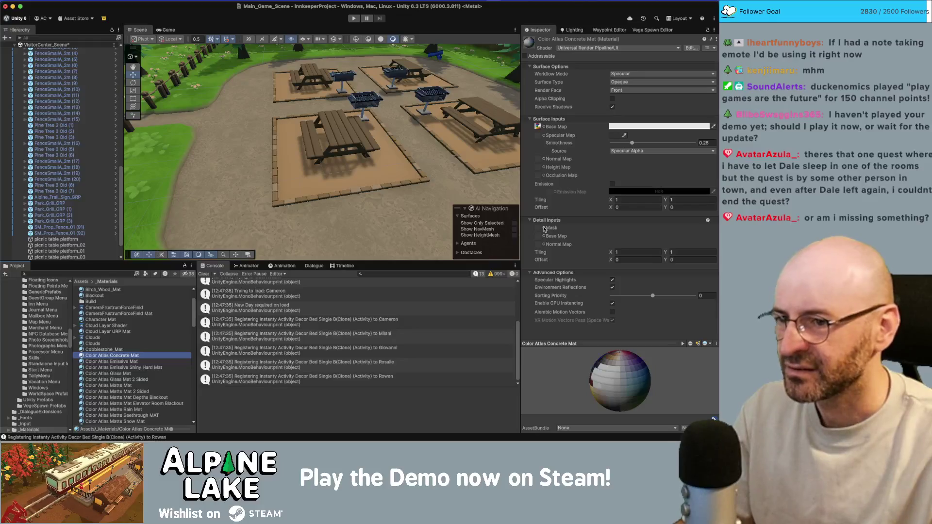
Set the detail mask to icon_concrete_LP and the base map to T_dirt02_colorless.
click(544, 228)
text(concre)
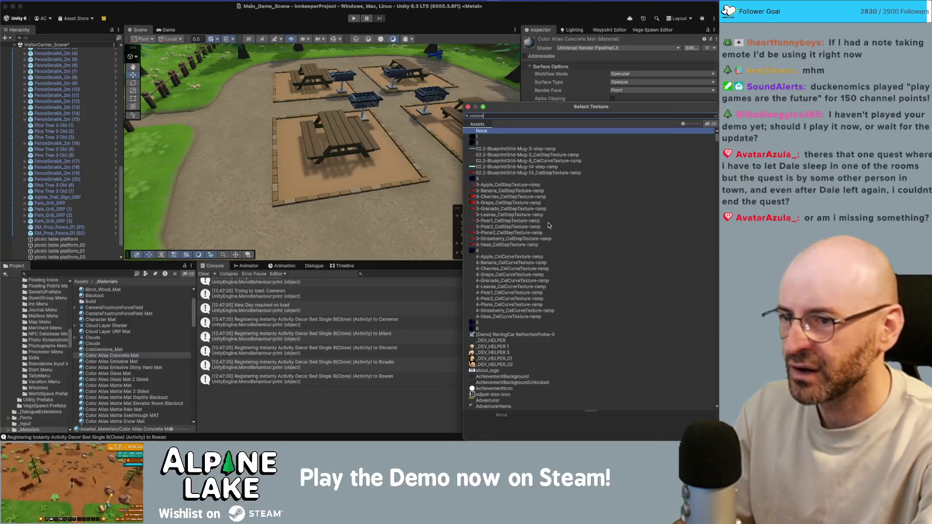
text(te)
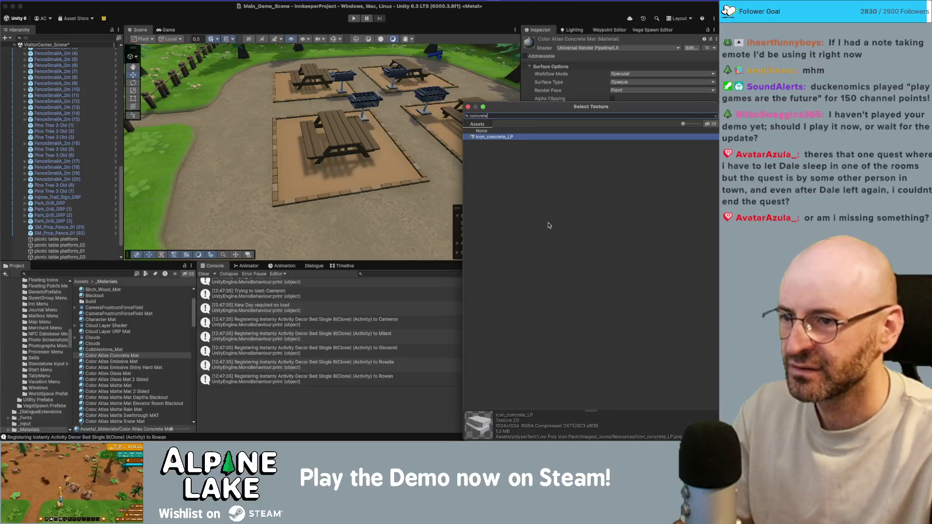
key(Return)
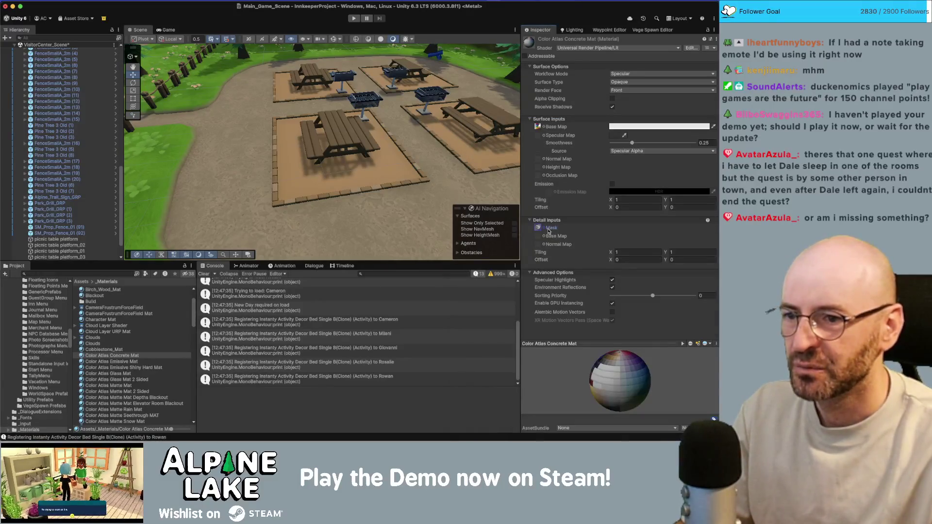
click(545, 231)
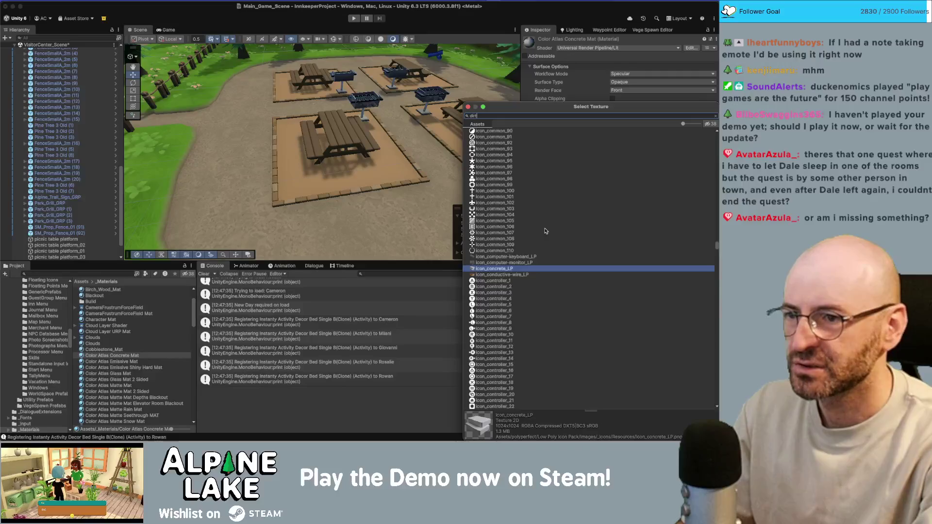
text(dirt)
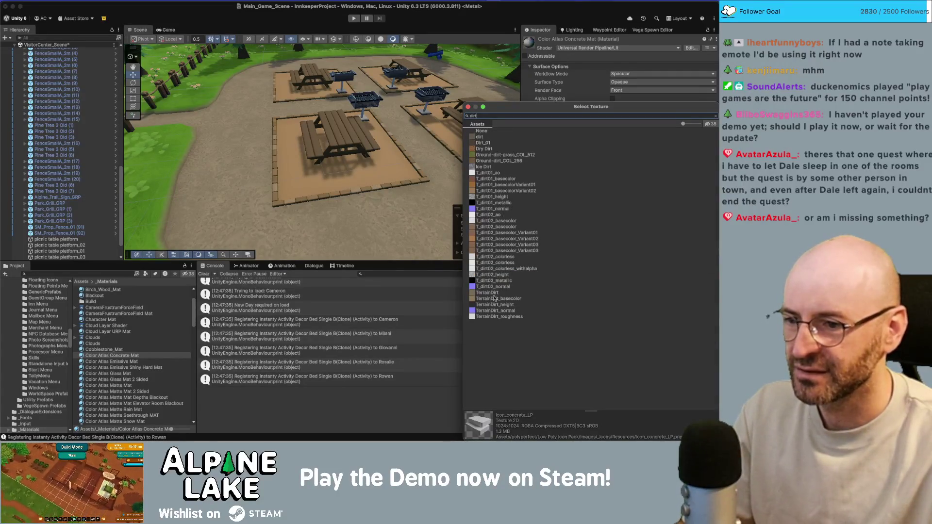
click(502, 257)
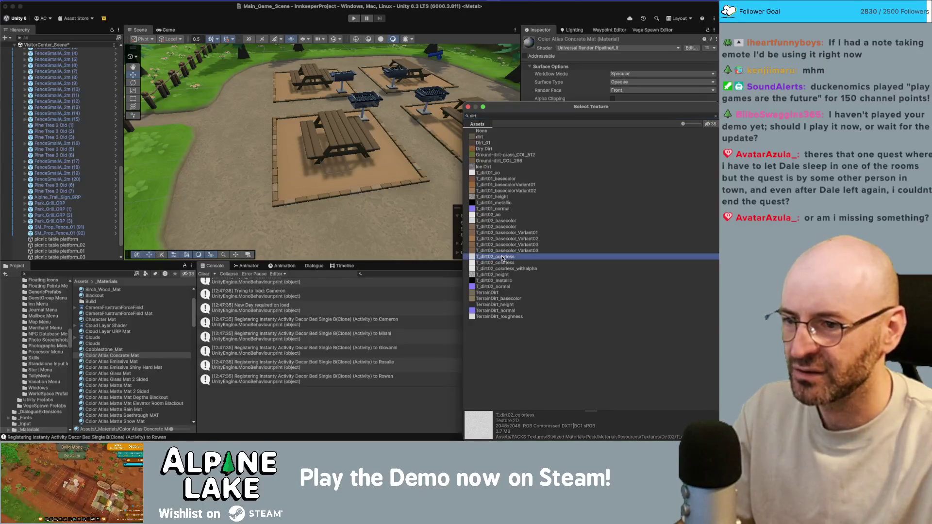
double_click(496, 259)
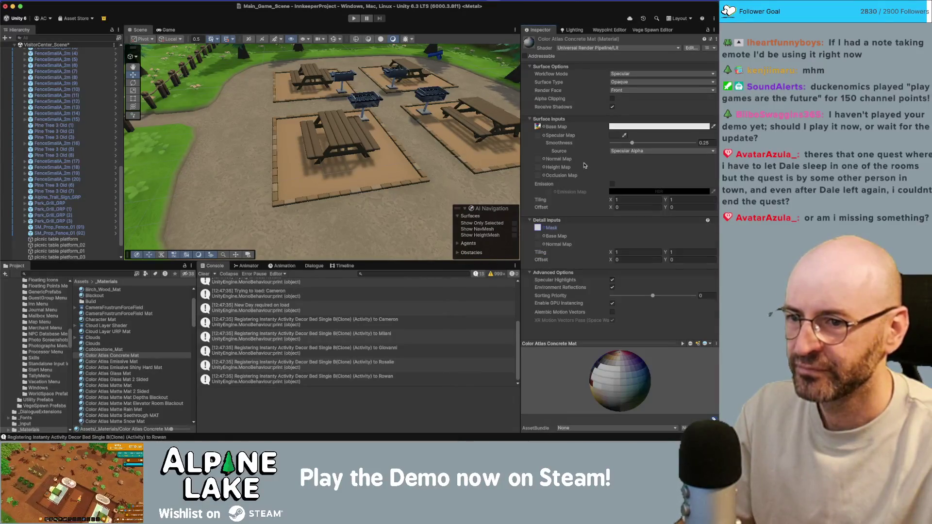
Set the detail base map to the second T_dirt02_colorless texture.
click(549, 233)
text(colorless)
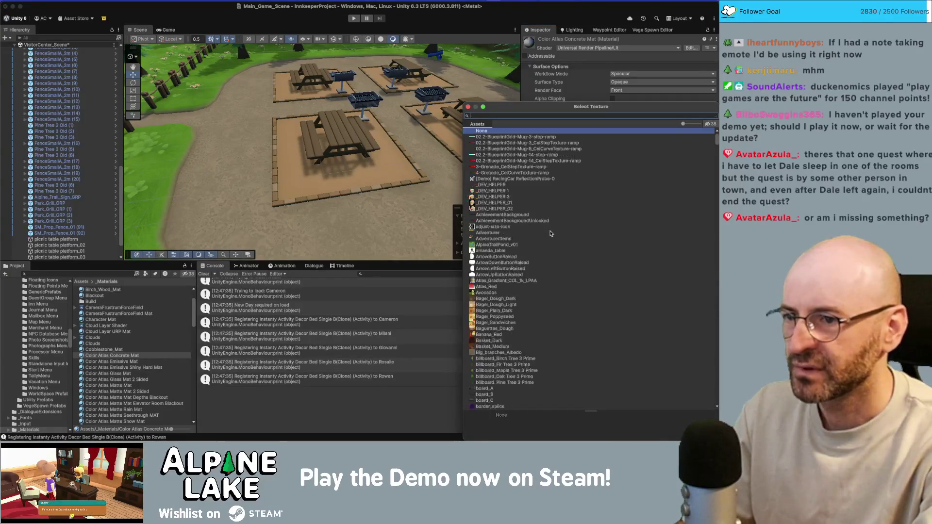
key(Down)
key(Down)
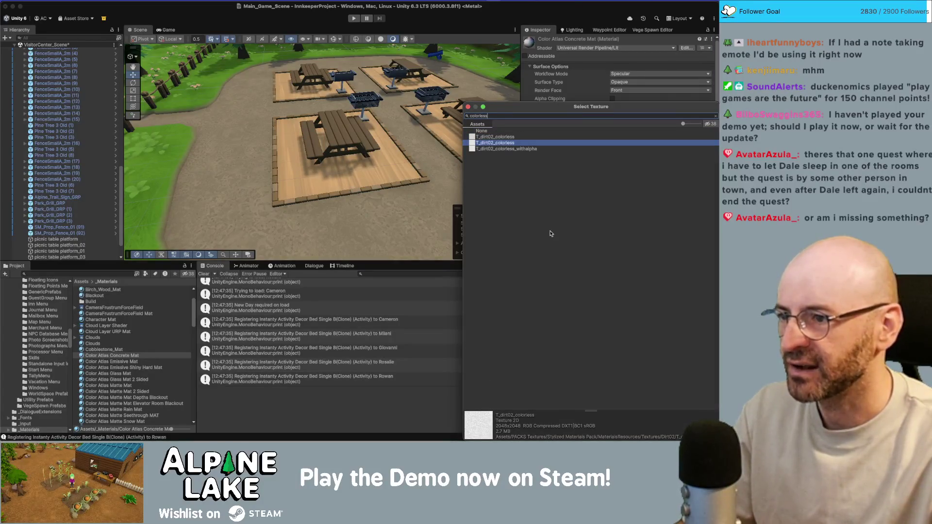
key(Down)
key(Up)
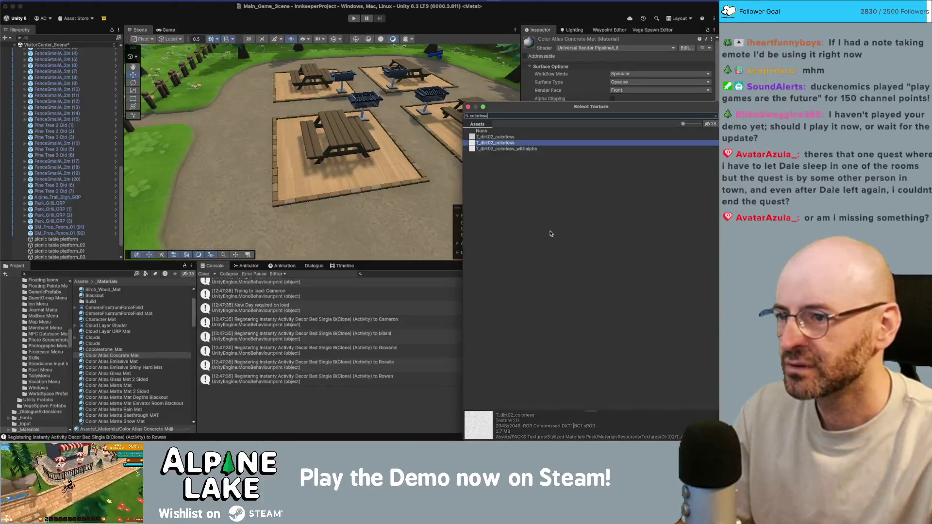
key(Return)
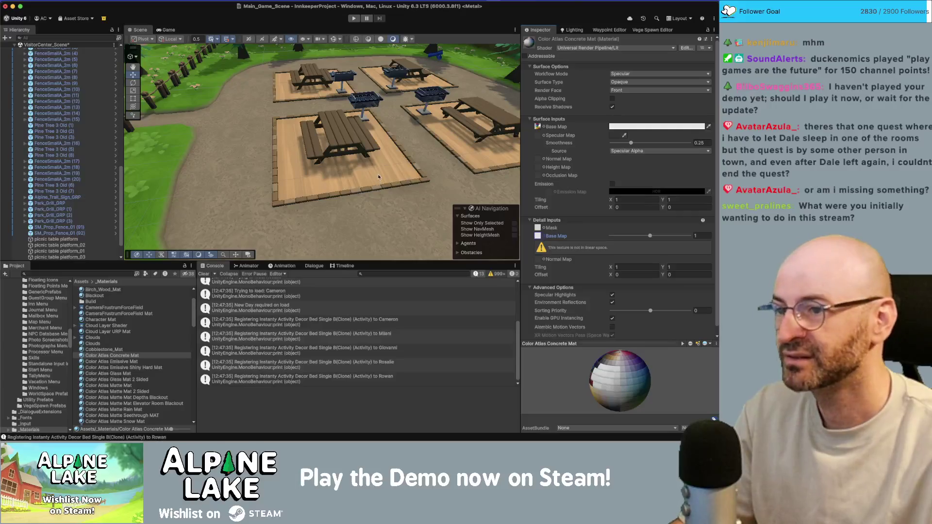
mouse_move(379, 177)
mouse_down()
mouse_move(404, 134)
mouse_move(378, 165)
mouse_up()
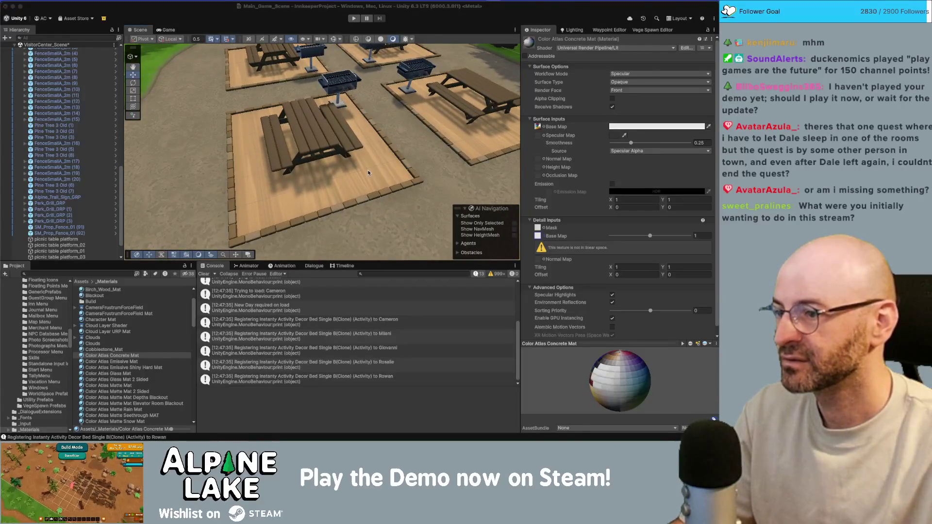
key(super+Tab)
Select the platform's deck faces and raise the concrete material's diffuse to 1.000.
click(422, 233)
right_click(407, 209)
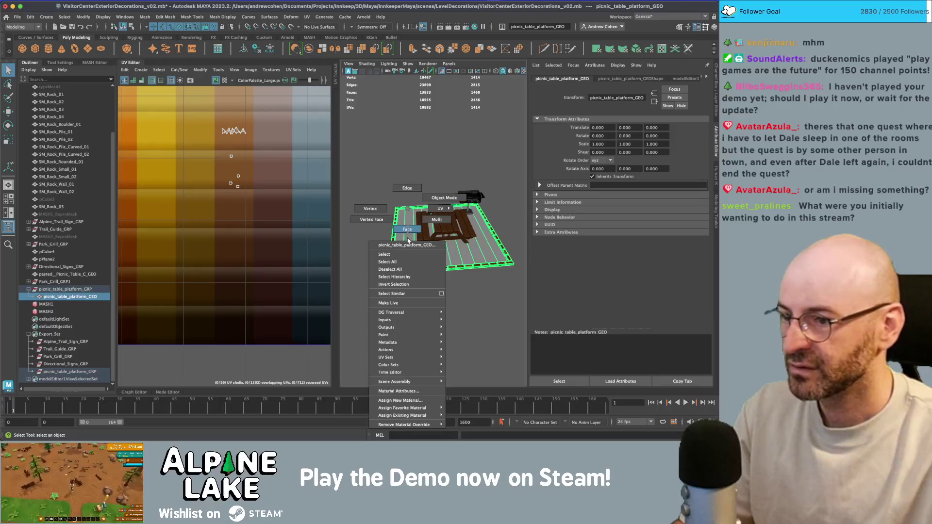
click(407, 240)
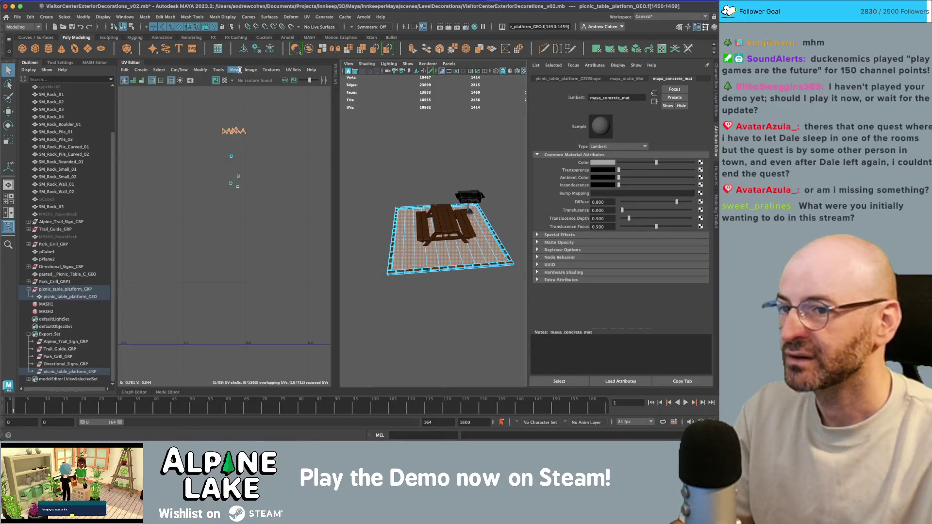
drag(680, 202, 692, 202)
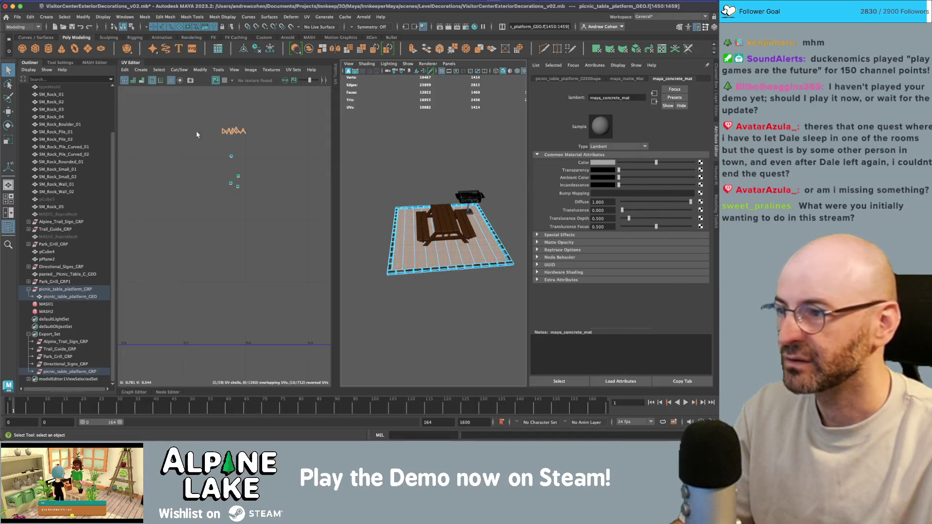
Give the deck faces a planar UV projection and scale the UV shell to about half size.
click(136, 71)
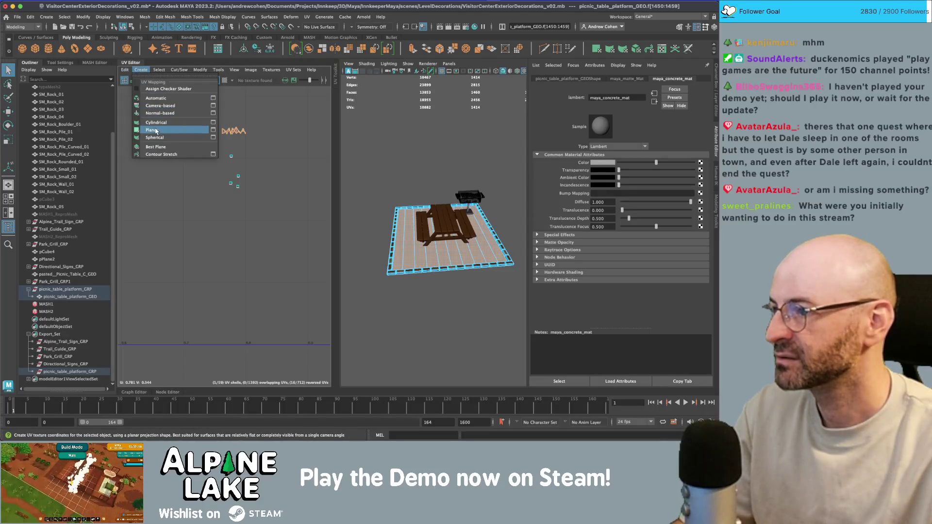
click(218, 131)
click(142, 71)
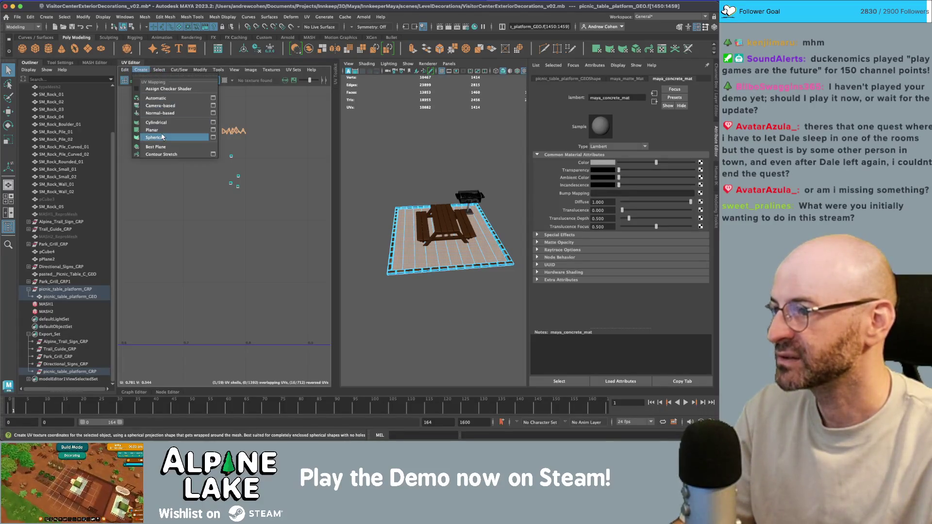
click(212, 131)
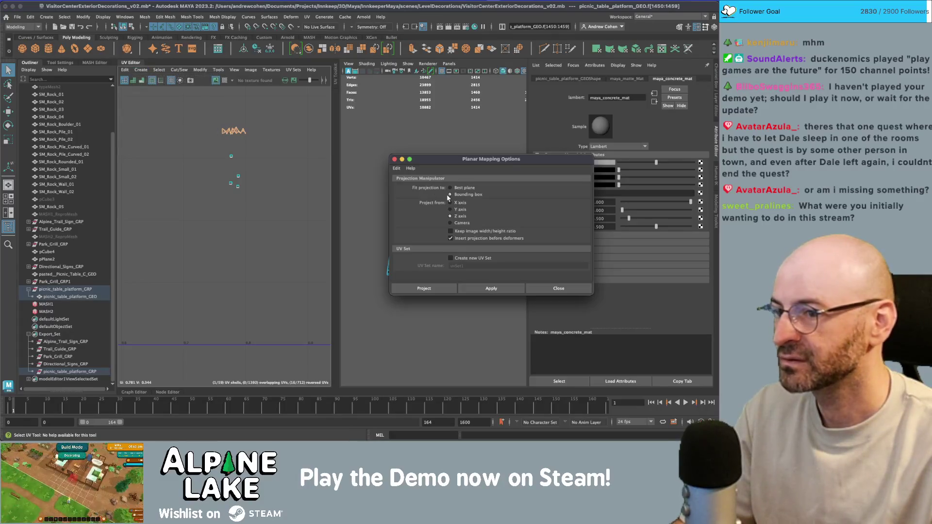
click(478, 286)
scroll(175, 155, down, 5)
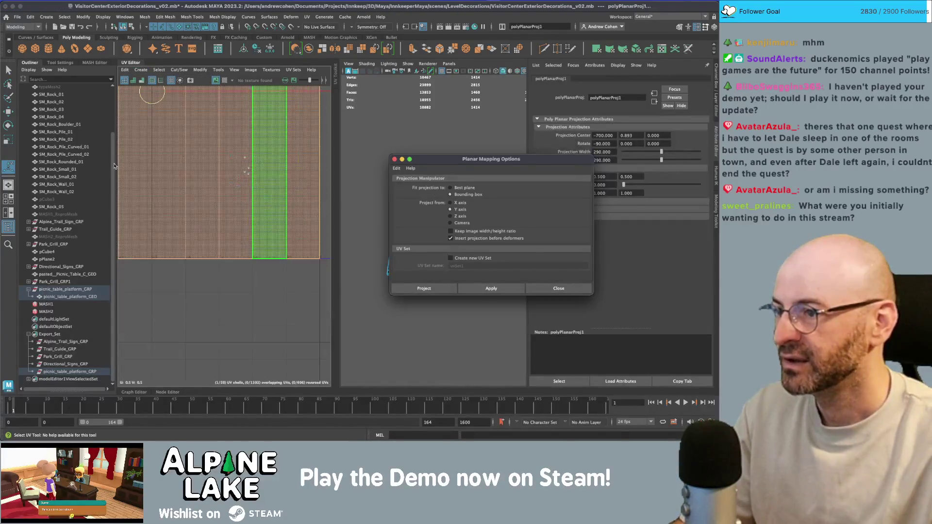
key(r)
drag(203, 181, 187, 196)
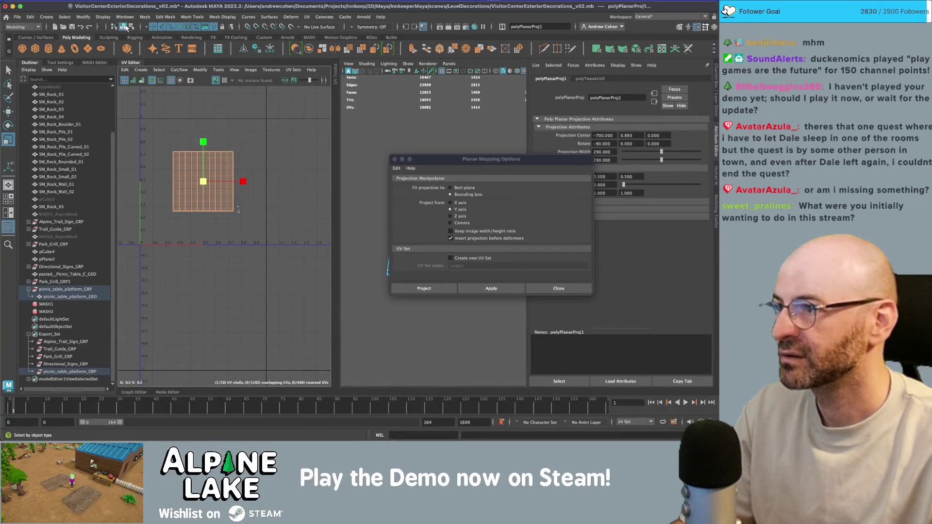
click(127, 27)
click(394, 159)
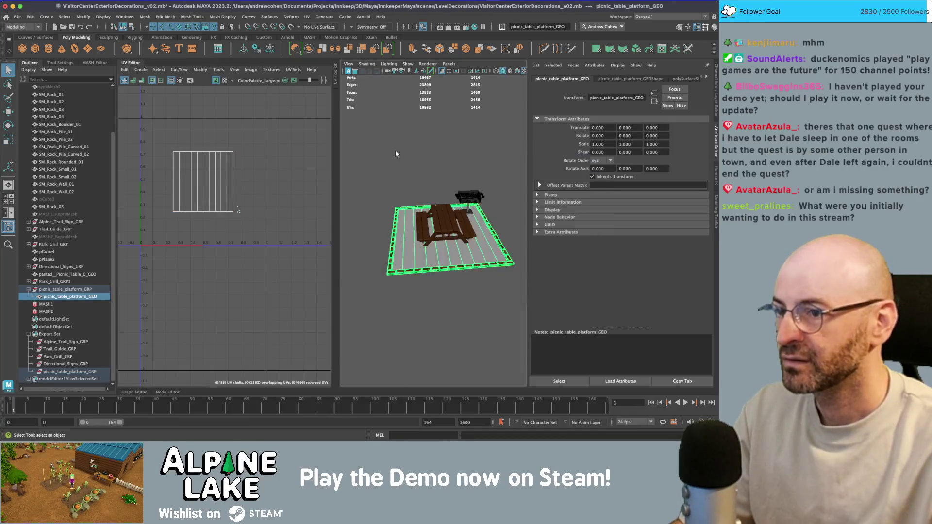
Inspect the platform's shader node network and its ColorPalette texture node.
click(420, 233)
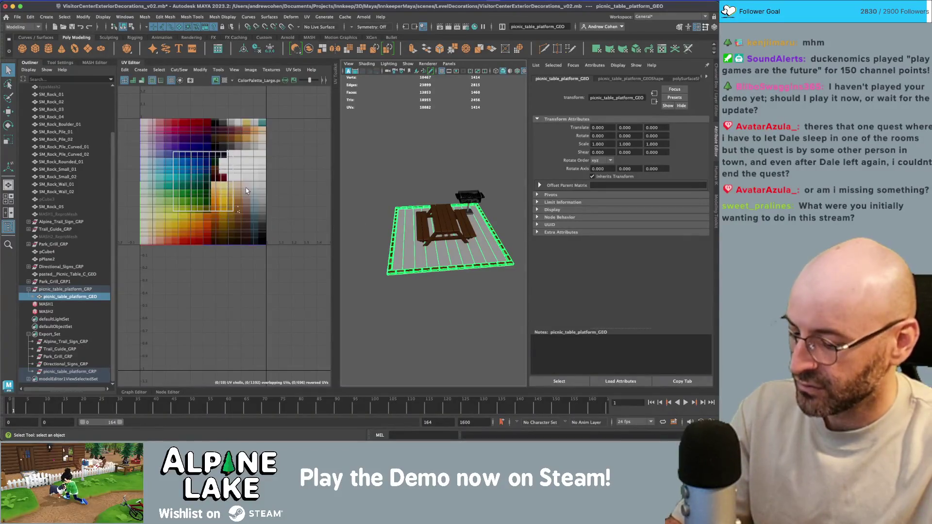
key(shift+t)
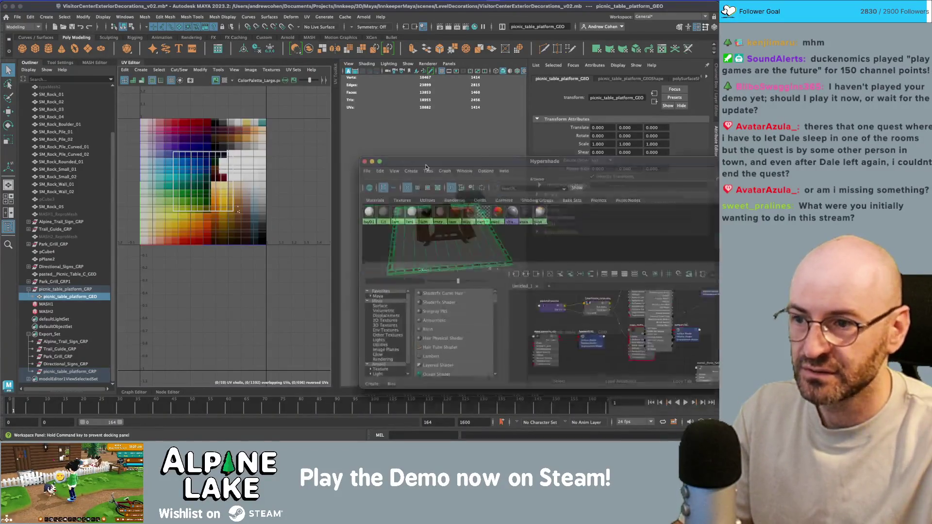
click(437, 227)
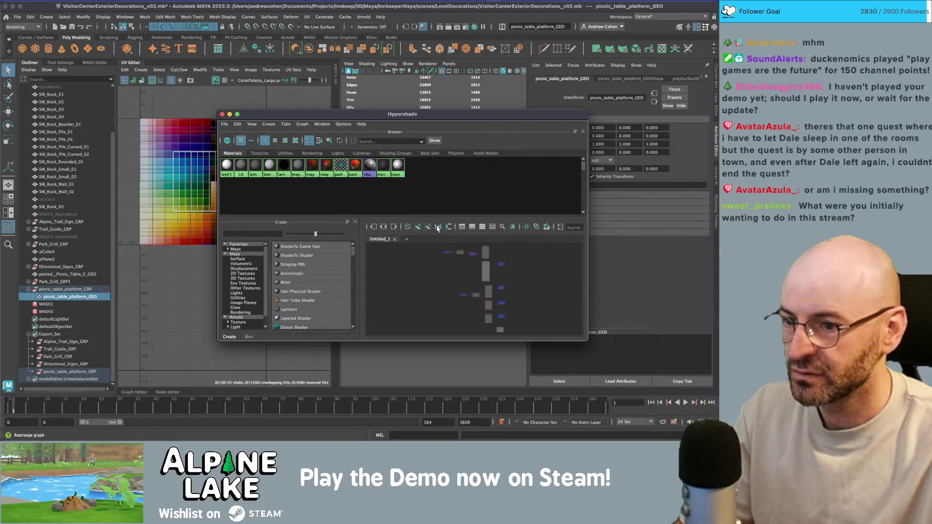
scroll(485, 291, up, 5)
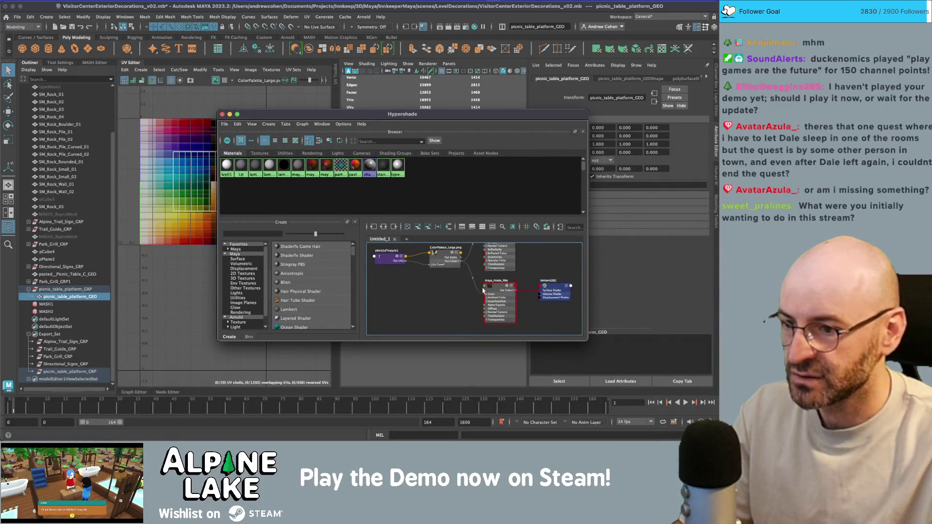
click(452, 292)
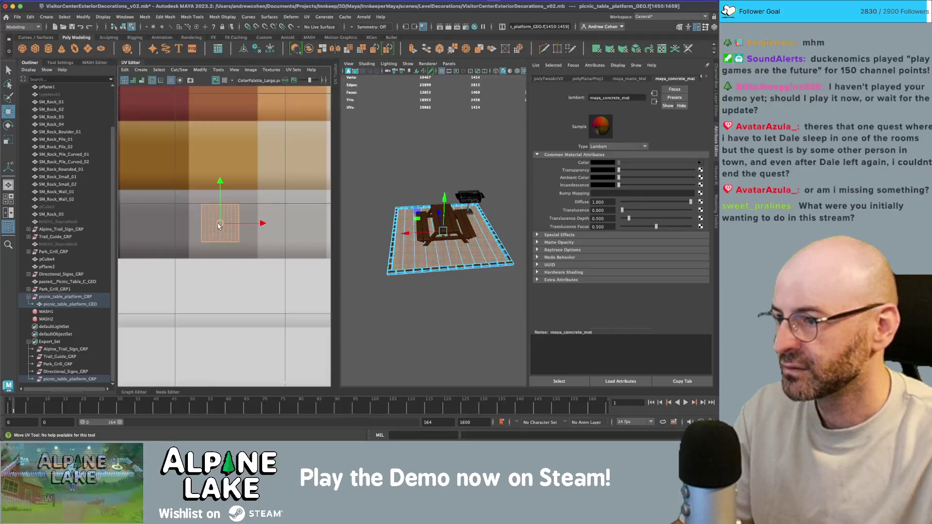
Move the platform deck's UV shell onto a lighter swatch of the colour palette.
key(q)
click(404, 154)
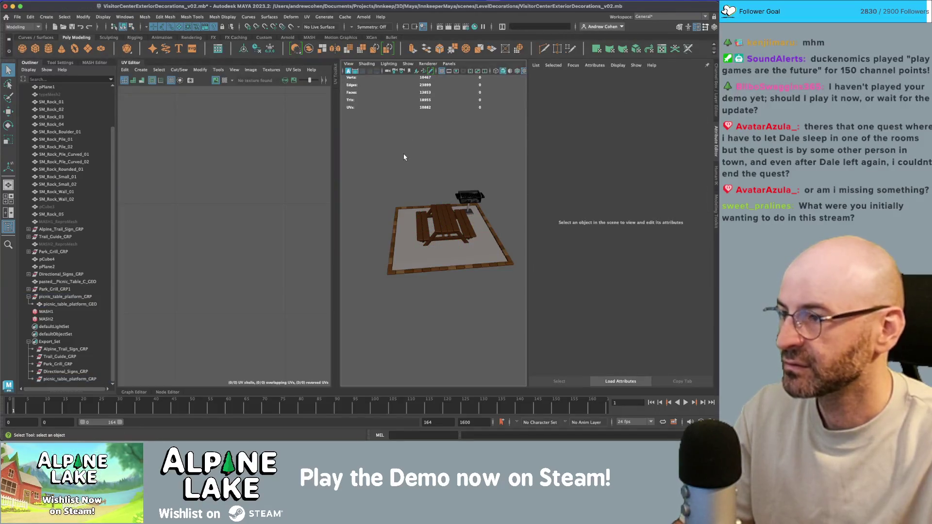
click(400, 211)
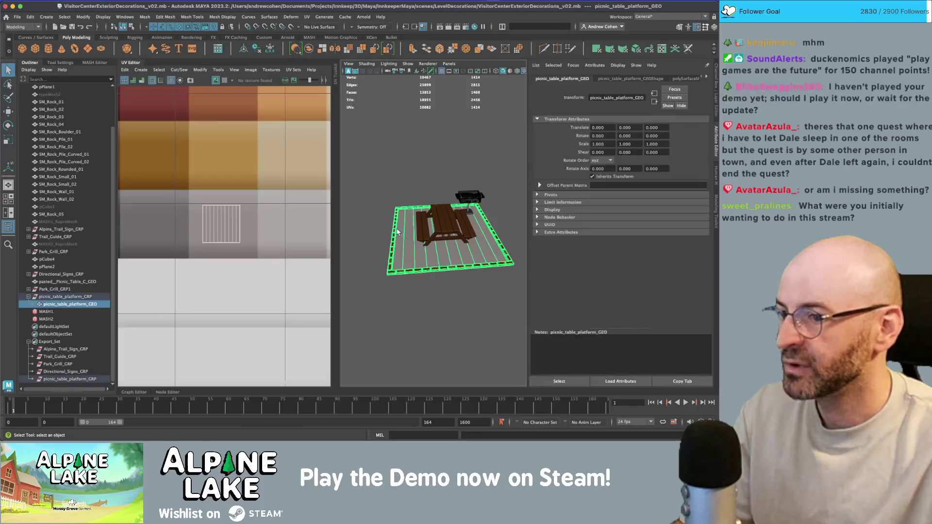
right_click(212, 213)
drag(196, 199, 245, 248)
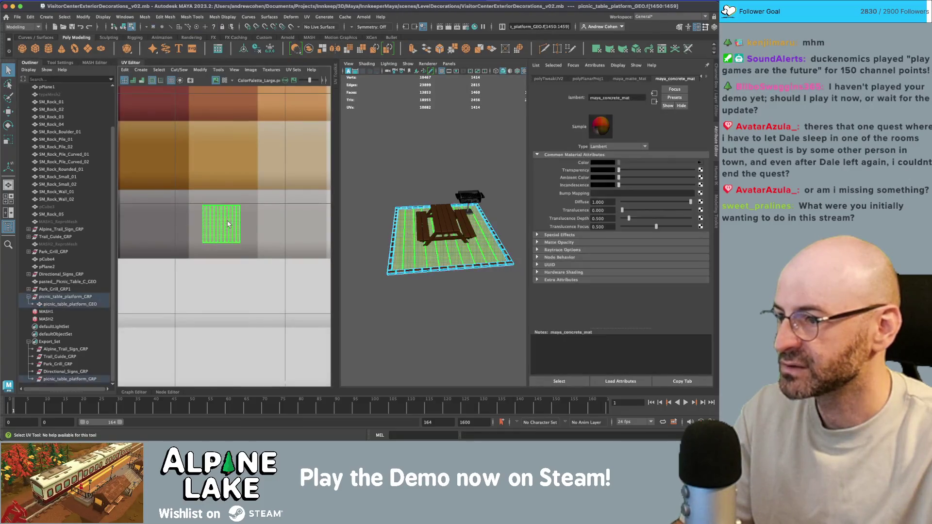
key(w)
drag(235, 215, 290, 157)
click(123, 26)
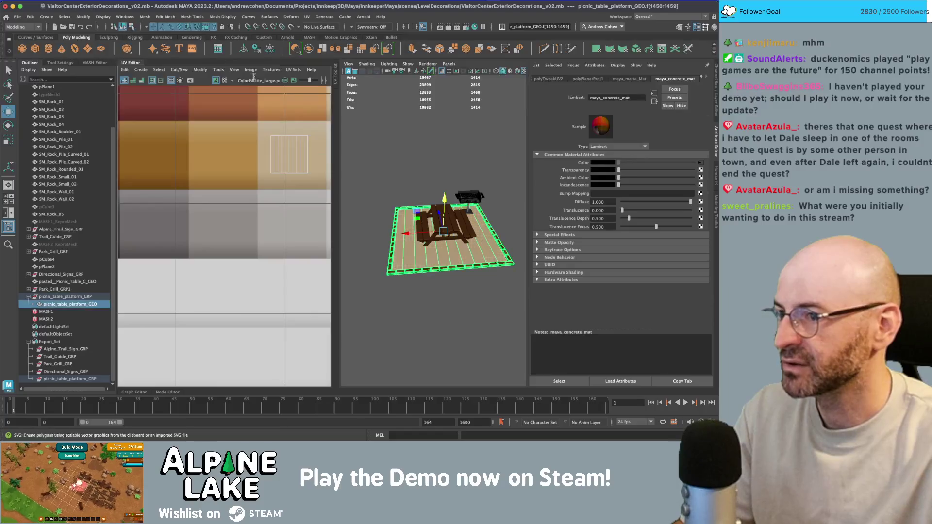
click(397, 233)
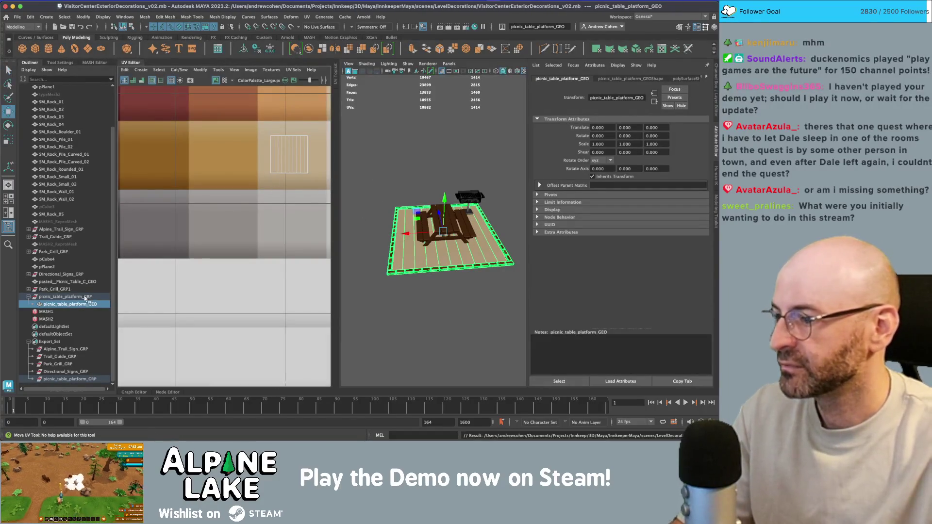
Export the Export_Set groups to Unity, overwriting Visitor_Center_Exterior_Props.fbx.
click(49, 341)
click(17, 16)
mouse_move(73, 125)
click(132, 132)
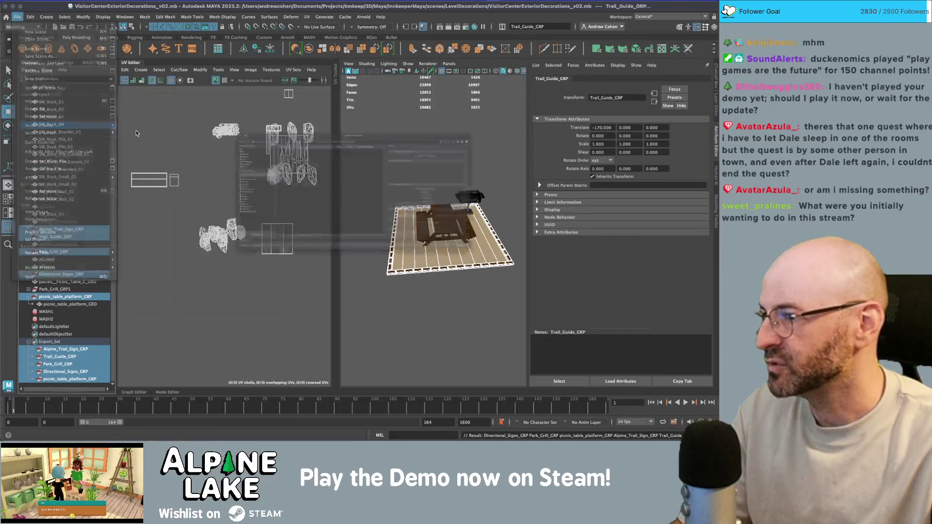
scroll(224, 220, down, 5)
scroll(225, 219, down, 2)
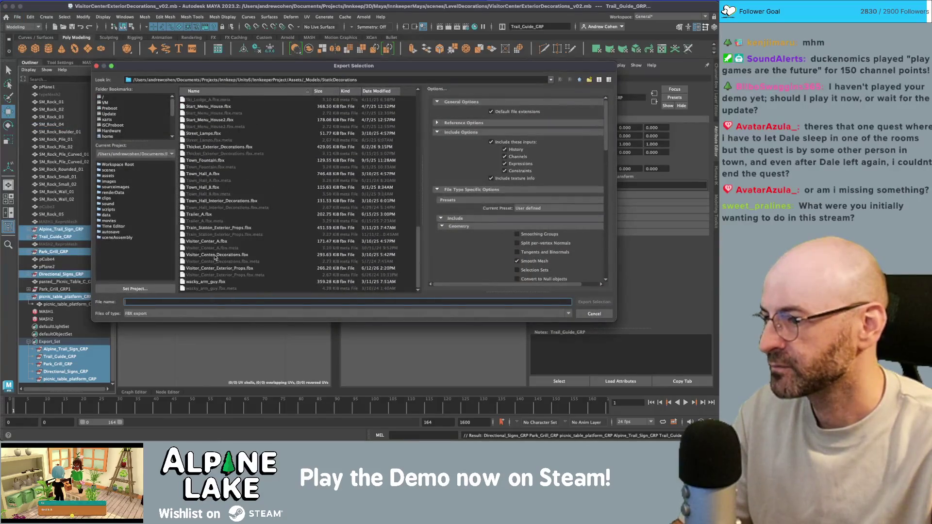
double_click(218, 268)
click(335, 193)
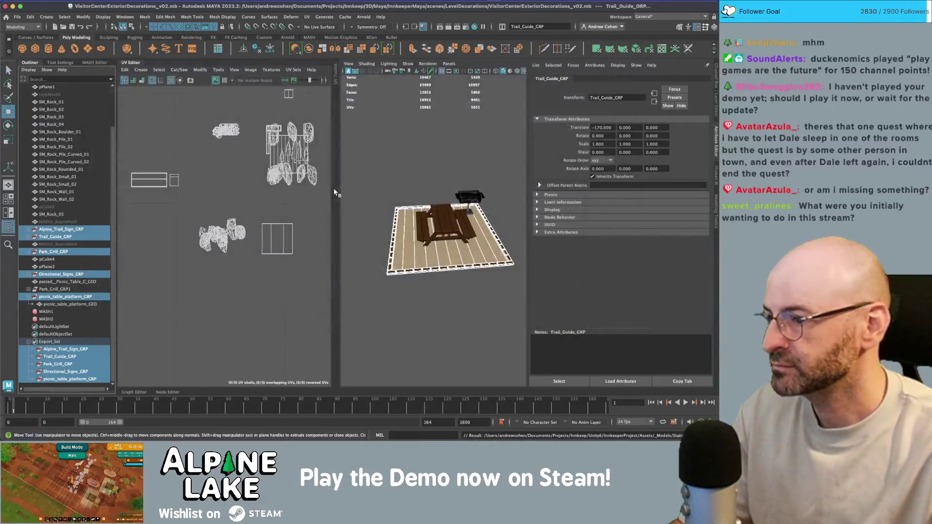
Check all four picnic platforms from above in Unity, then return to Maya.
key(super+Tab)
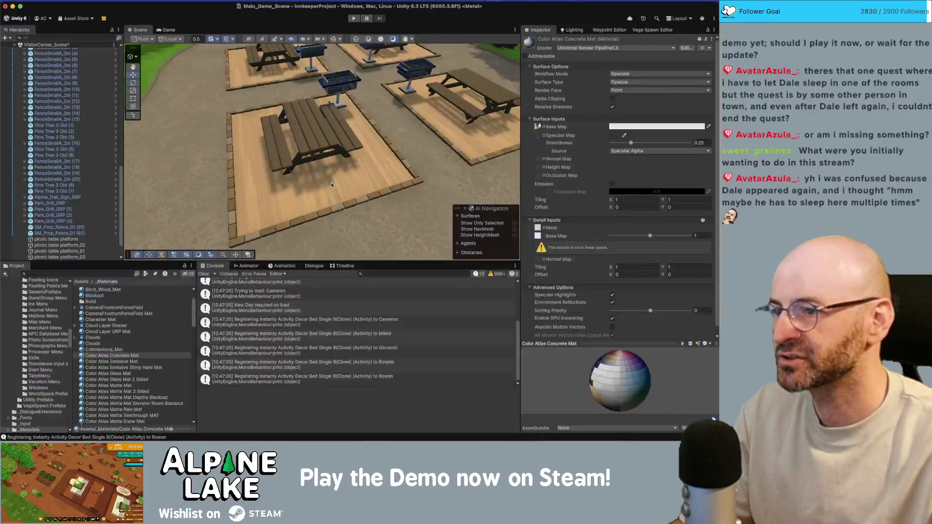
scroll(258, 181, down, 5)
drag(258, 182, 376, 172)
key(super+Tab)
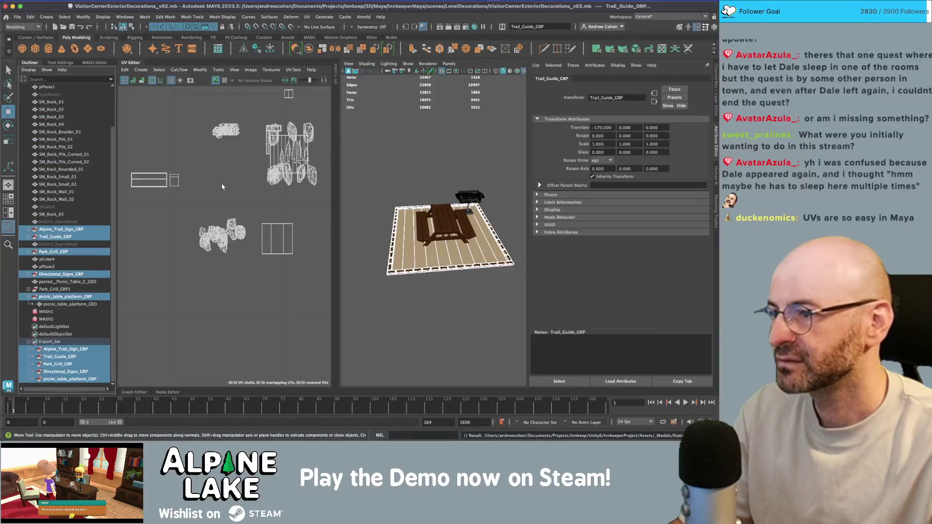
Drag the platform's face UV shell onto a different colour in the palette.
click(405, 246)
right_click(276, 194)
click(286, 153)
mouse_move(287, 156)
mouse_down()
mouse_move(142, 221)
mouse_move(206, 217)
mouse_up()
scroll(201, 217, down, 3)
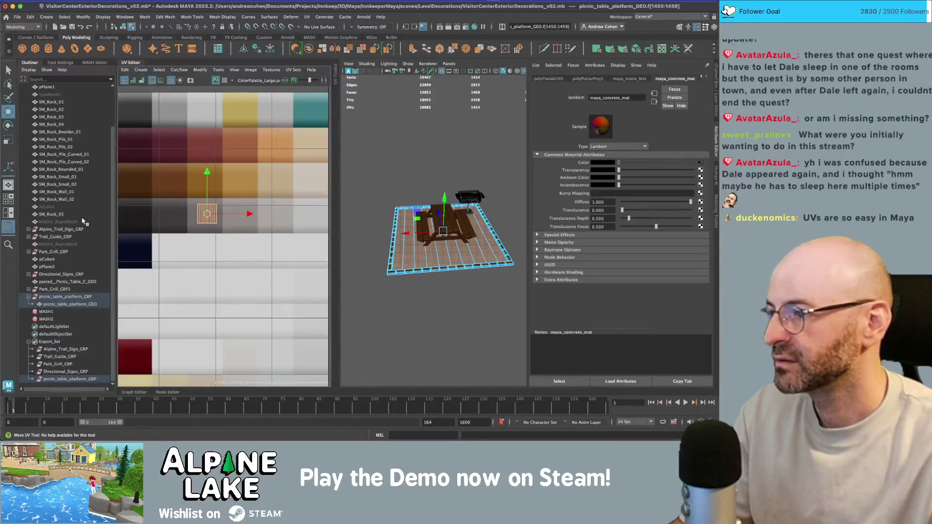
Export the Export_Set groups over Visitor_Center_Exterior_Props.fbx and switch to Unity.
click(50, 341)
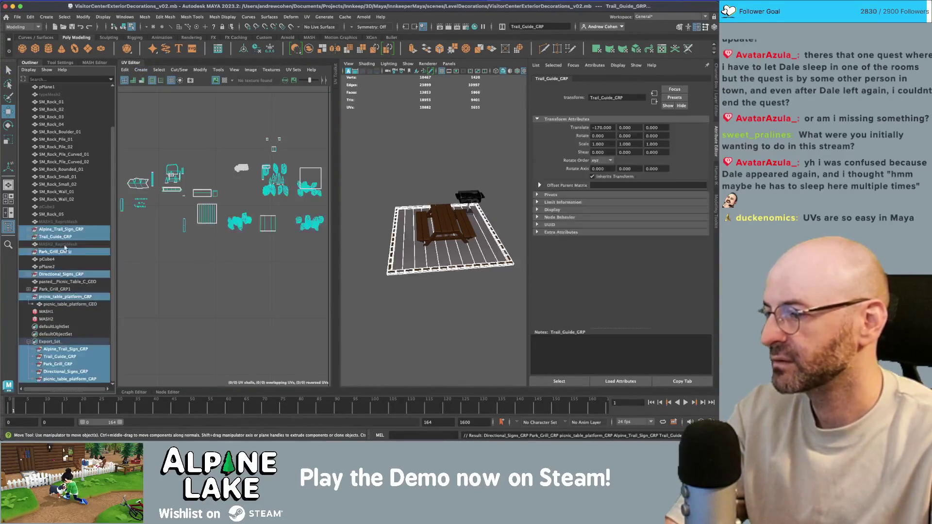
click(17, 17)
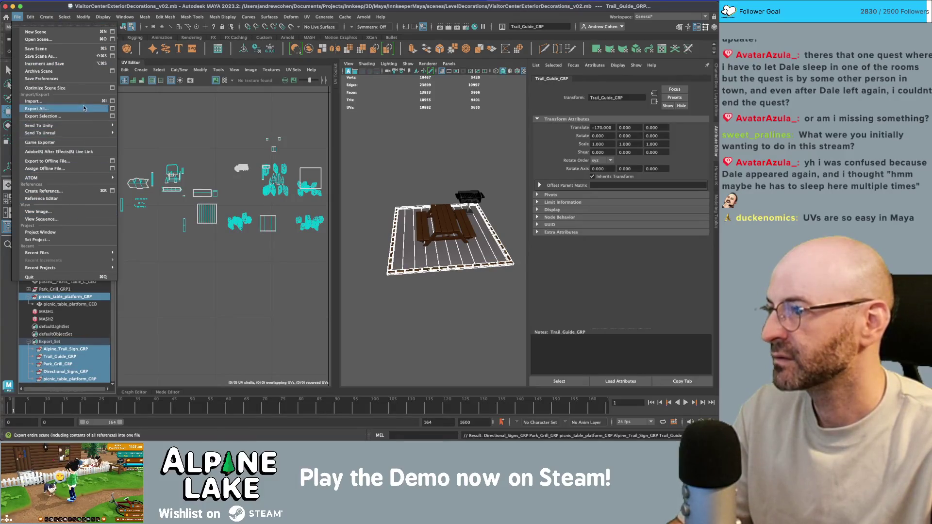
click(48, 116)
scroll(216, 194, down, 20)
double_click(219, 268)
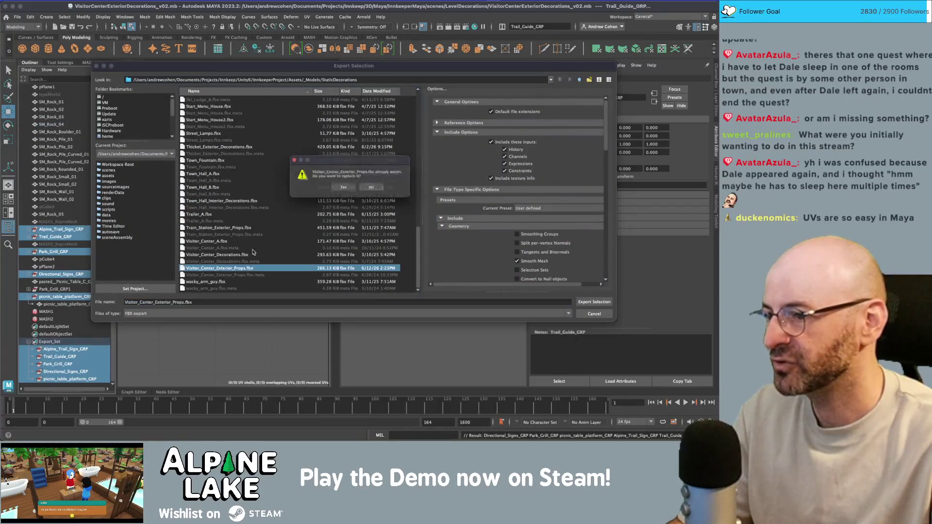
click(343, 187)
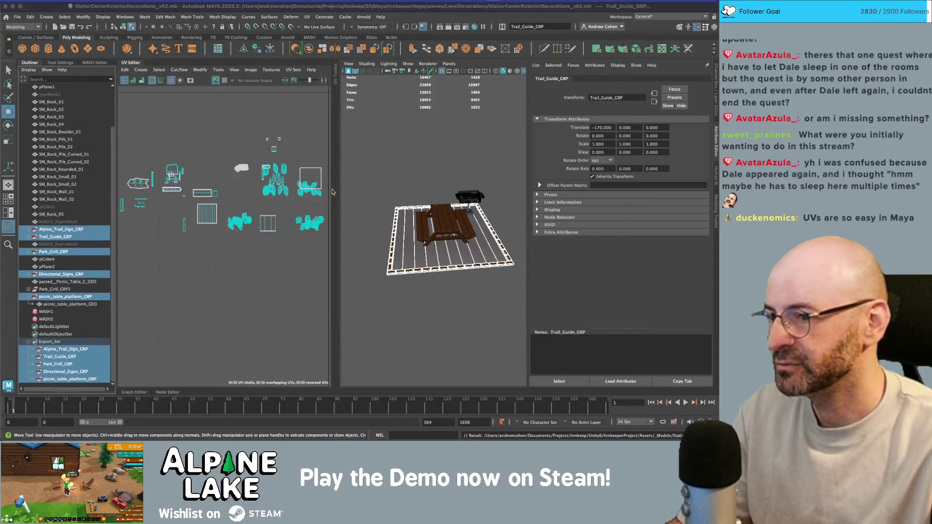
key(super+Tab)
scroll(430, 173, up, 5)
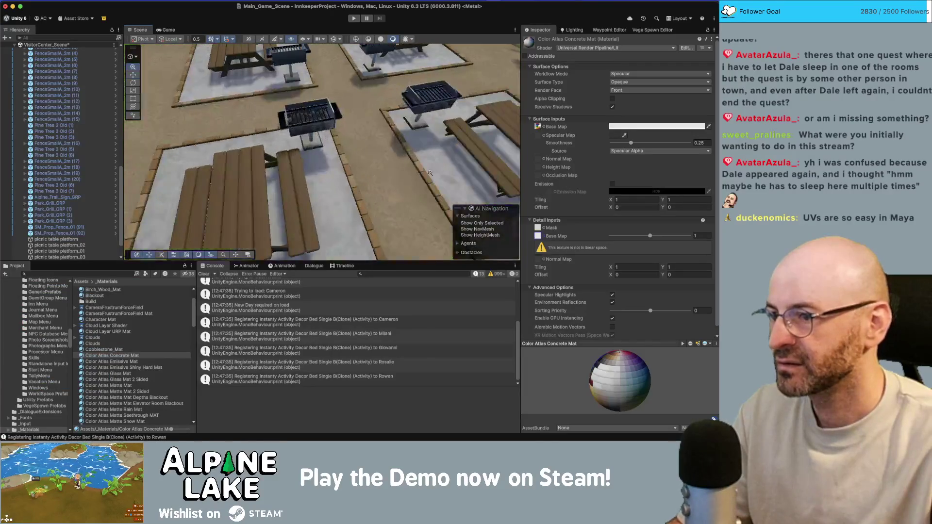
Select the picnic table platform in the Scene view and expand its Color Atlas Concrete Mat settings.
scroll(398, 174, down, 5)
click(159, 33)
click(140, 30)
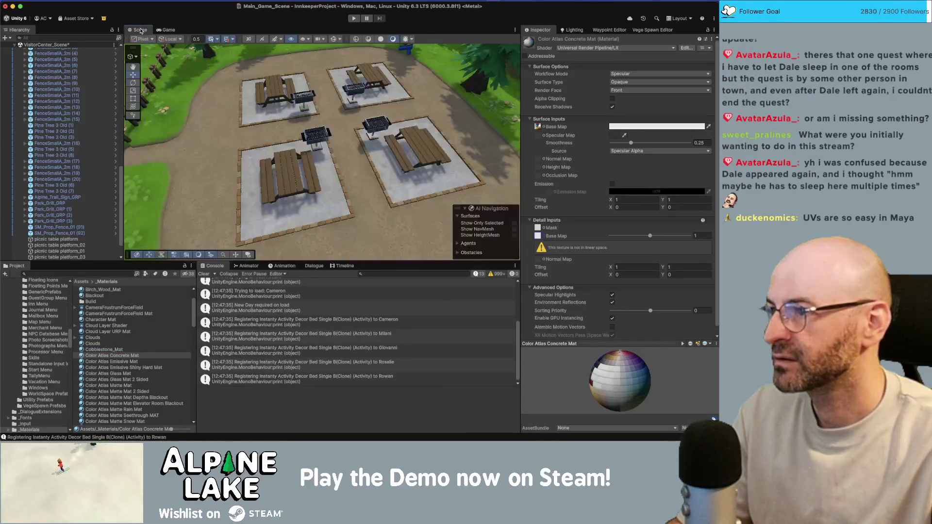
mouse_move(251, 131)
mouse_down()
mouse_move(330, 135)
mouse_move(306, 142)
mouse_up()
click(330, 135)
scroll(281, 98, down, 3)
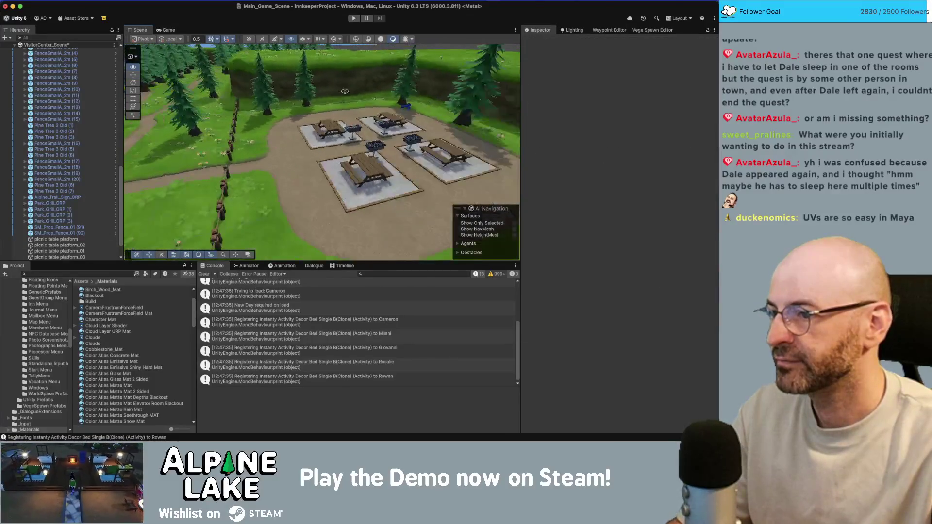
scroll(442, 140, up, 5)
drag(442, 139, 414, 157)
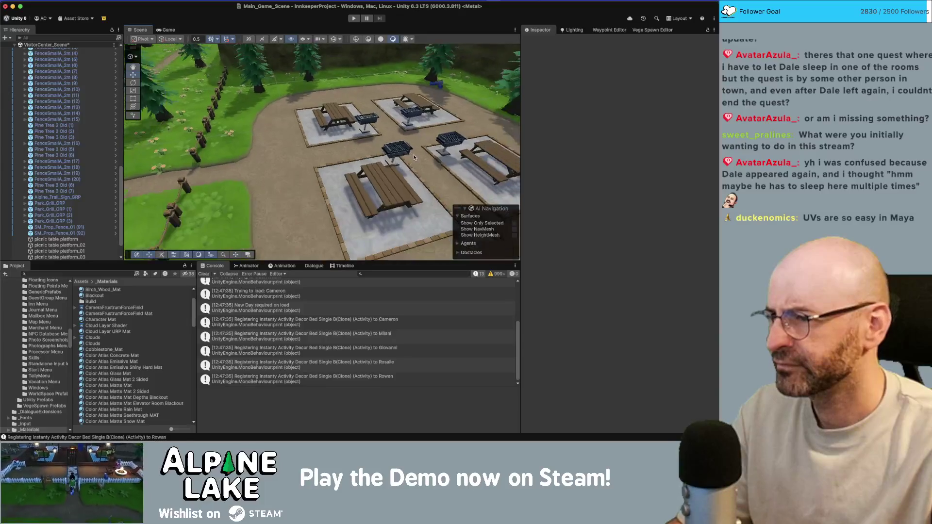
click(338, 186)
click(636, 142)
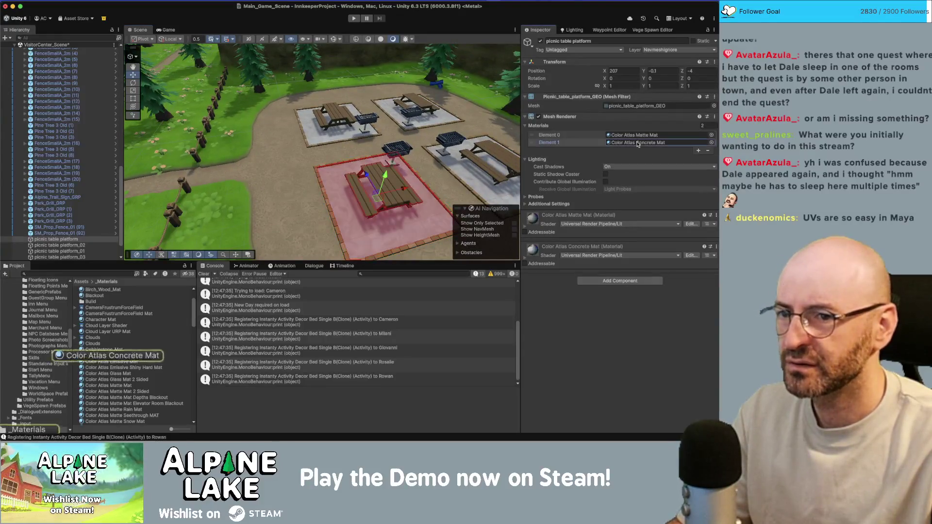
click(526, 263)
Search the Detail Base Map picker and assign a detail texture to the concrete material.
scroll(583, 269, down, 5)
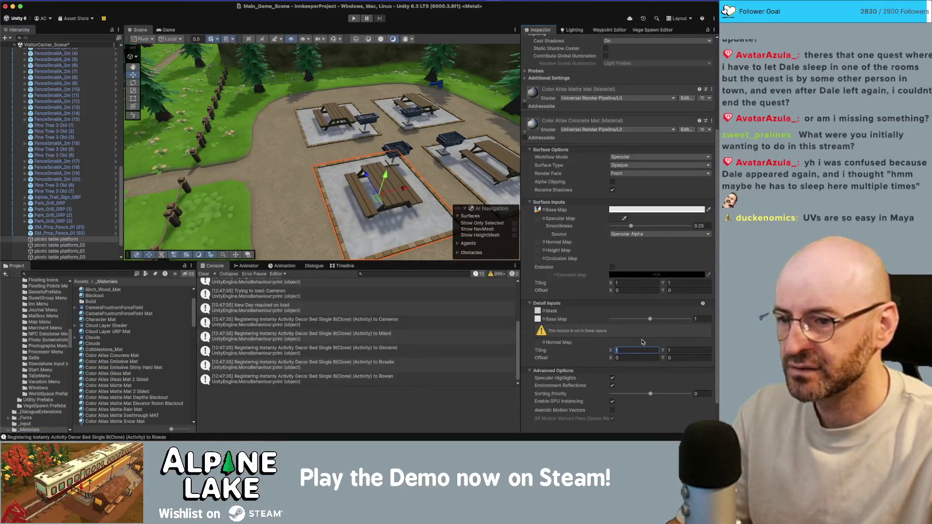
right_click(540, 313)
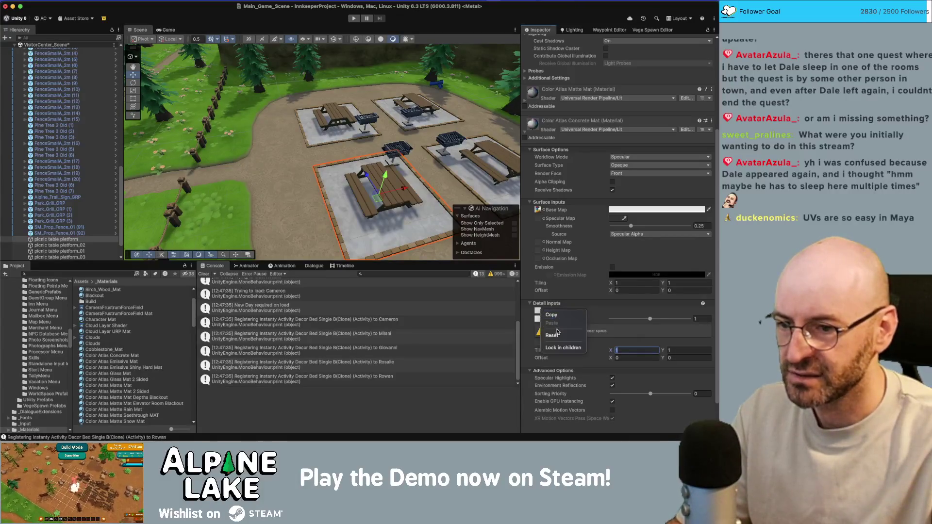
click(599, 301)
click(544, 311)
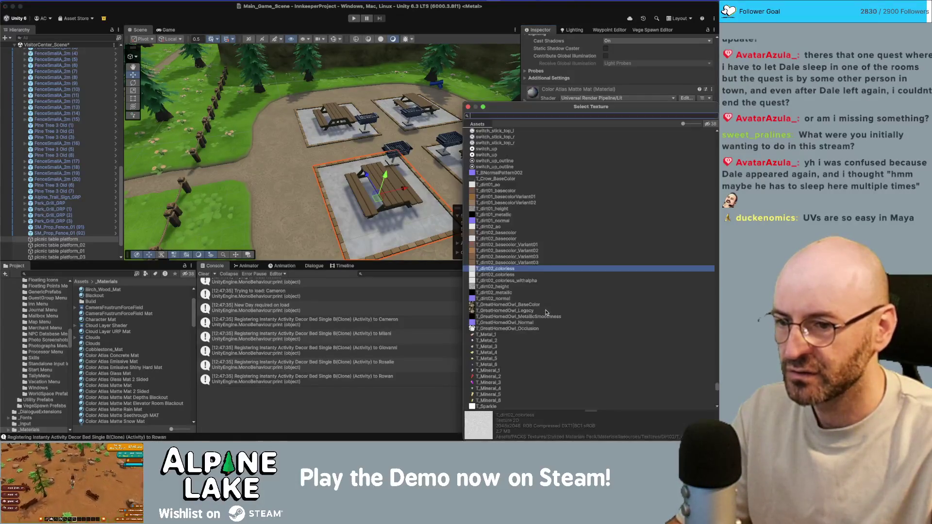
text(no)
key(Return)
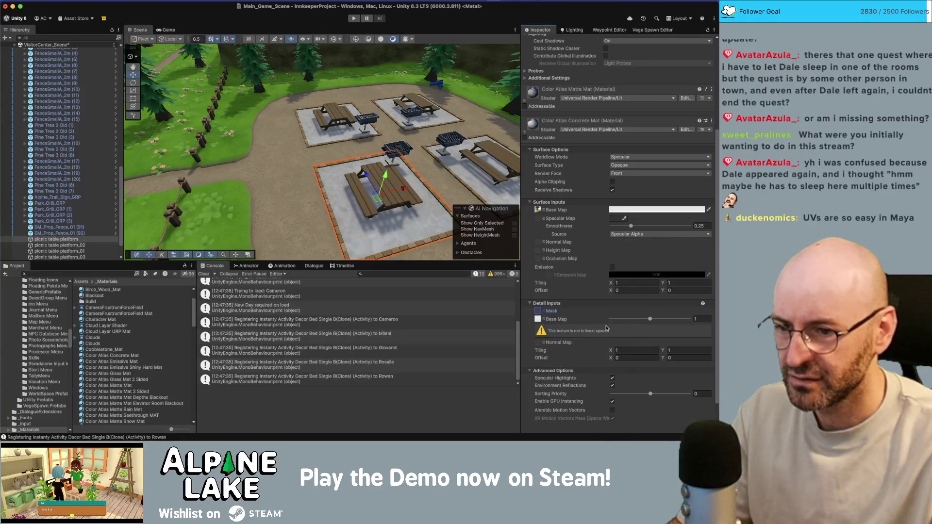
Set the detail tiling to 7 × 7, after trying 0.3 and 5.
text(.3)
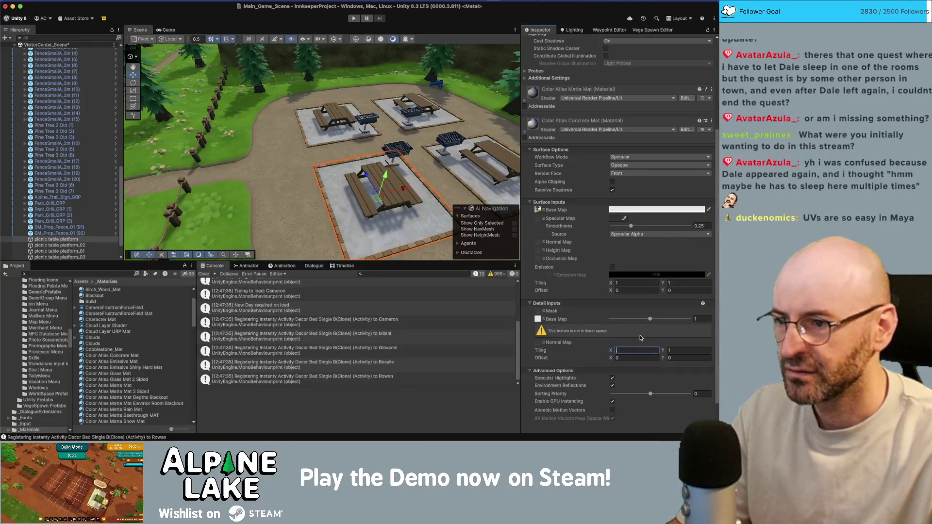
key(Tab)
text(.3)
key(shift+Tab)
text(5)
key(Tab)
text(5)
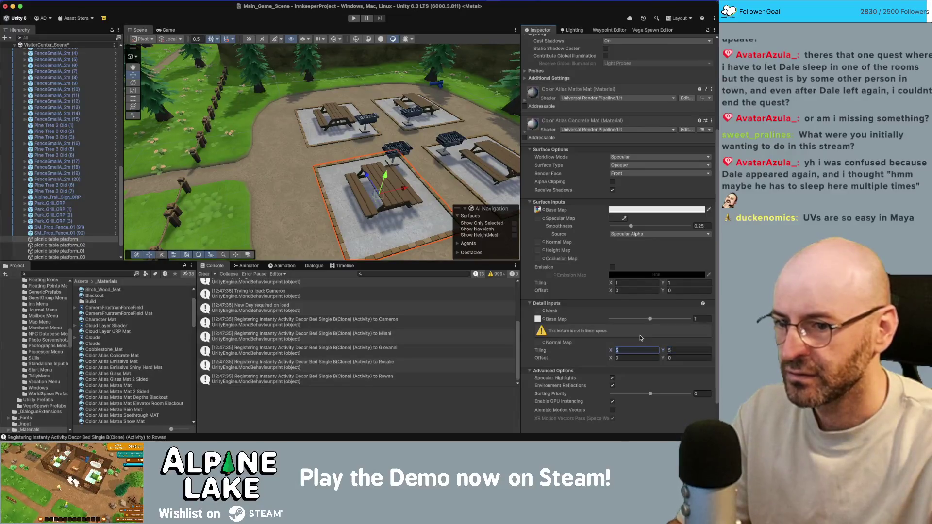
key(shift+Tab)
text(7)
key(Tab)
text(7)
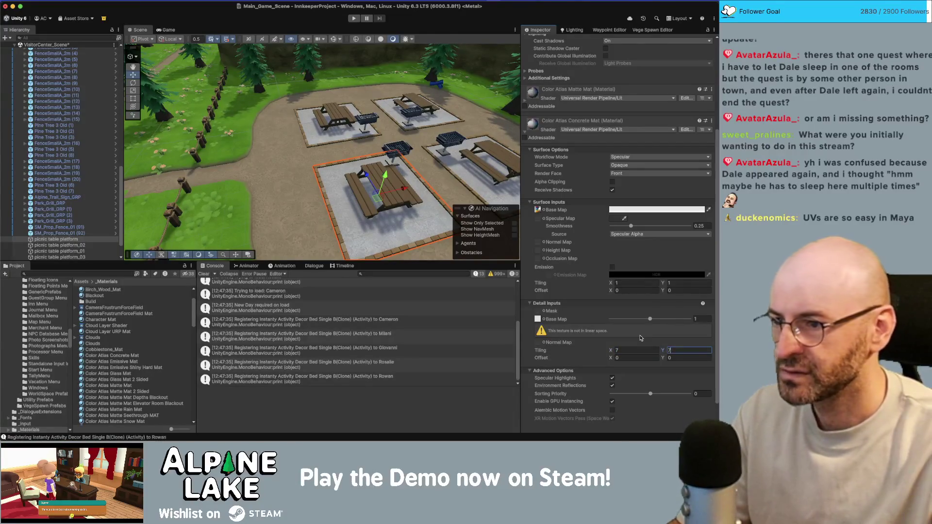
drag(369, 203, 310, 190)
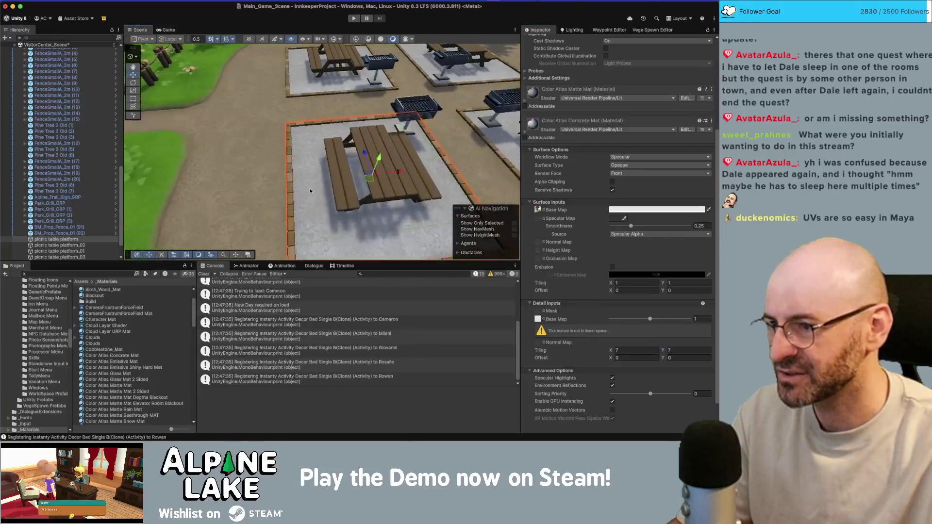
Orbit out over the picnic tables and select the picnic table platform.
mouse_move(258, 172)
mouse_down()
mouse_move(376, 135)
mouse_move(381, 161)
mouse_up()
scroll(381, 161, up, 10)
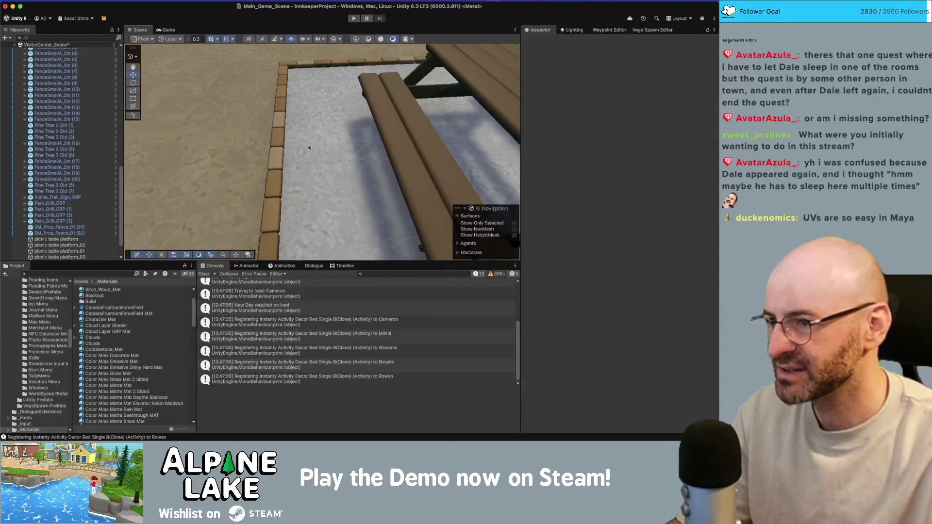
click(313, 147)
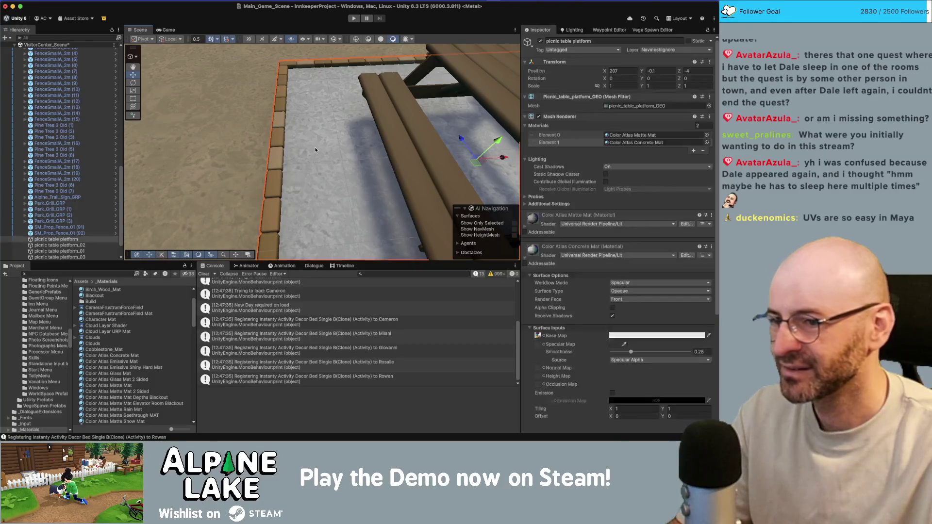
click(383, 216)
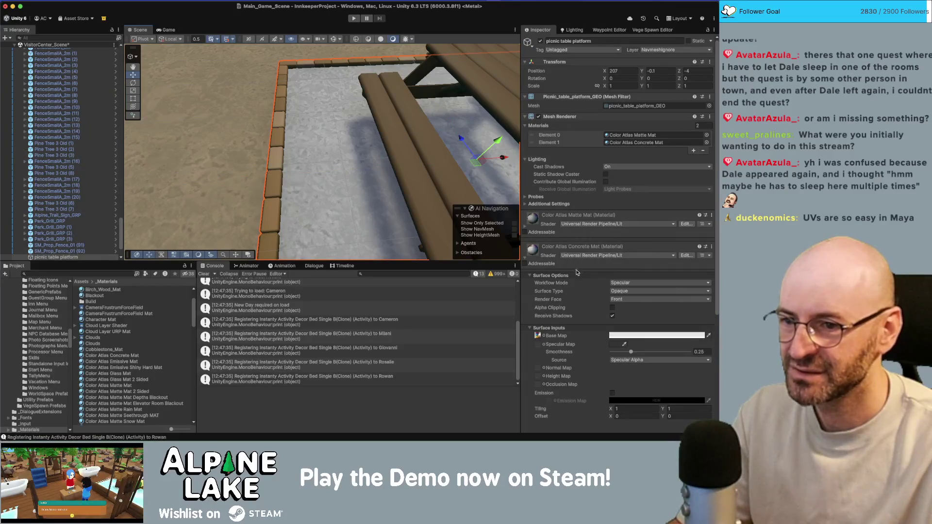
scroll(577, 270, down, 5)
Preview several dirt textures on the floor and assign T_dirt02_ao as the detail base map.
click(543, 298)
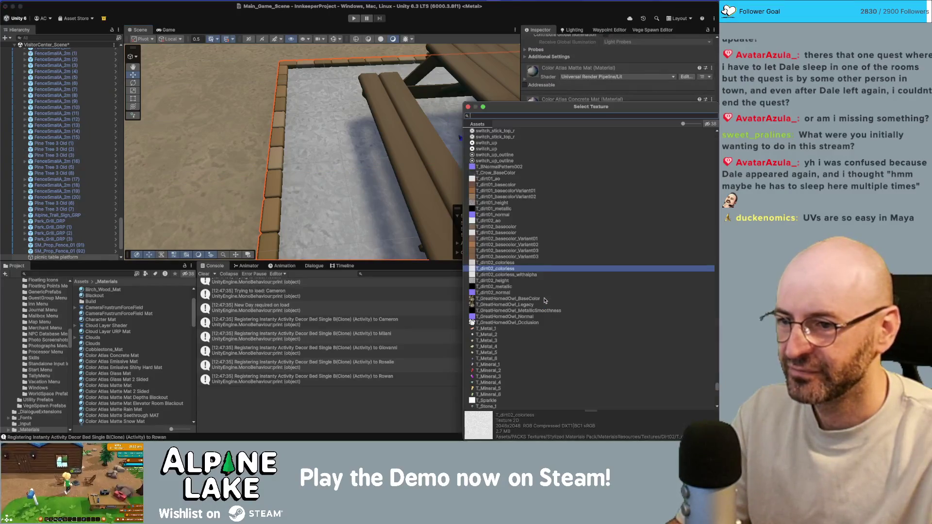
key(Up)
key(Down)
key(Down)
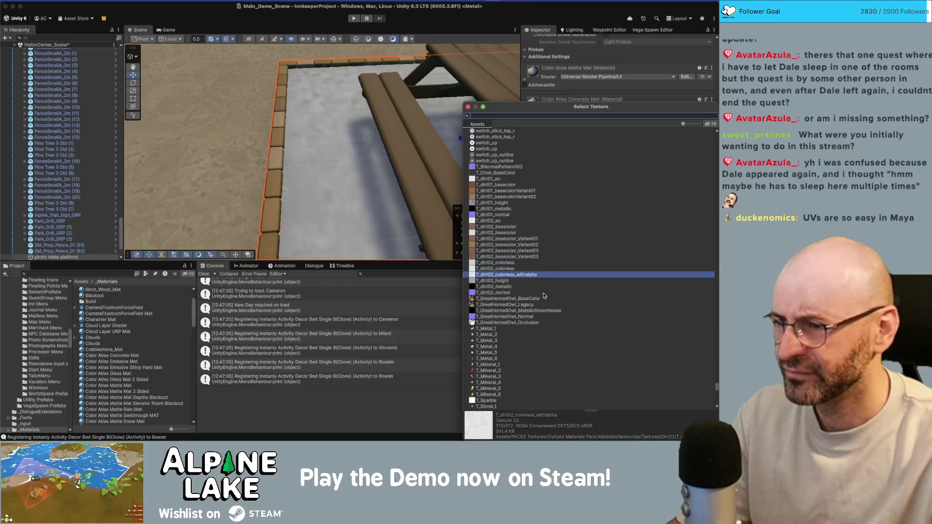
key(Up)
key(Down)
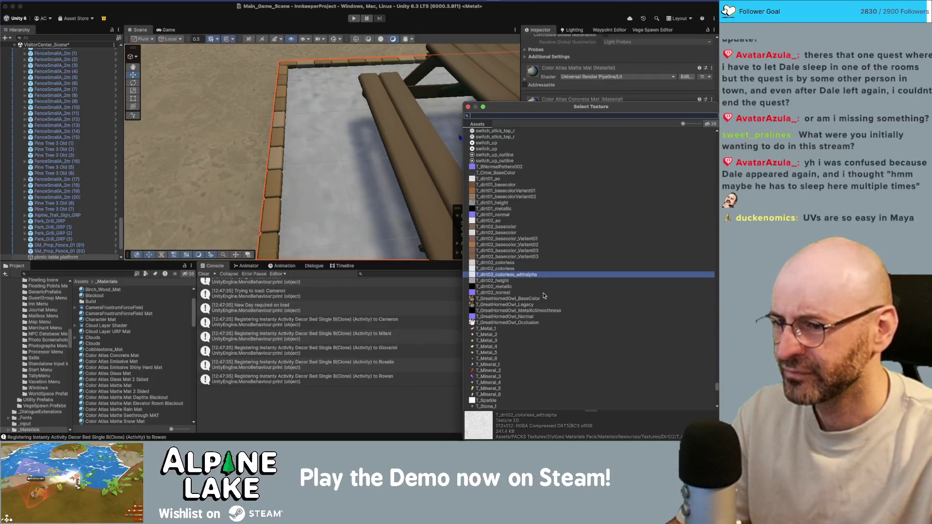
key(Down)
key(Down)
key(Up)
key(Up)
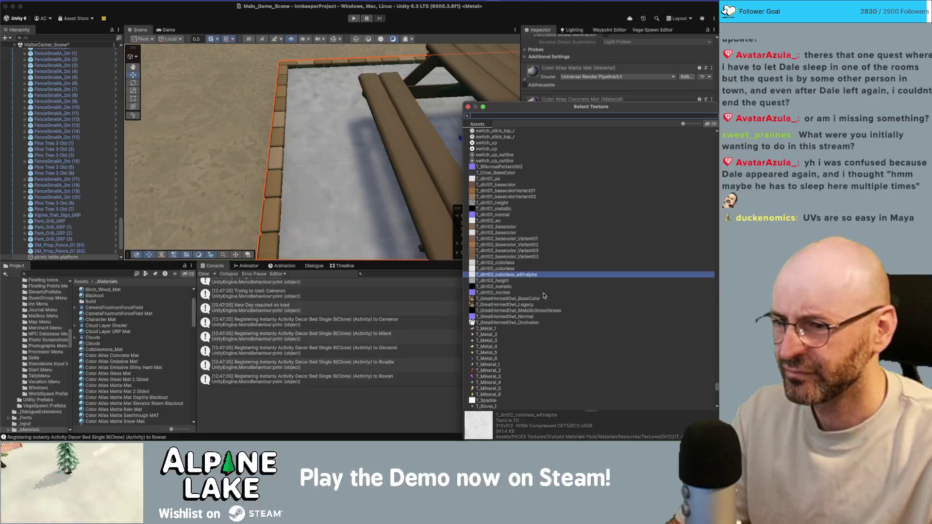
click(488, 221)
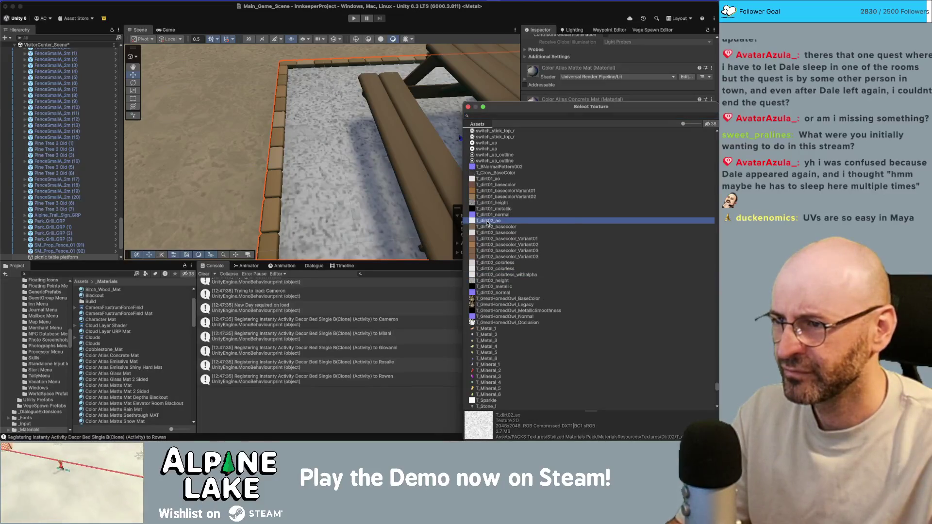
double_click(488, 222)
Test detail map strength 0.92, reset it to 1, and ping T_dirt02_ao in the Dirt02 folder.
key(f)
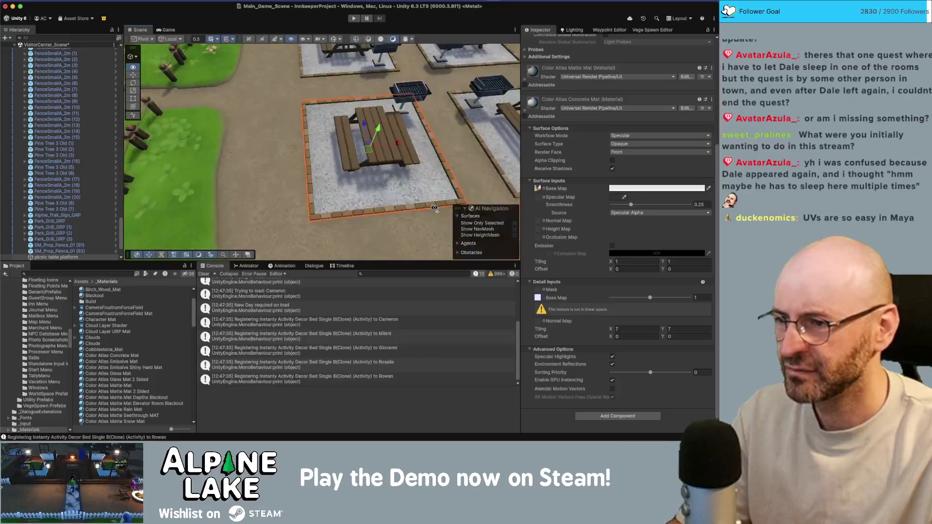
scroll(434, 208, up, 5)
drag(434, 208, 435, 208)
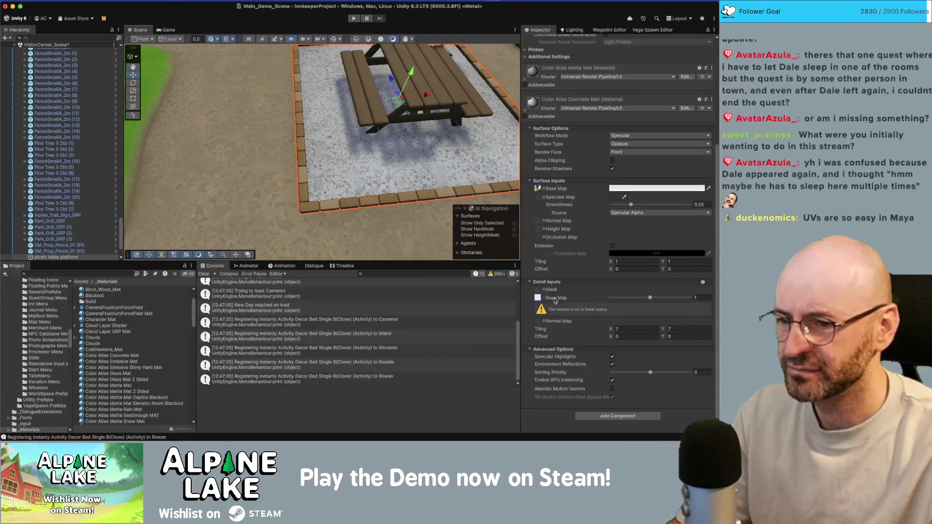
drag(651, 299, 641, 299)
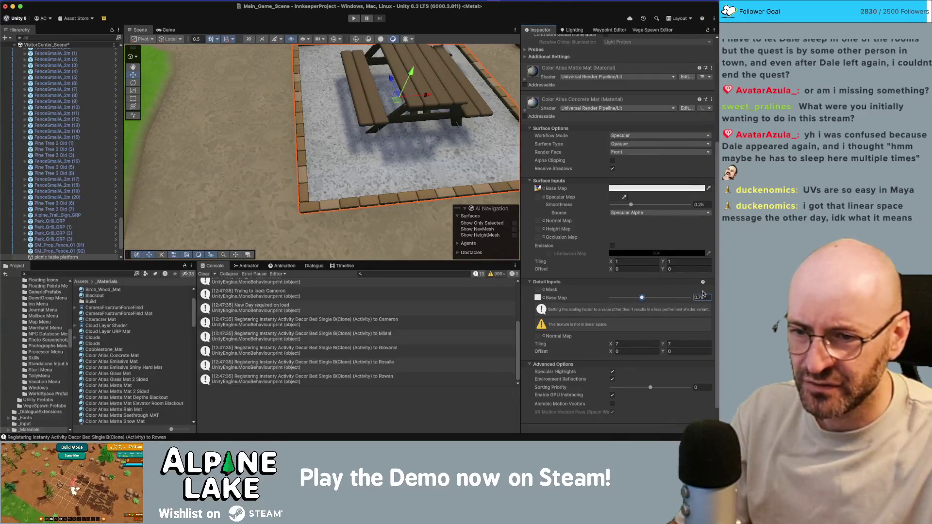
double_click(704, 297)
text(1)
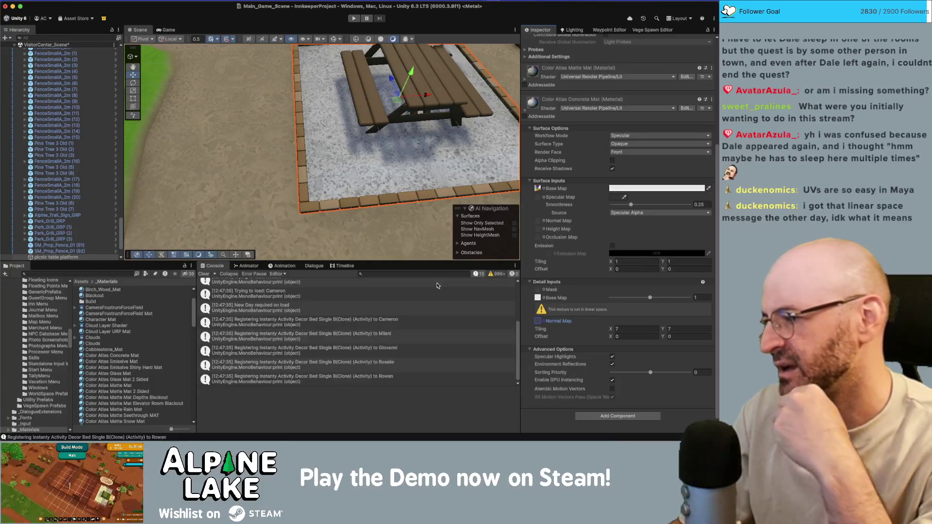
click(537, 298)
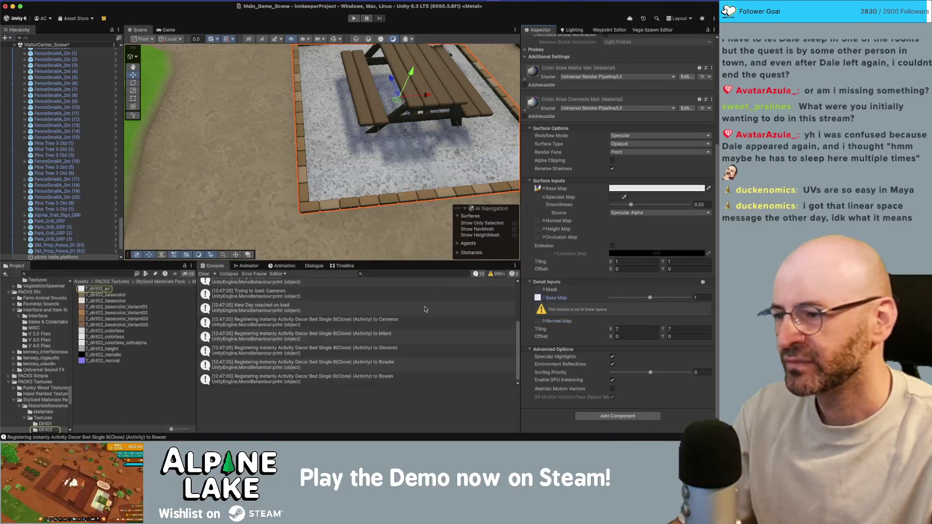
Review T_dirt02_ao's import settings, then inspect the dirt-detailed picnic platforms in the Scene view.
click(110, 290)
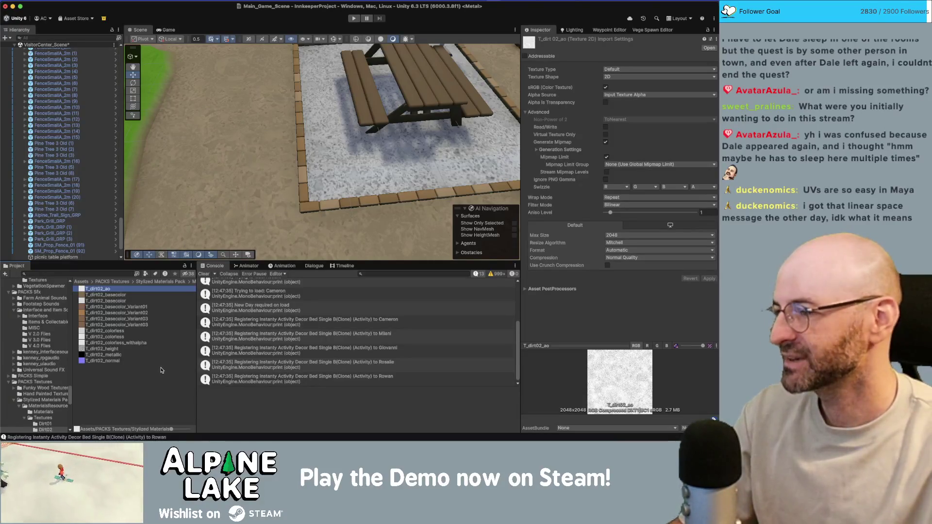
click(153, 381)
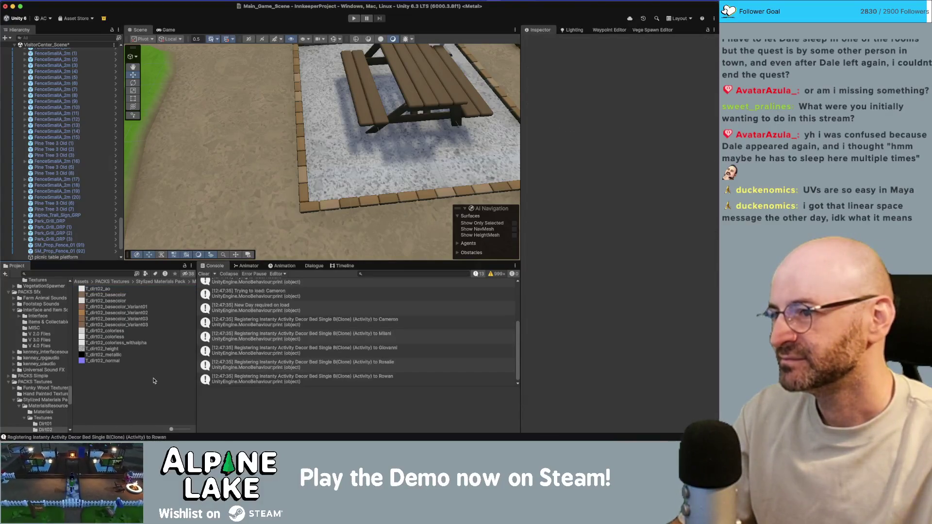
click(340, 157)
scroll(563, 251, down, 5)
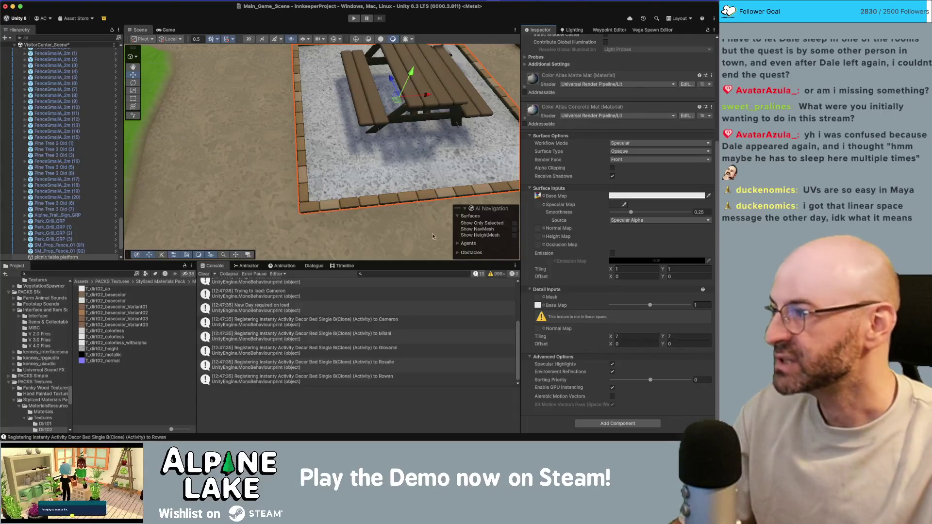
scroll(327, 152, down, 5)
scroll(327, 152, down, 3)
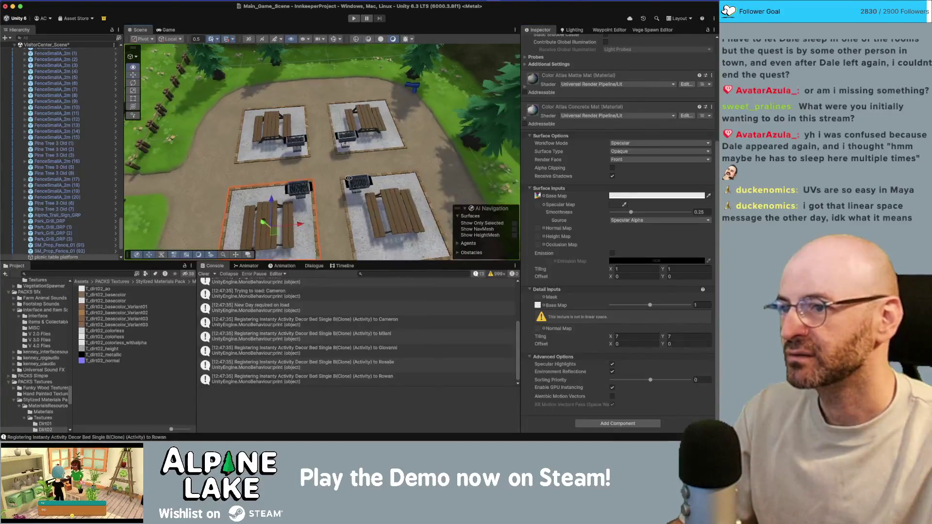
mouse_move(321, 179)
mouse_down()
mouse_move(345, 128)
mouse_move(345, 159)
mouse_up()
key(super+Tab)
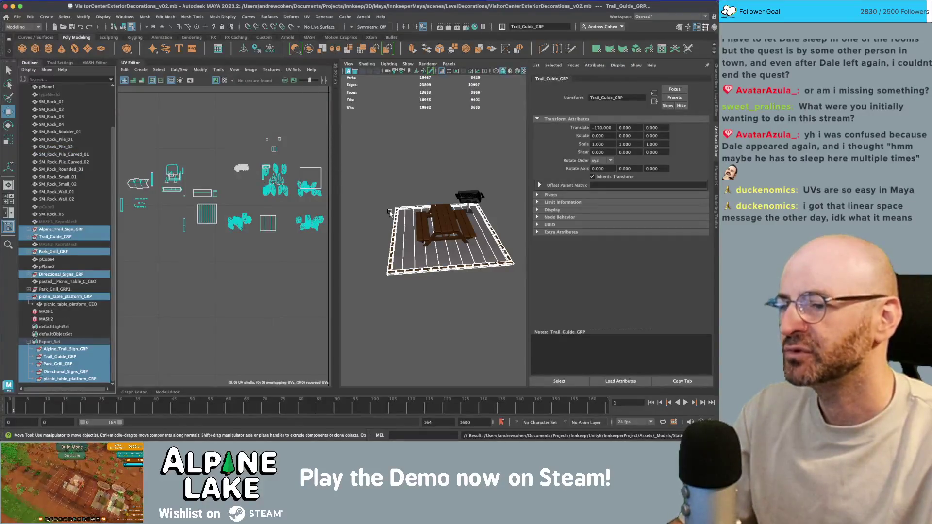
Select the picnic platform's UVs and frame them on the colour palette texture.
click(391, 212)
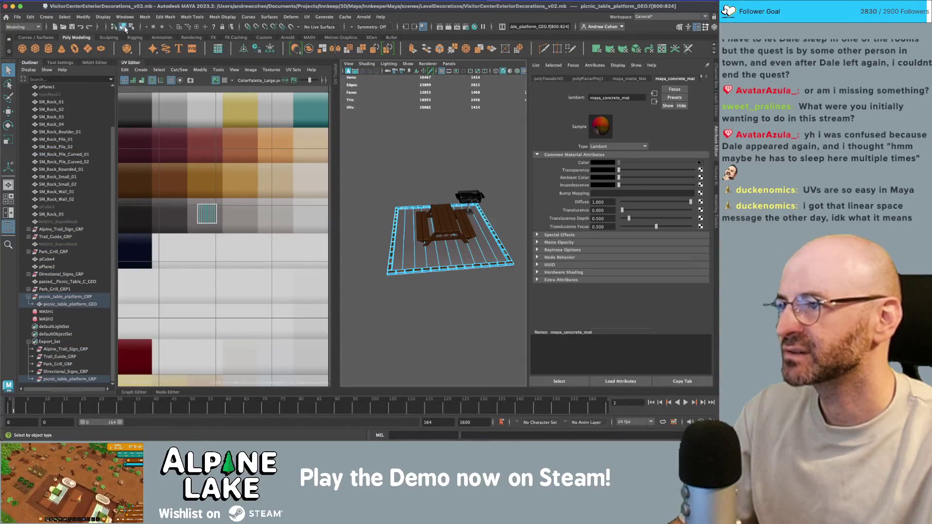
click(125, 27)
click(357, 208)
click(393, 212)
right_click(244, 194)
scroll(235, 307, down, 3)
key(w)
key(f)
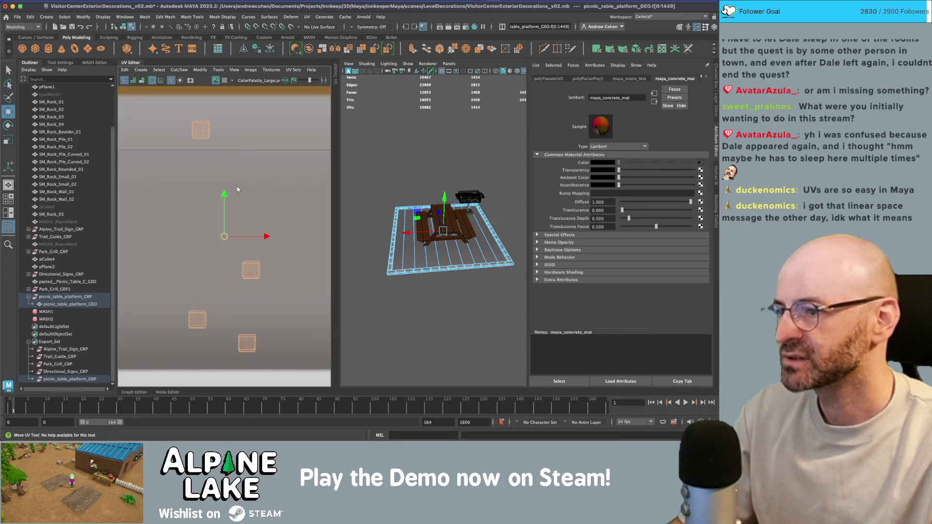
key(F8)
Clear the selection and select every group in Export_Set.
key(q)
click(394, 160)
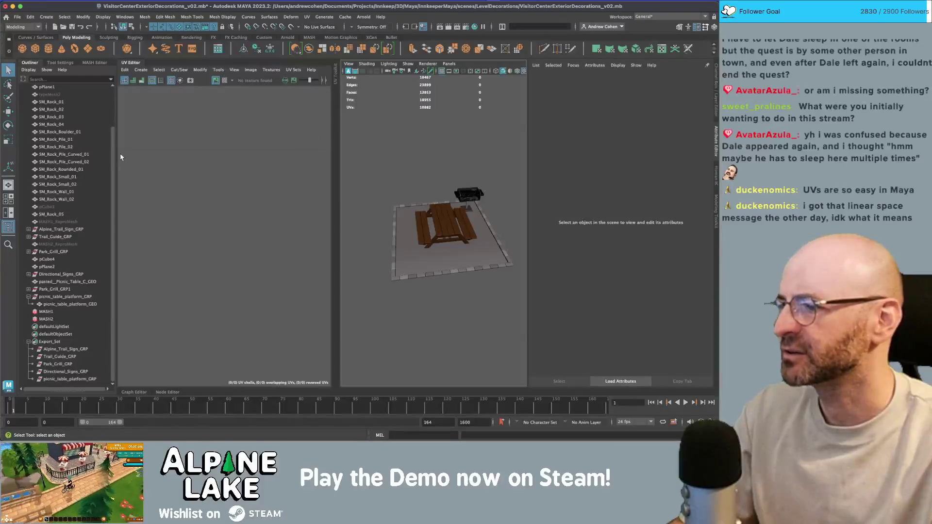
click(50, 341)
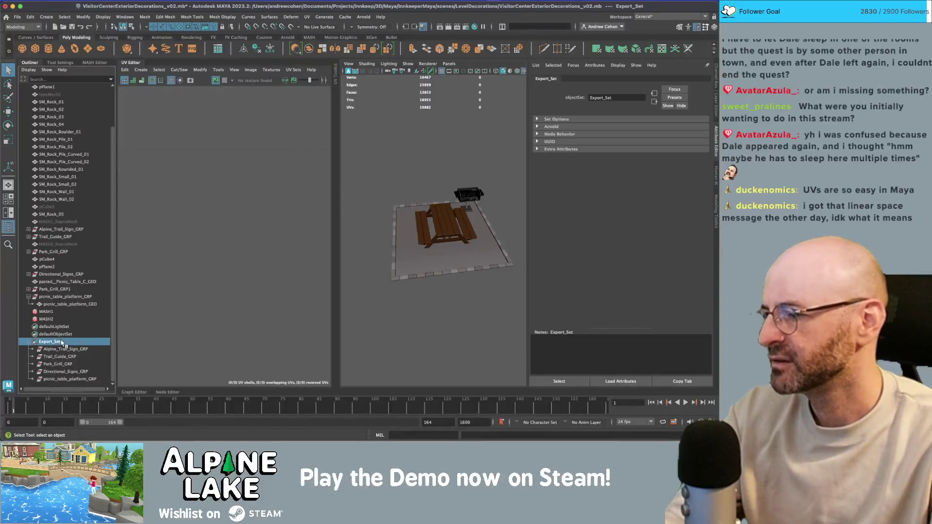
Send the selection to Unity over Visitor_Center_Exterior_Props.fbx and check the picnic tables in Unity.
click(17, 18)
mouse_move(66, 253)
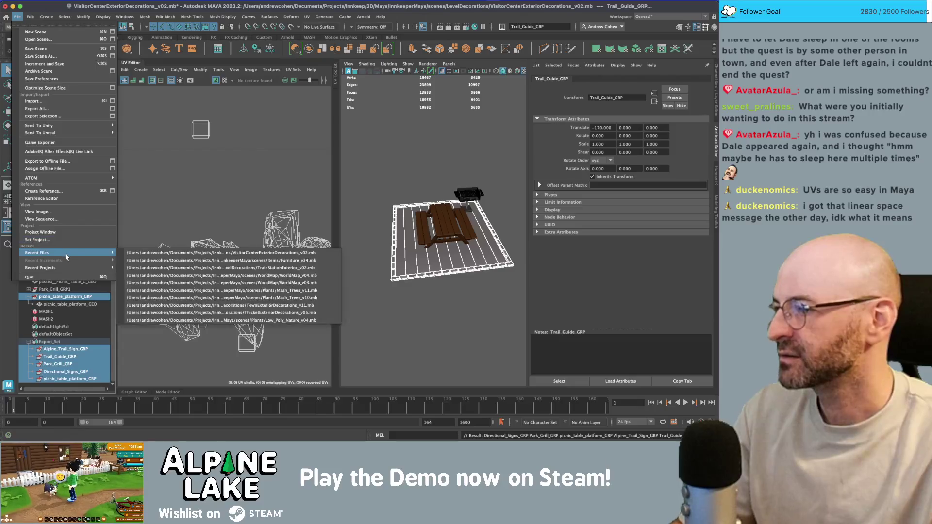
mouse_move(105, 126)
click(140, 128)
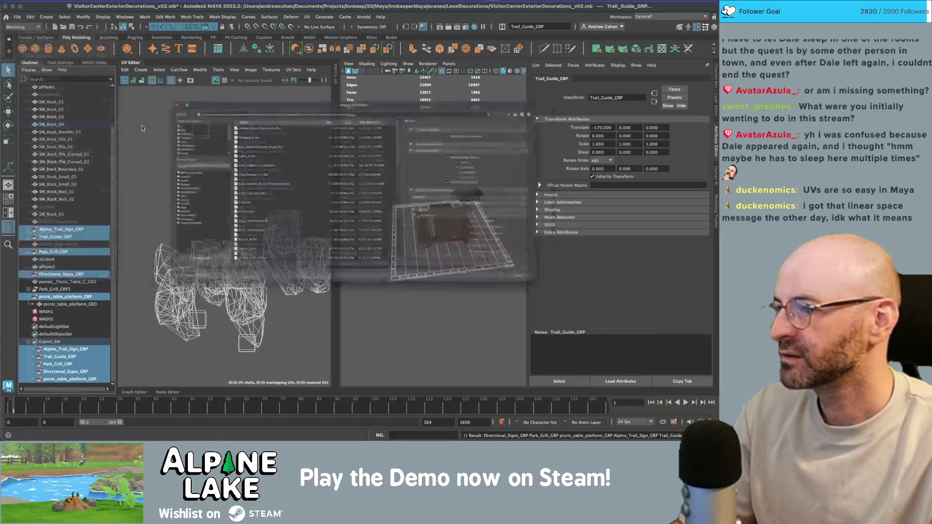
scroll(209, 276, down, 10)
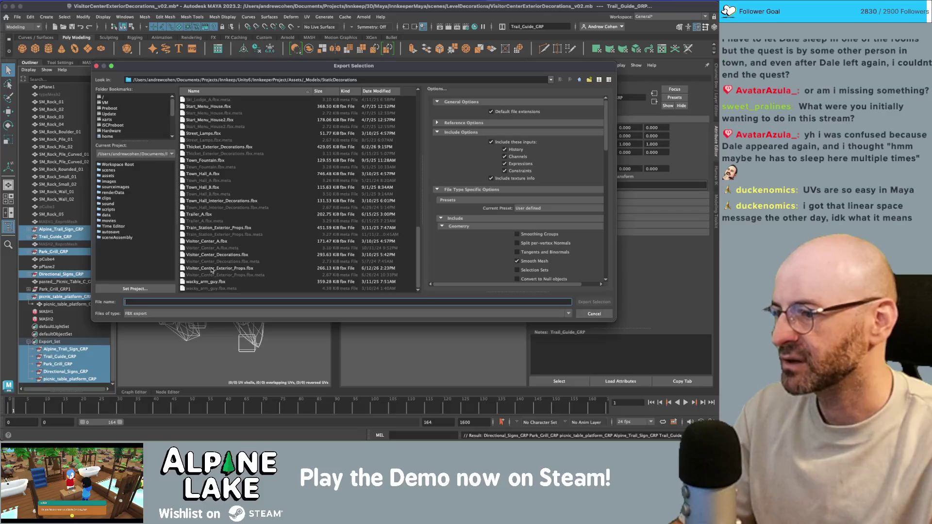
click(212, 269)
double_click(214, 270)
click(343, 189)
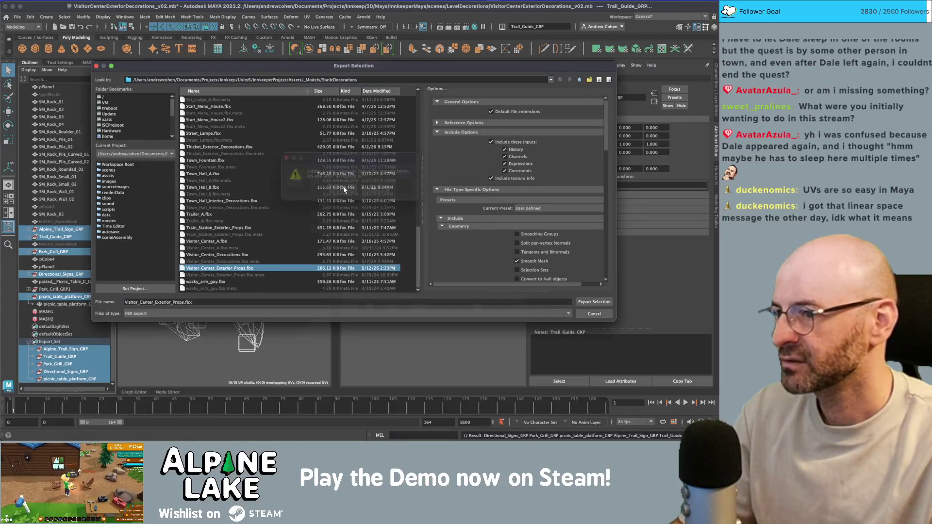
key(super+Tab)
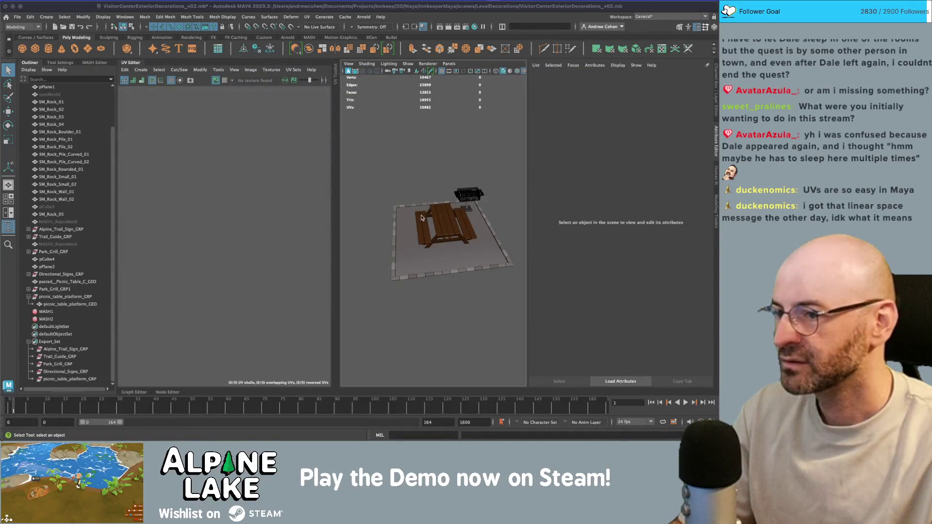
drag(396, 204, 341, 213)
key(super+Tab)
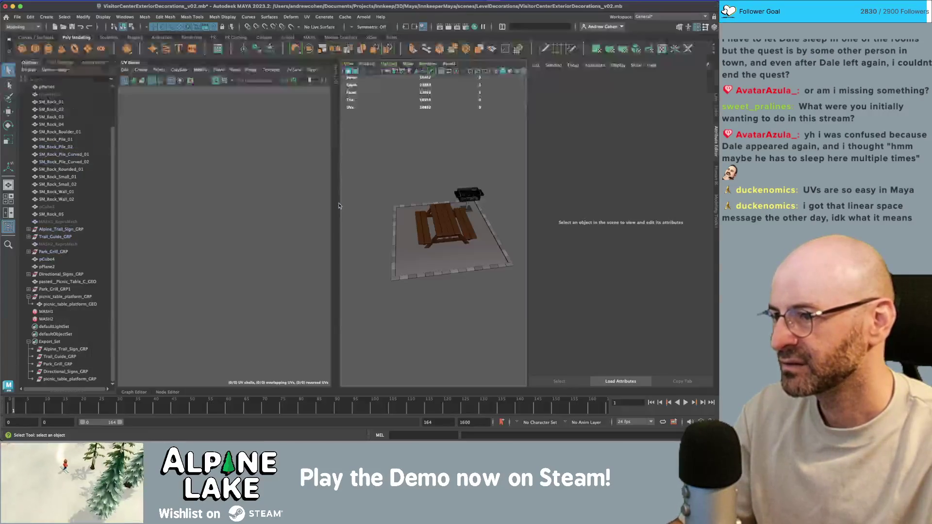
Shift the picnic platform's UV shells left on the palette texture.
click(394, 238)
right_click(230, 202)
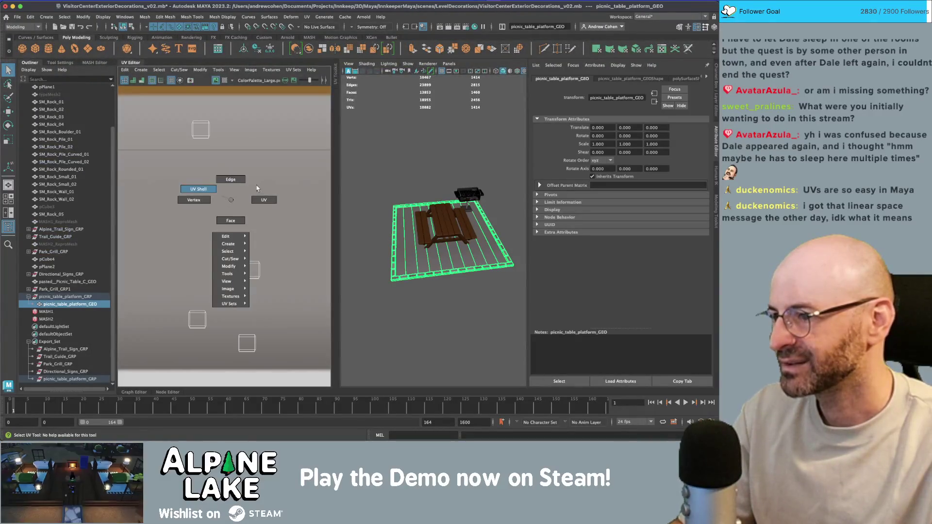
click(200, 184)
key(w)
scroll(301, 282, down, 2)
drag(293, 211, 165, 216)
click(121, 28)
click(403, 152)
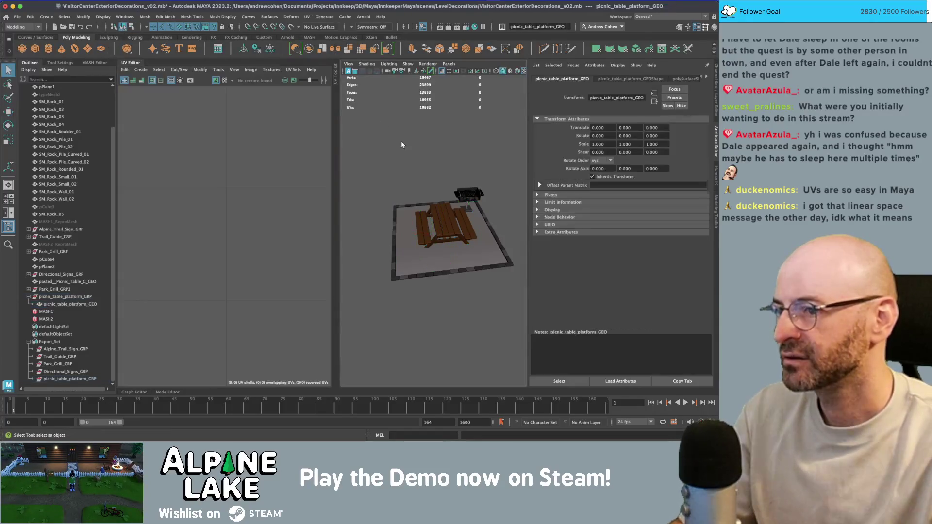
Re-export the Export_Set members over Visitor_Center_Exterior_Props.fbx and view the picnic tables in Unity.
double_click(50, 341)
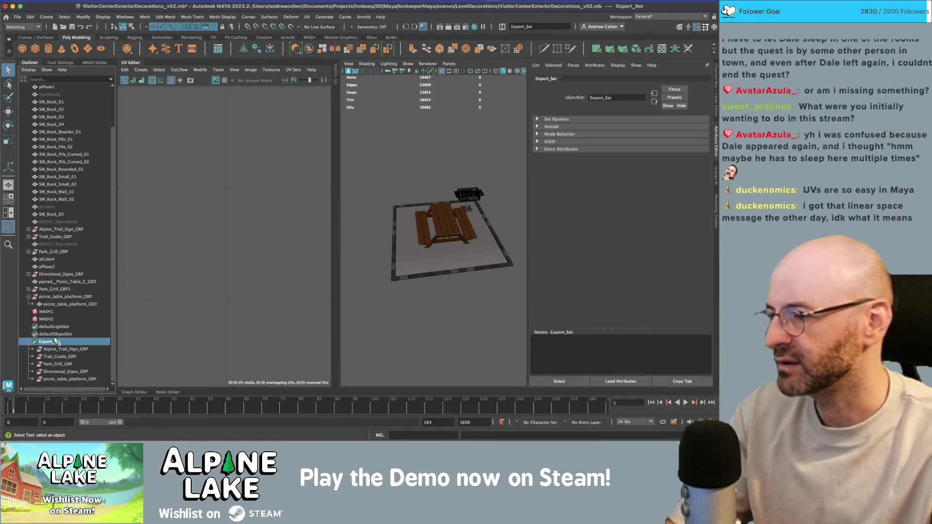
click(17, 16)
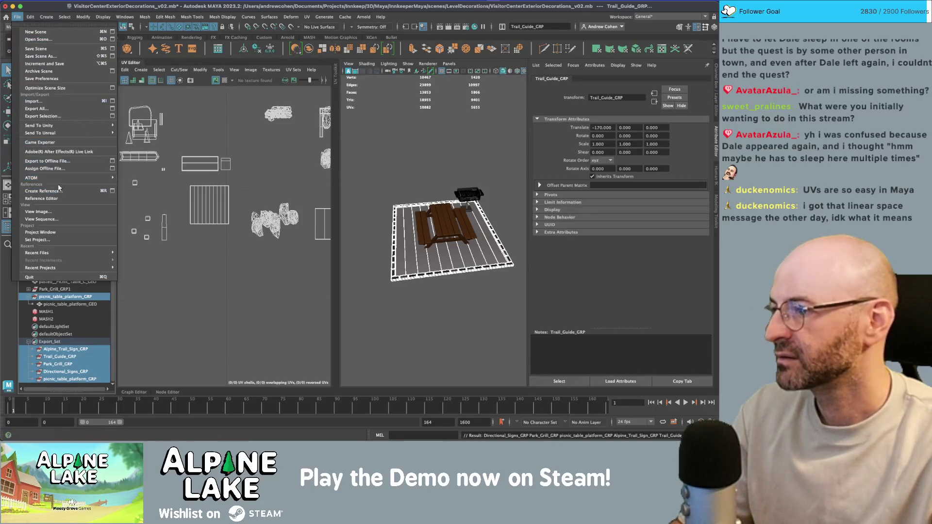
mouse_move(67, 127)
click(129, 134)
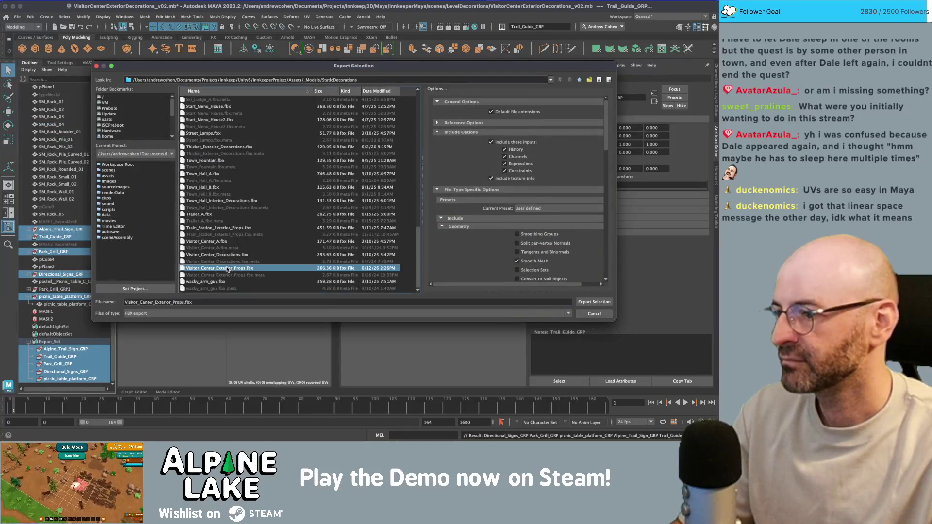
double_click(227, 268)
click(344, 188)
key(super+Tab)
drag(347, 174, 388, 191)
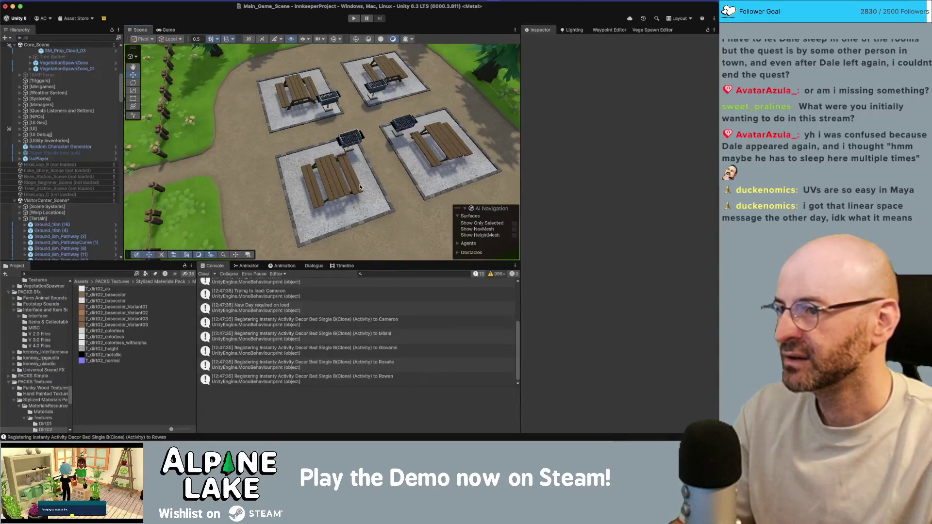
Save the scene, select the front-left picnic platform, and set detail tiling X to 4.
key(super+s)
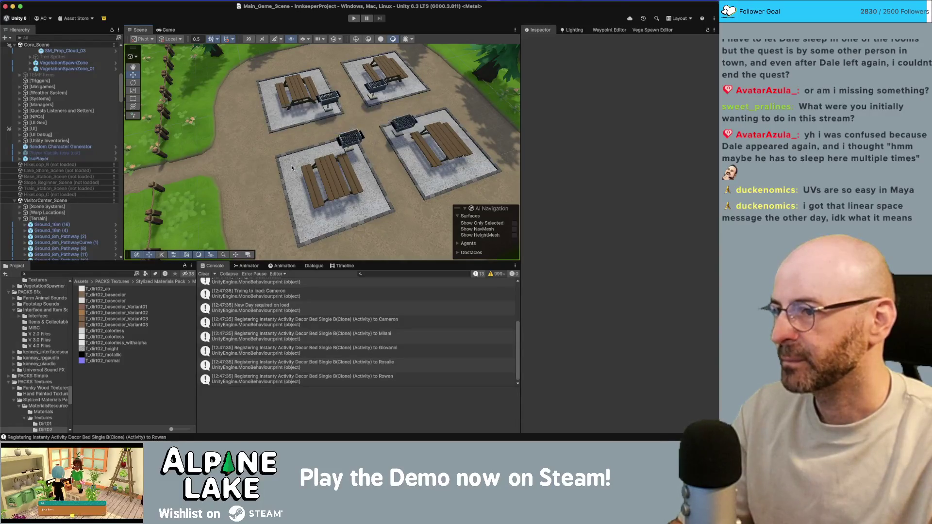
click(292, 167)
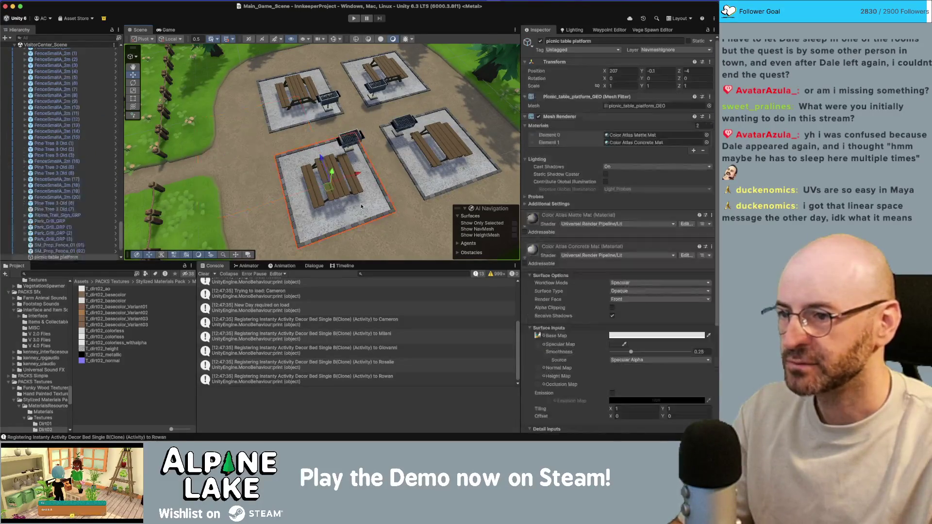
scroll(624, 266, down, 5)
click(634, 334)
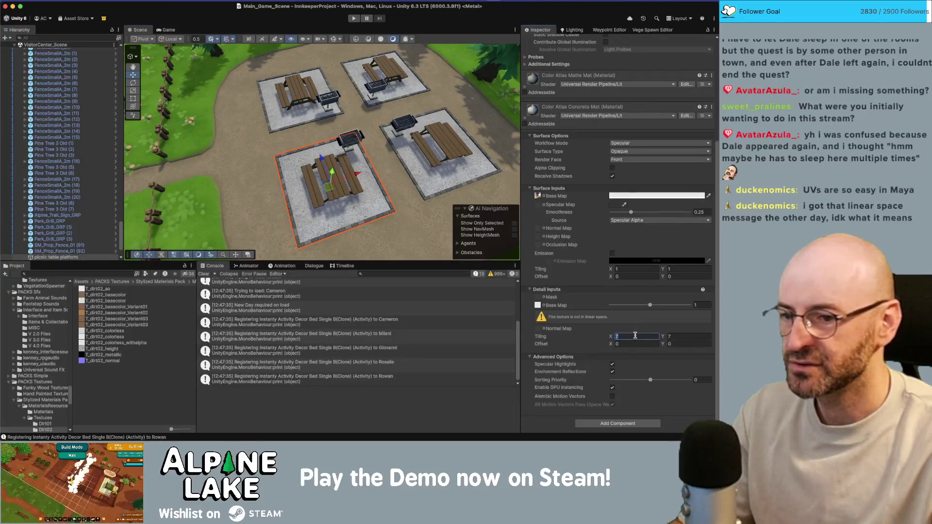
text(4)
key(Tab)
Try detail tiling values 41, 1 and 10 × 10, then open the detail base map texture chooser.
text(4)
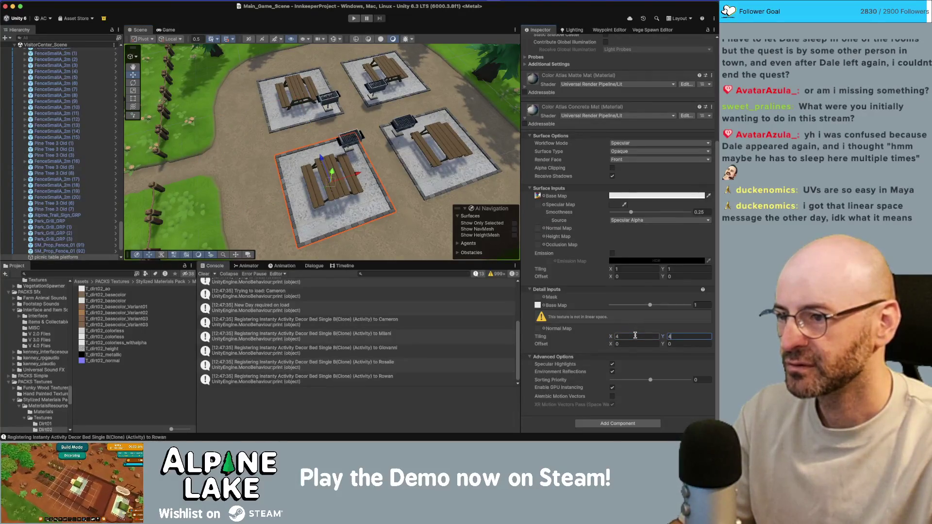
text(1)
key(Tab)
text(1)
key(shift+Tab)
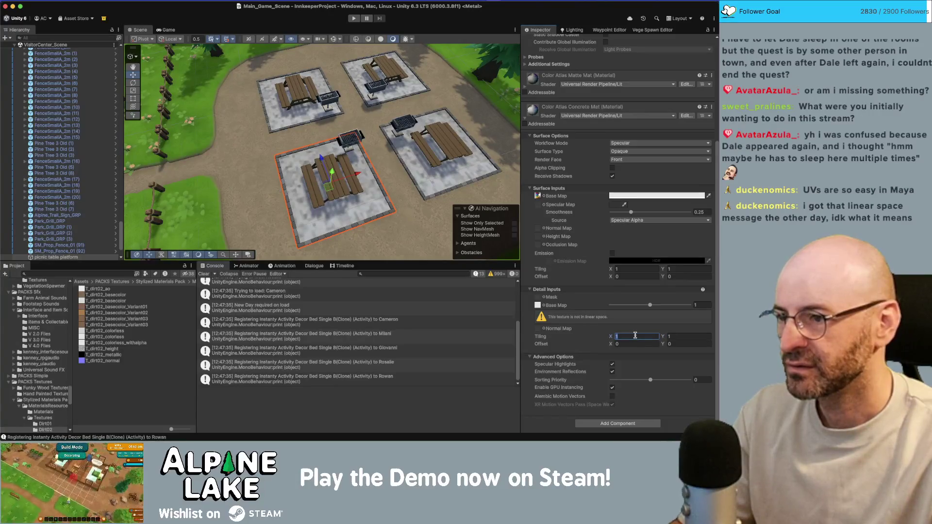
text(10)
key(Tab)
text(10)
key(shift+Tab)
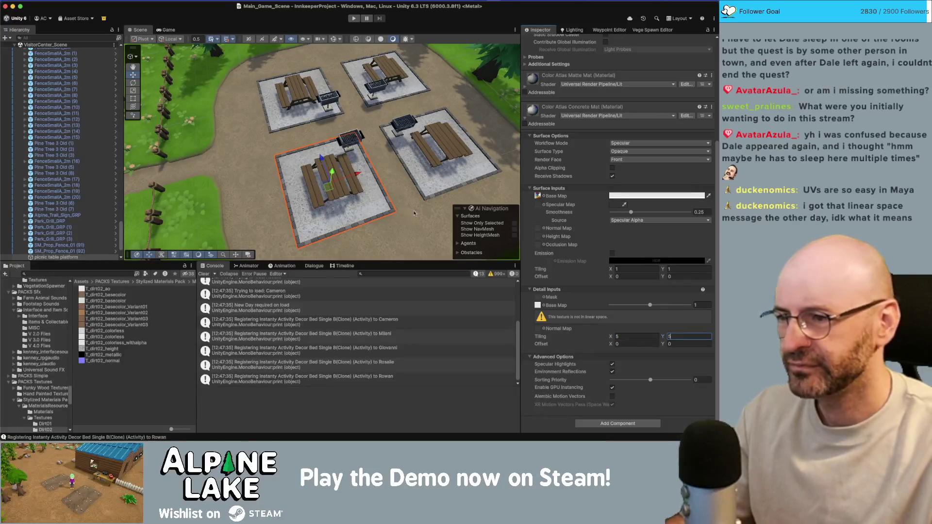
click(543, 306)
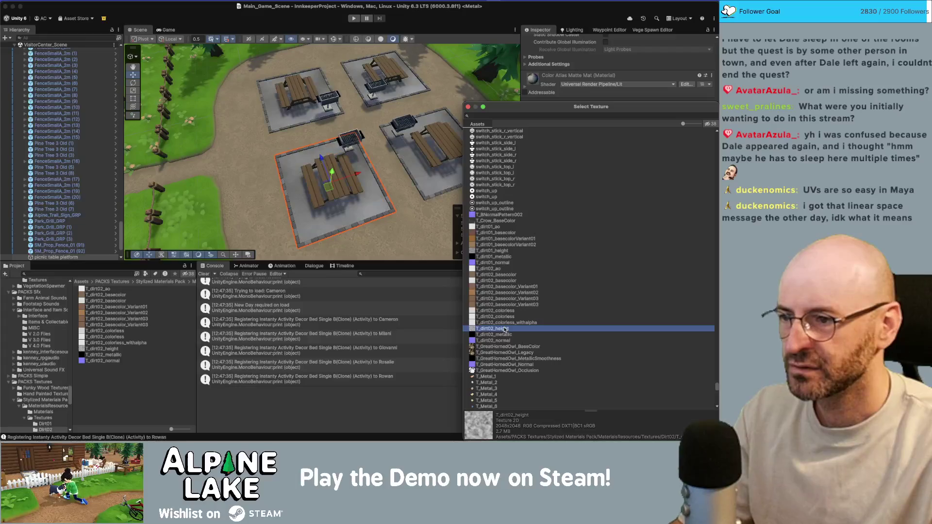
Preview T_dirt02_height, then search the texture picker for 'noise'.
click(503, 328)
scroll(518, 313, down, 10)
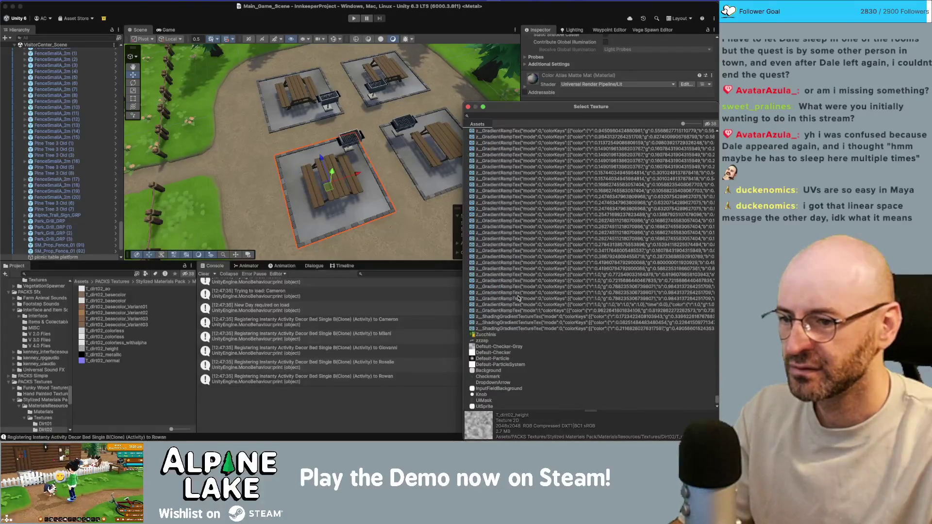
scroll(516, 225, up, 10)
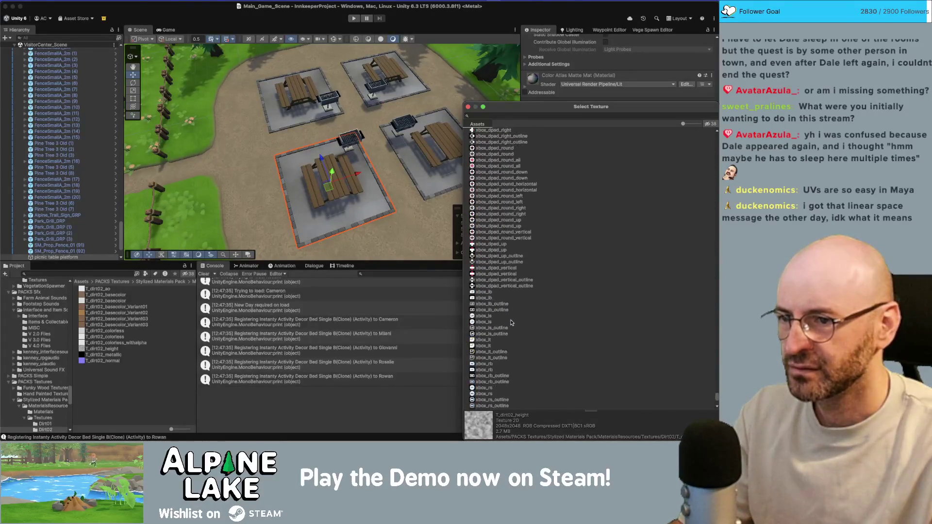
click(485, 116)
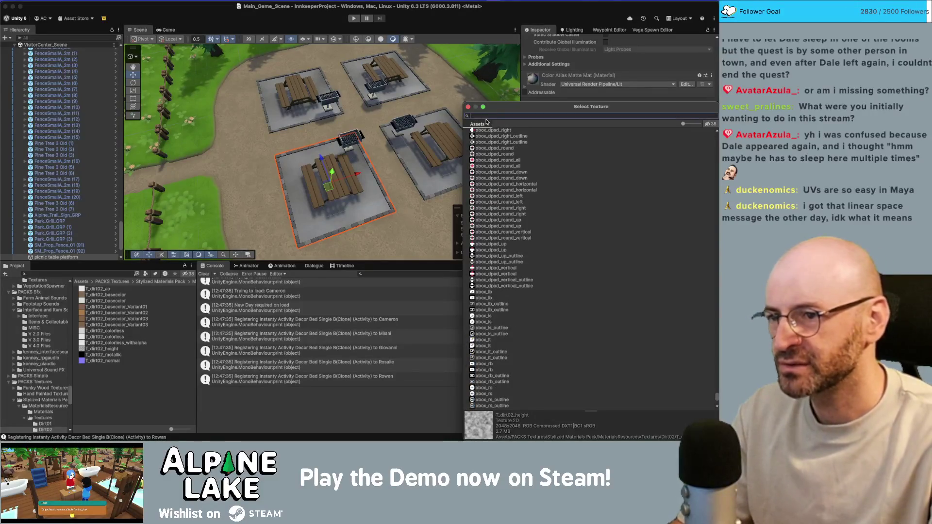
text(noise)
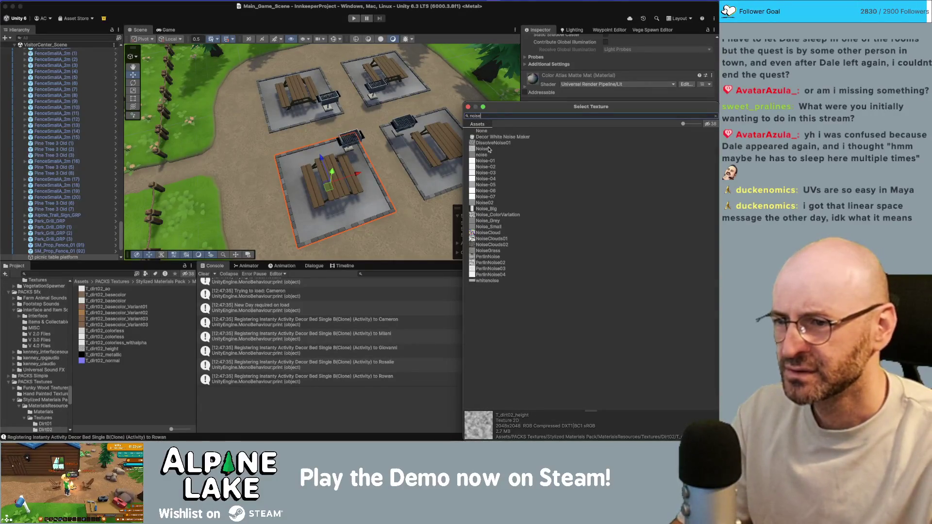
Compare DissolveNoise01, Noise-05, Noise-04, Noise_Big, NoiseClouds02 and NoiseGrass, then keep PerlinNoise02.
click(489, 143)
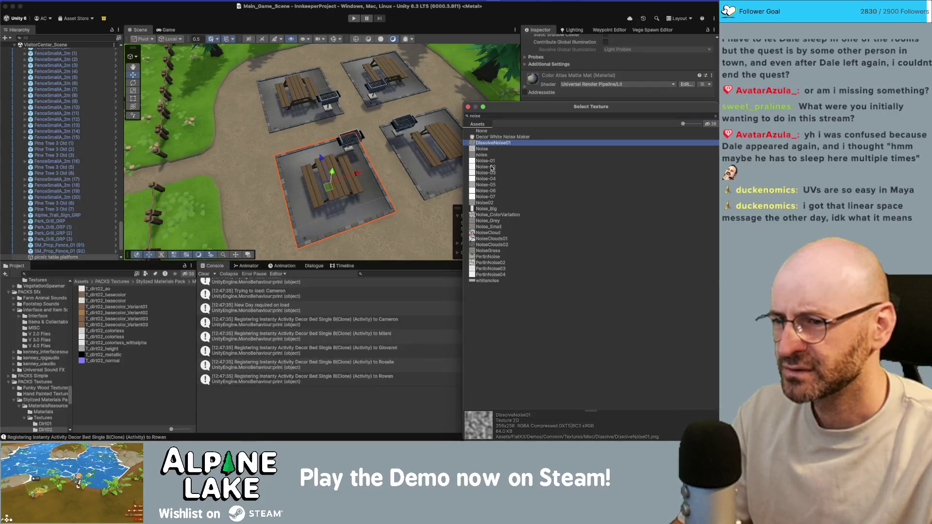
click(489, 185)
key(Up)
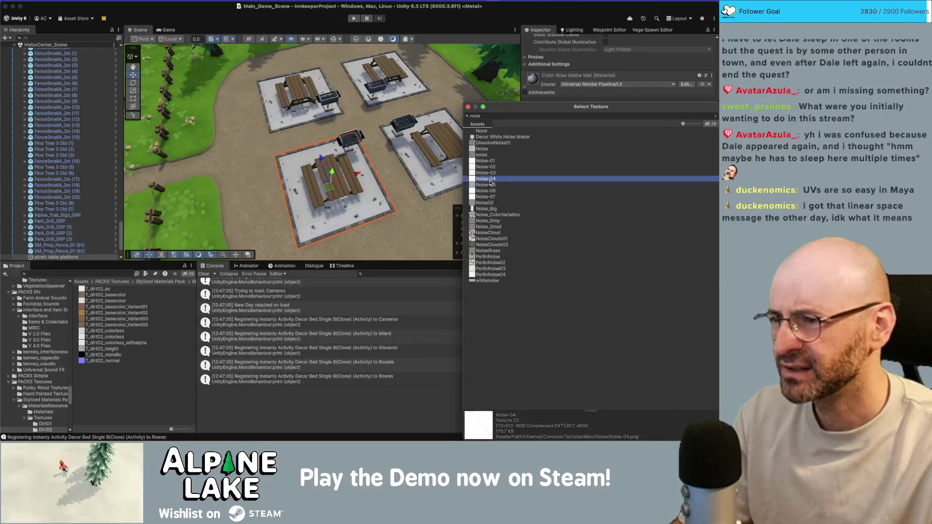
key(Up)
key(Up)
key(Up)
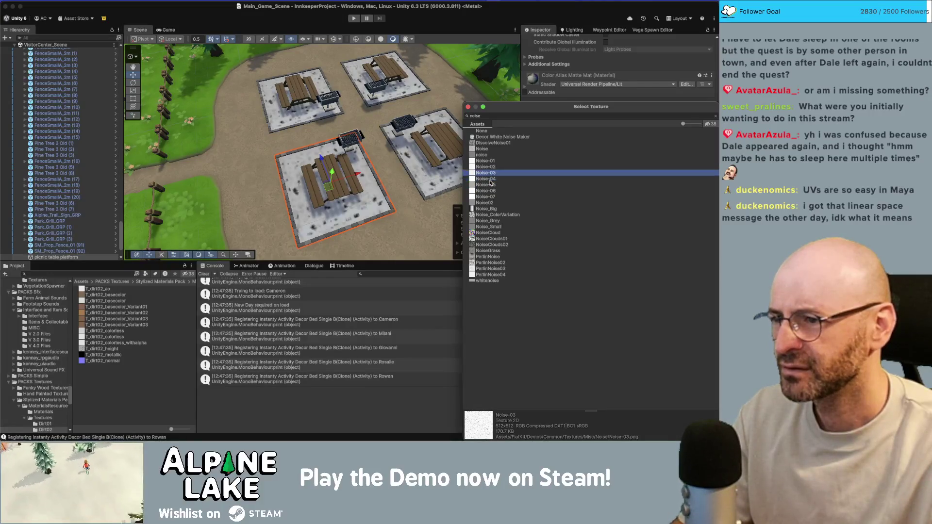
key(Down)
key(Down)
key(Down)
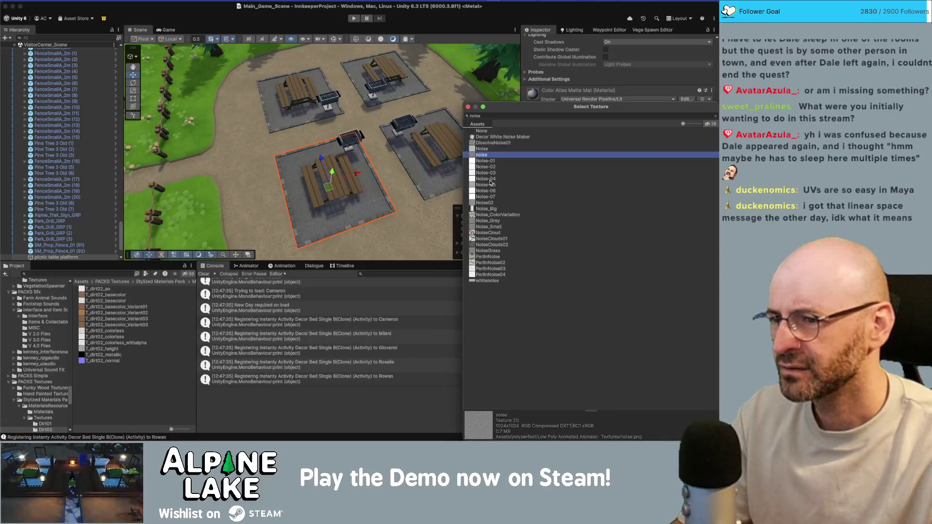
key(Down)
key(Down)
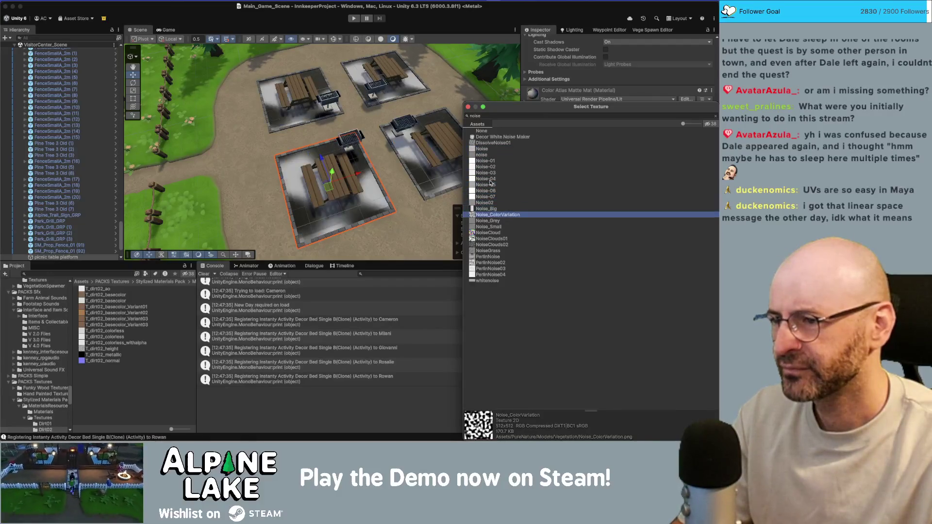
key(Down)
key(Down)
key(Down)
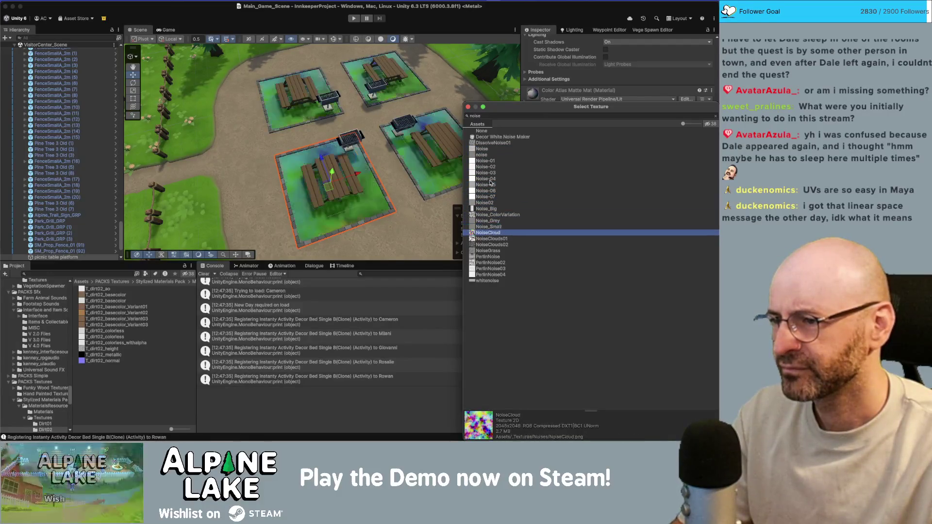
key(Down)
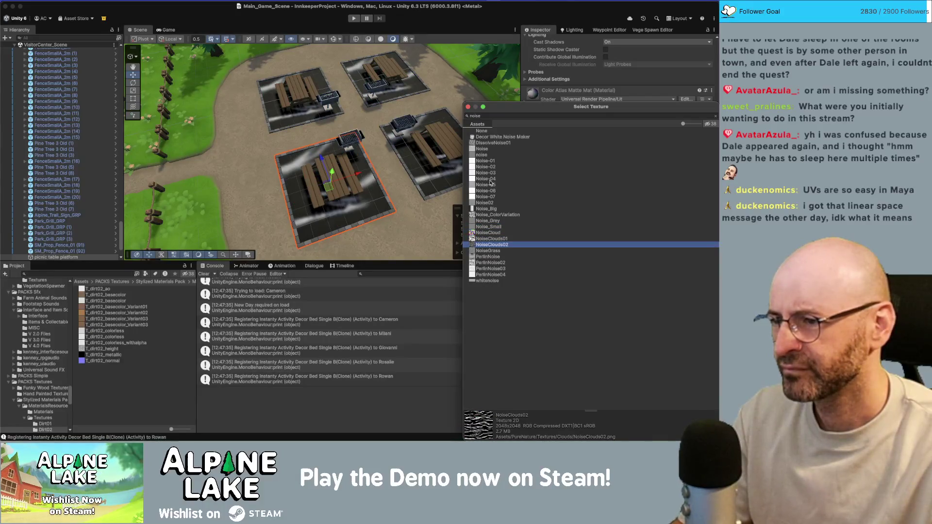
key(Down)
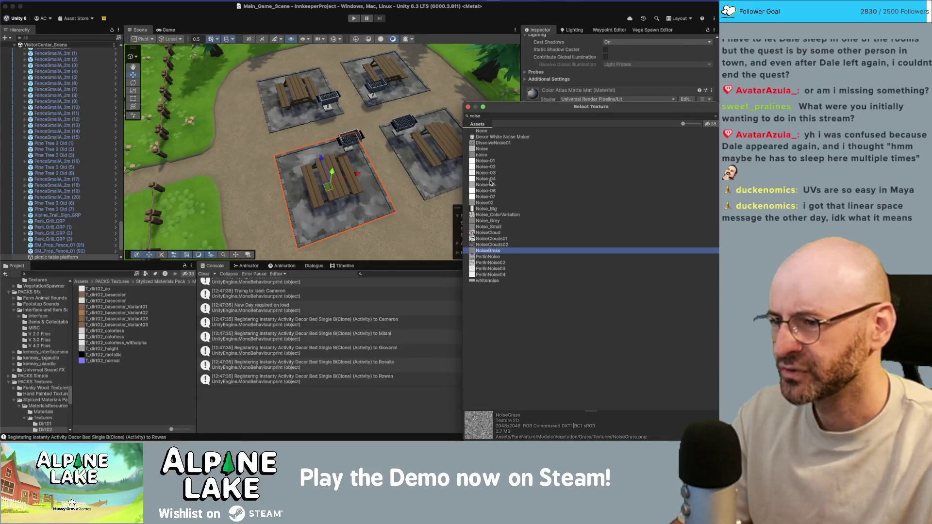
key(Down)
key(Down)
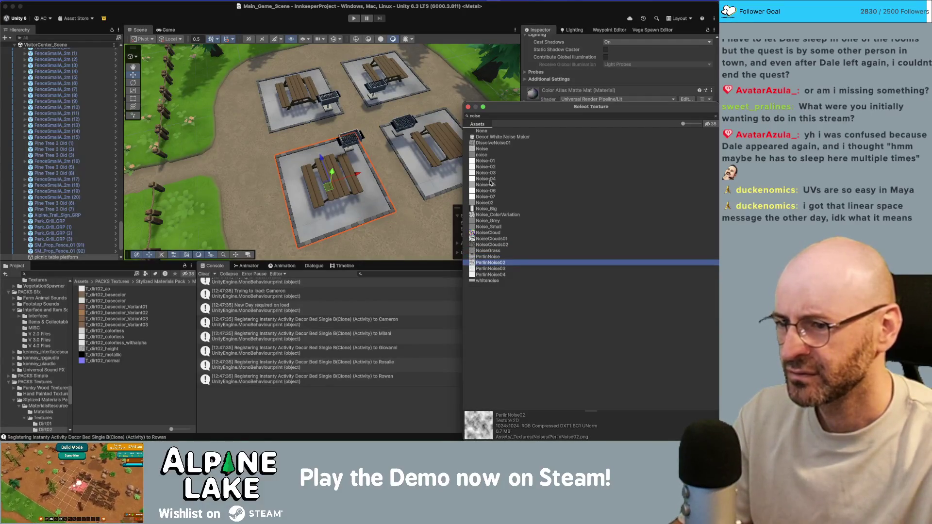
key(Return)
click(628, 334)
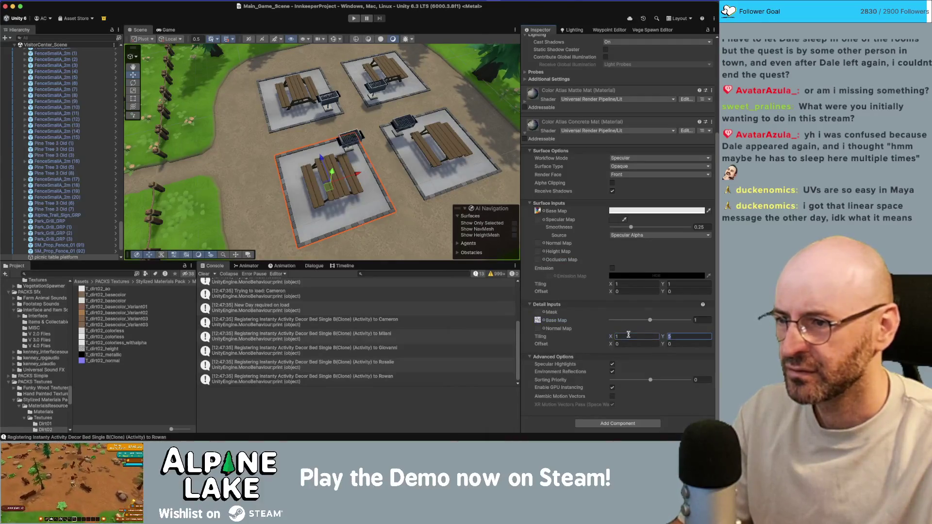
Try a detail tiling of 10, then 20.
text(10)
key(Tab)
text(10)
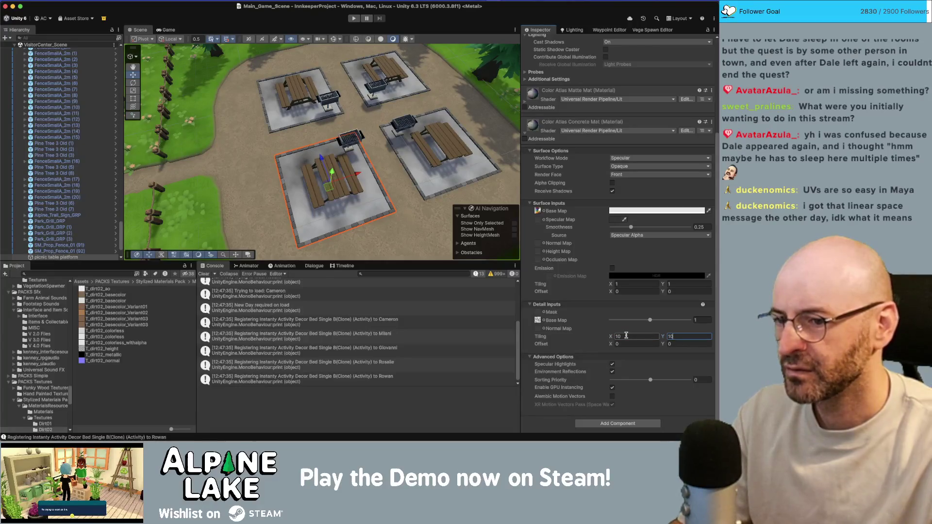
text(20)
key(Tab)
text(20)
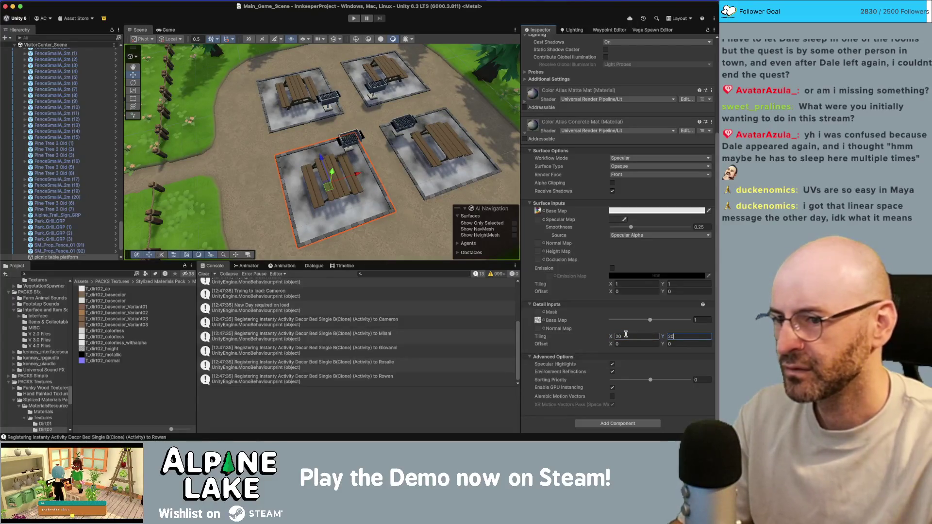
Switch the detail base map to PerlinNoise03 via a 'noise' search.
click(544, 322)
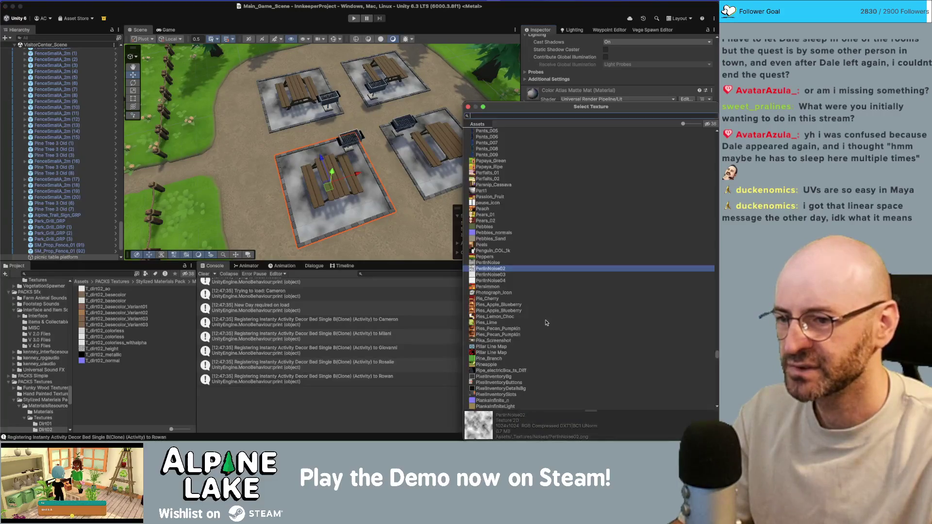
text(noise)
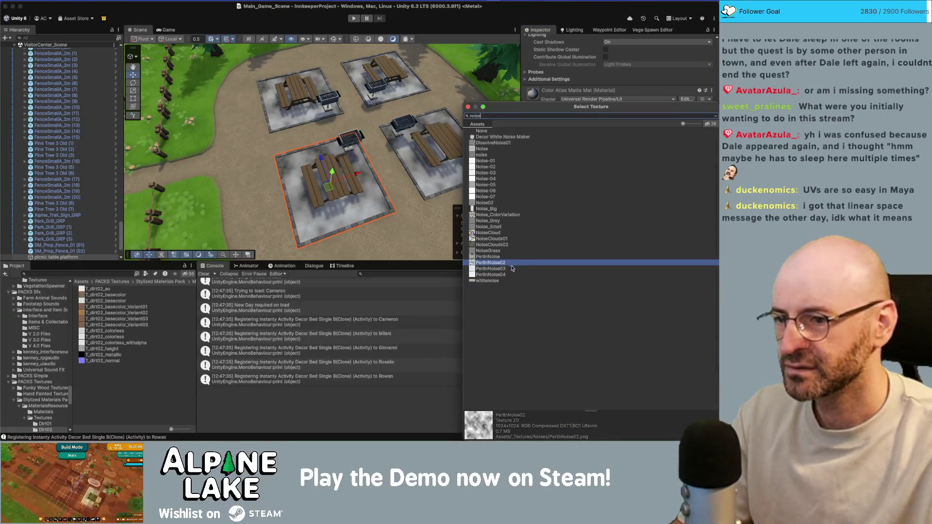
click(511, 269)
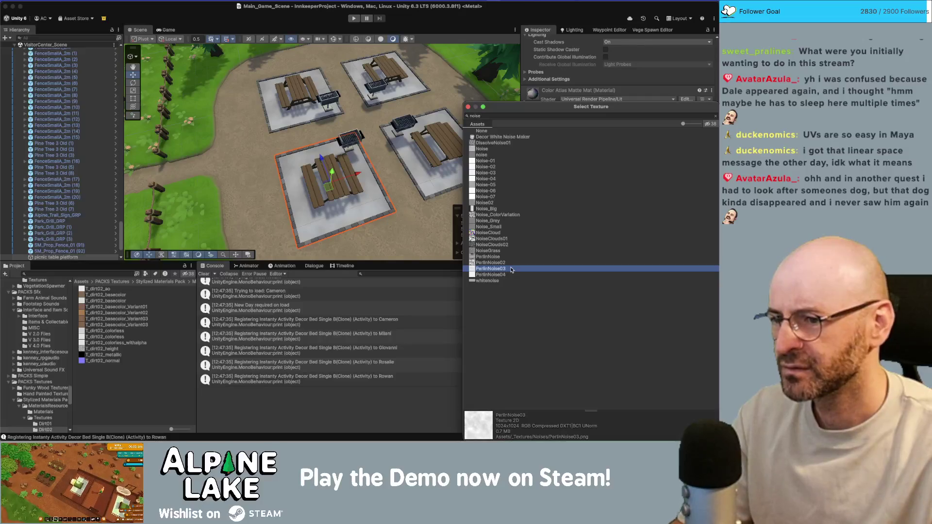
double_click(510, 269)
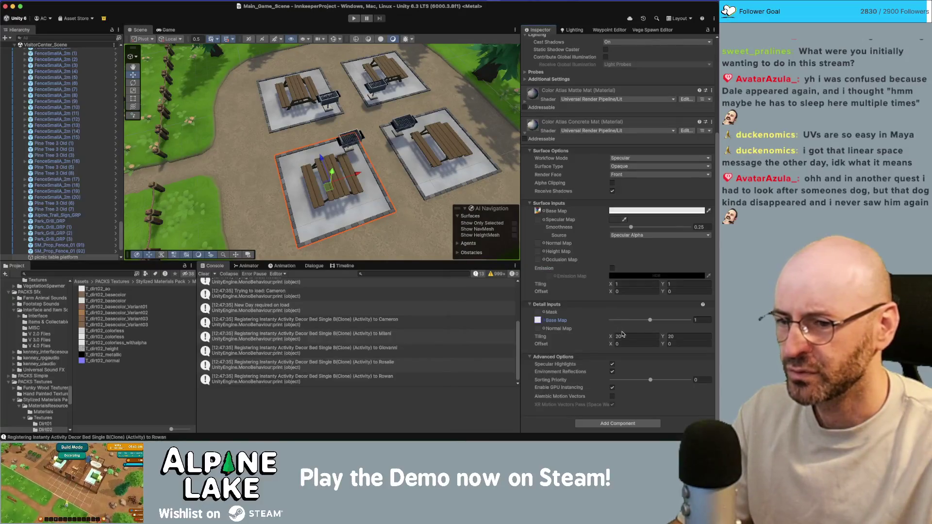
Try detail tiling 1, 100 and 50, settling on 30 × 30, and inspect the ground.
text(1)
key(Tab)
text(1)
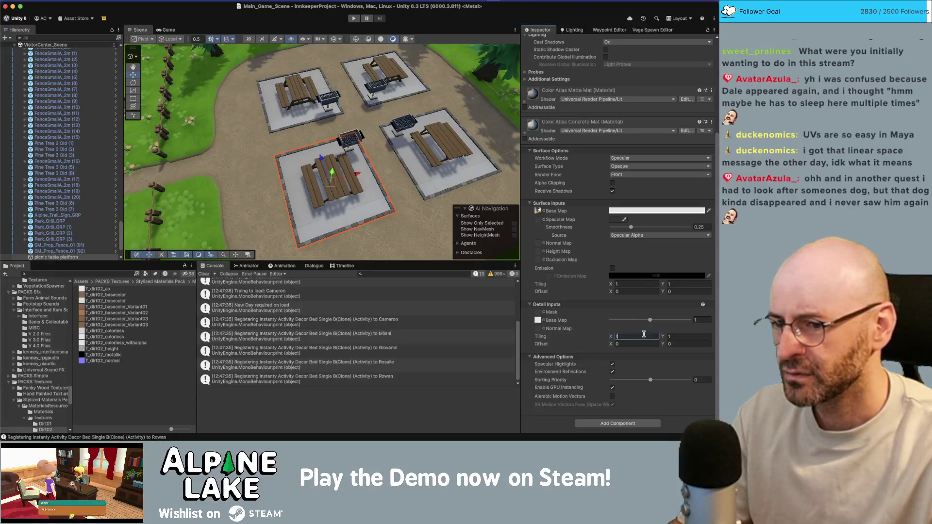
text(500)
key(Tab)
text(100)
click(643, 334)
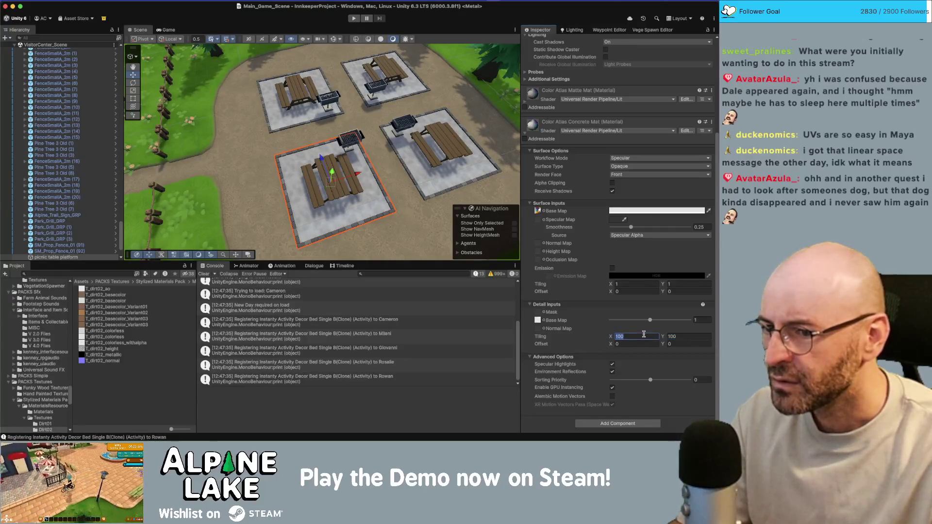
text(50)
key(Tab)
text(50)
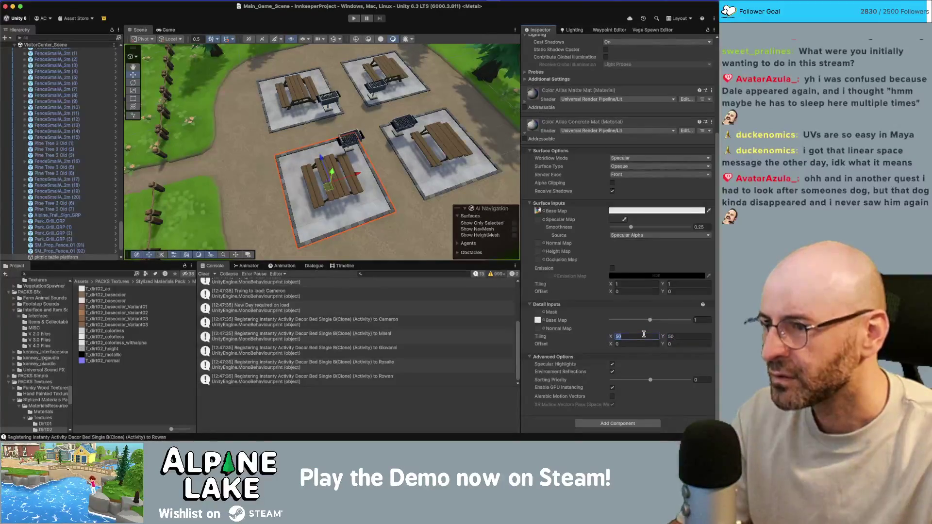
text(30)
key(Tab)
text(30)
mouse_move(383, 170)
mouse_down()
mouse_move(383, 154)
mouse_move(369, 184)
mouse_move(359, 146)
mouse_move(356, 163)
mouse_up()
scroll(354, 155, up, 3)
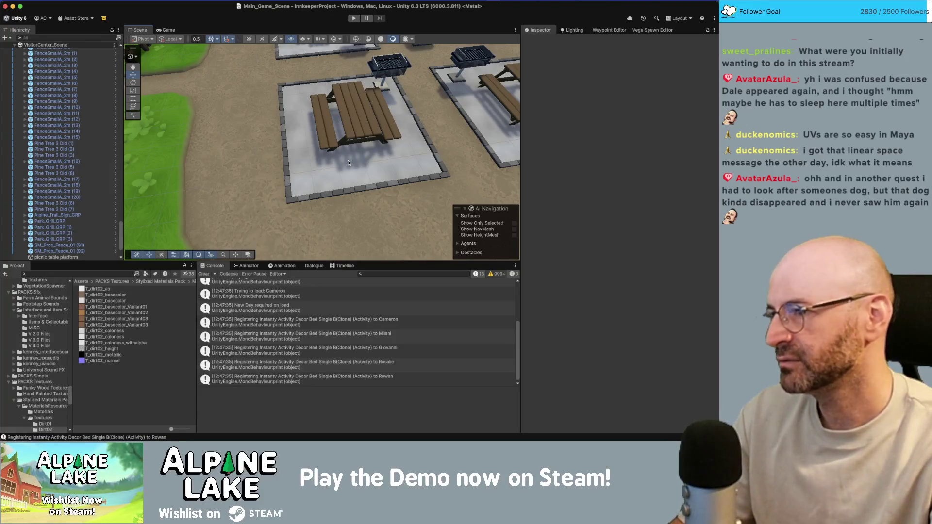
Fly the scene view from the picnic platforms toward the blue-roofed visitor center among the pines.
scroll(277, 149, down, 5)
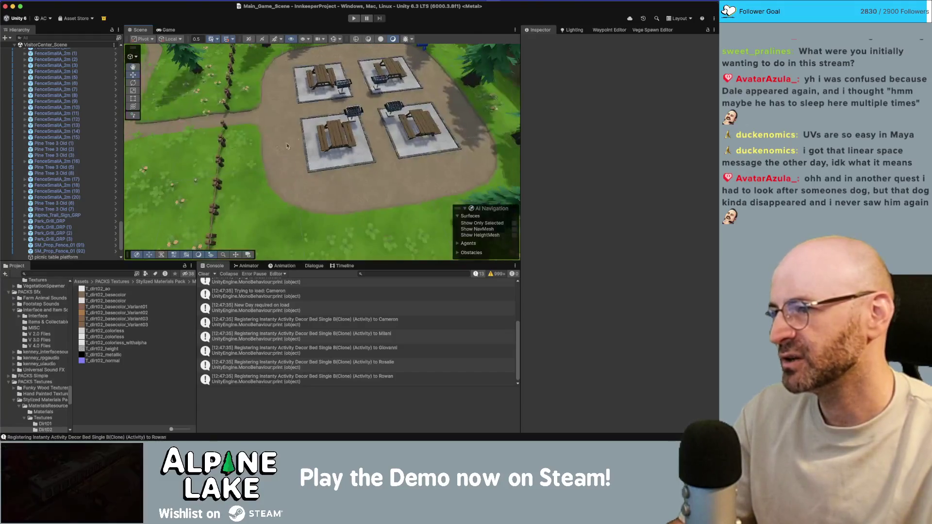
scroll(302, 121, down, 3)
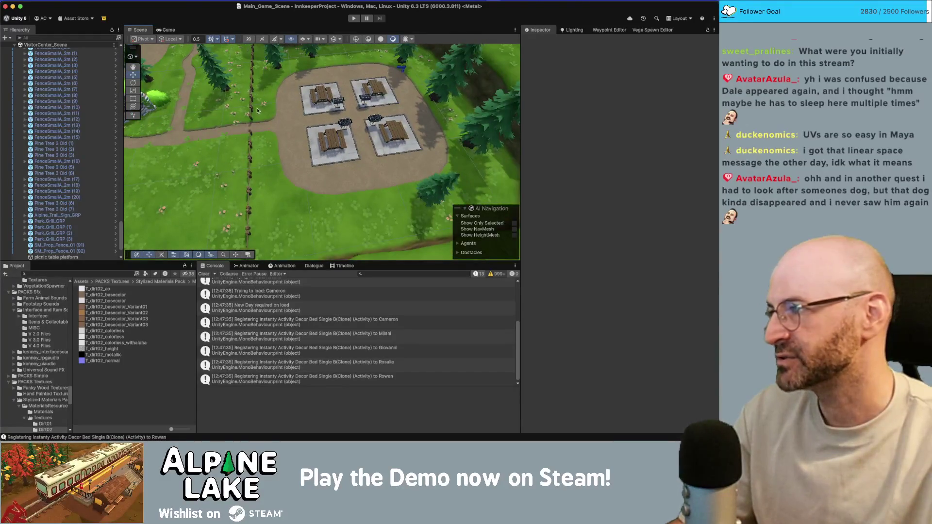
scroll(257, 111, down, 3)
drag(258, 110, 365, 48)
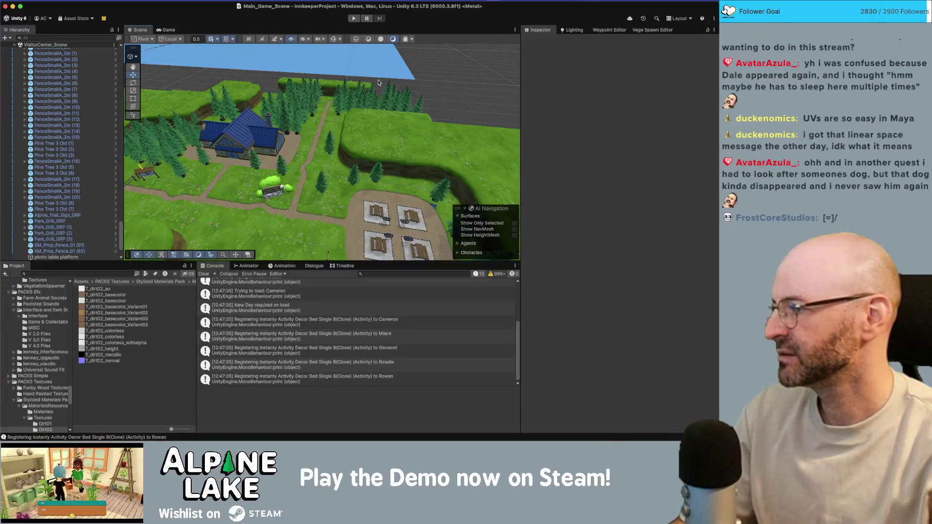
scroll(380, 141, down, 10)
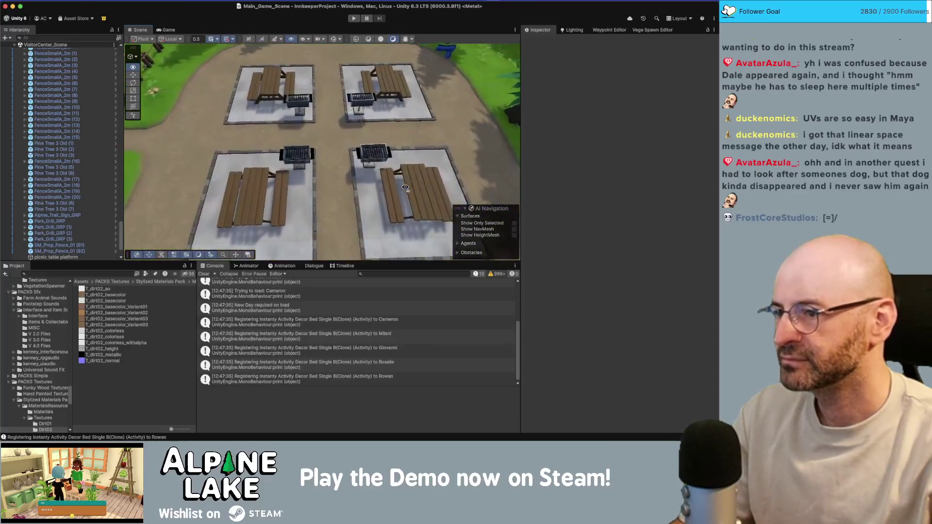
key(s)
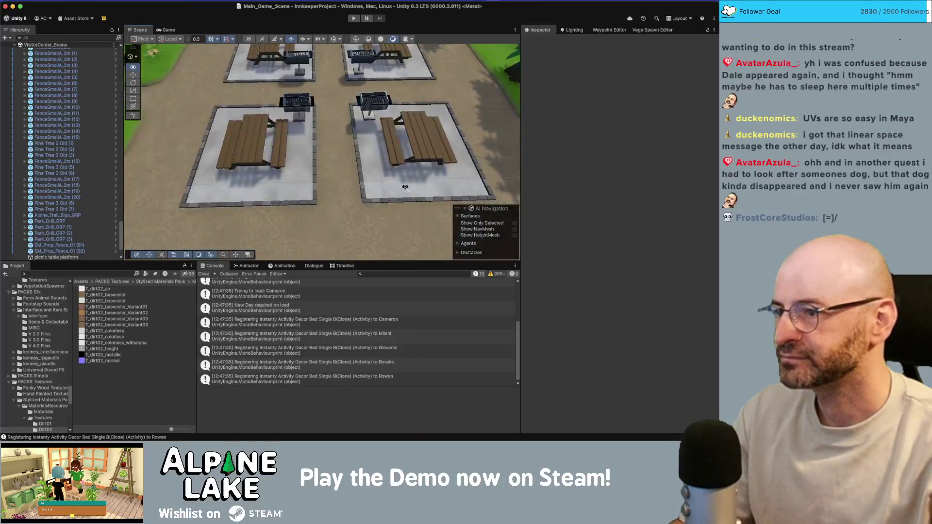
key(s)
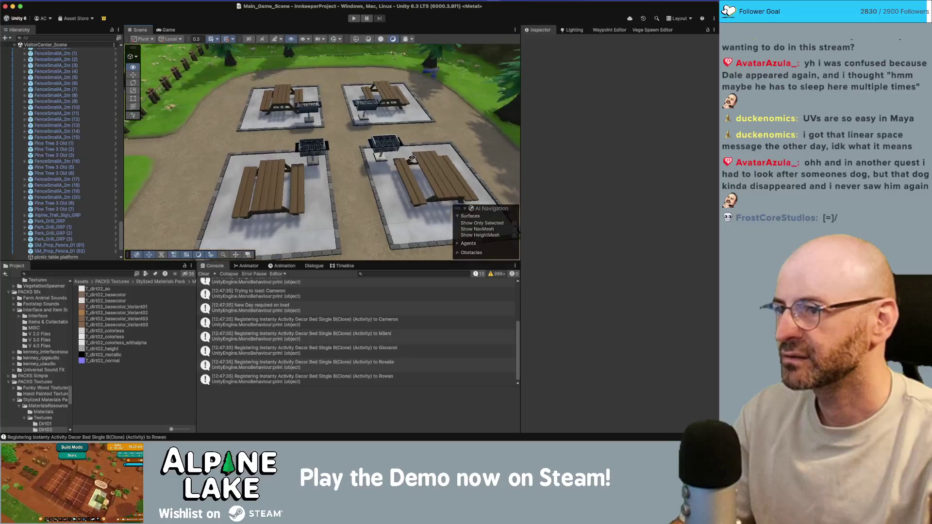
mouse_move(368, 138)
mouse_down()
mouse_move(408, 189)
mouse_move(352, 145)
mouse_move(378, 171)
mouse_move(304, 155)
mouse_up()
key(w)
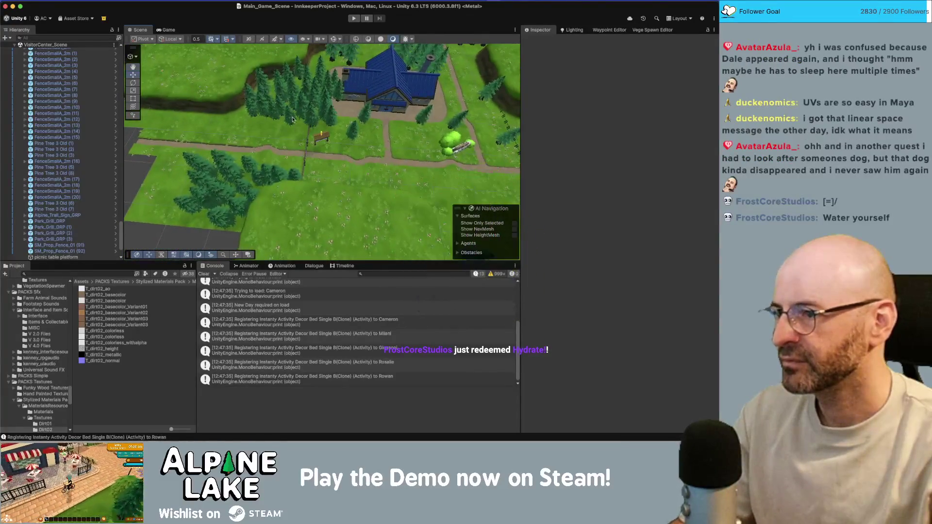
Inspect the Pine Tree Wall (9) tree and the Ground_8m_Cliff (20) tile near the path.
click(291, 95)
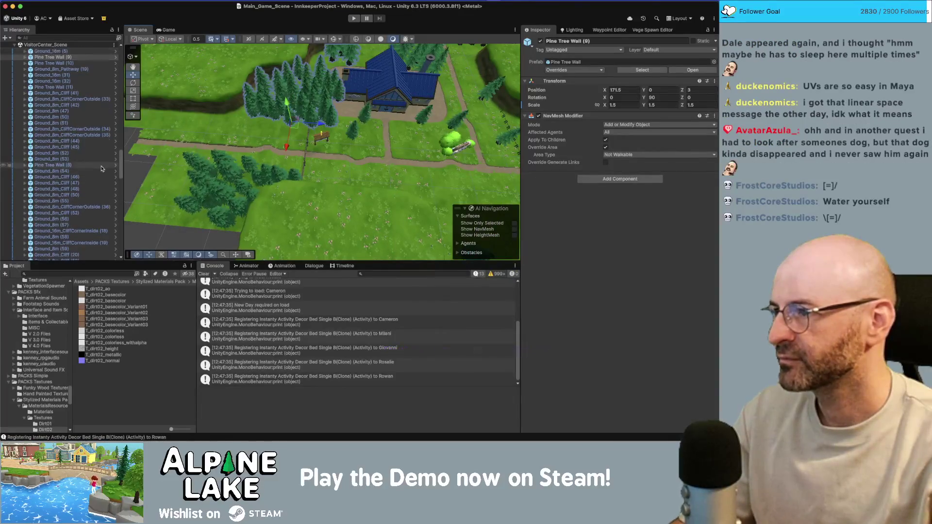
drag(340, 136, 335, 111)
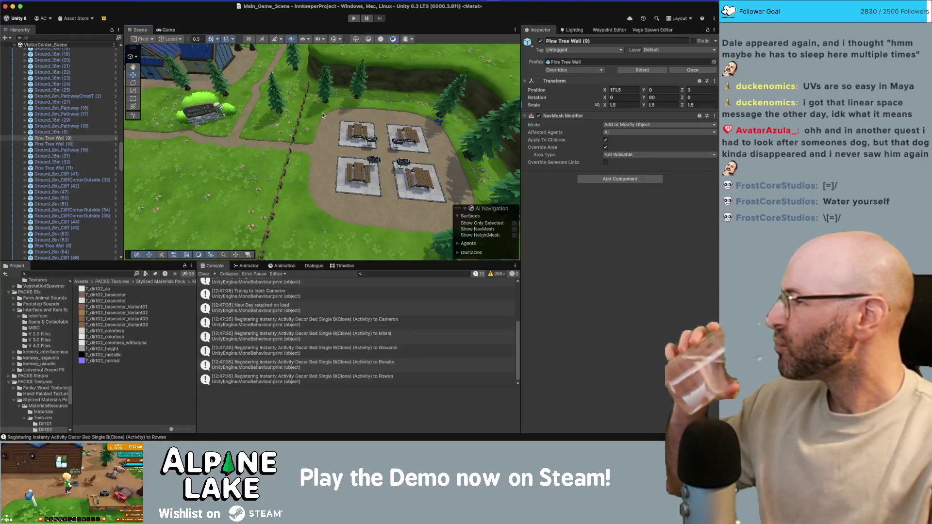
mouse_move(321, 114)
mouse_down()
mouse_move(467, 140)
mouse_move(499, 112)
mouse_move(535, 118)
mouse_move(349, 130)
mouse_move(438, 174)
mouse_move(388, 165)
mouse_up()
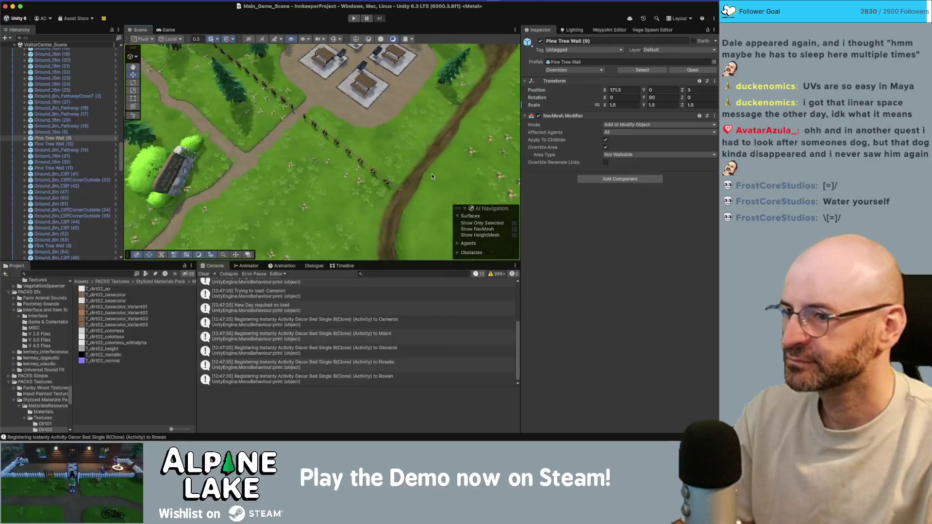
click(378, 165)
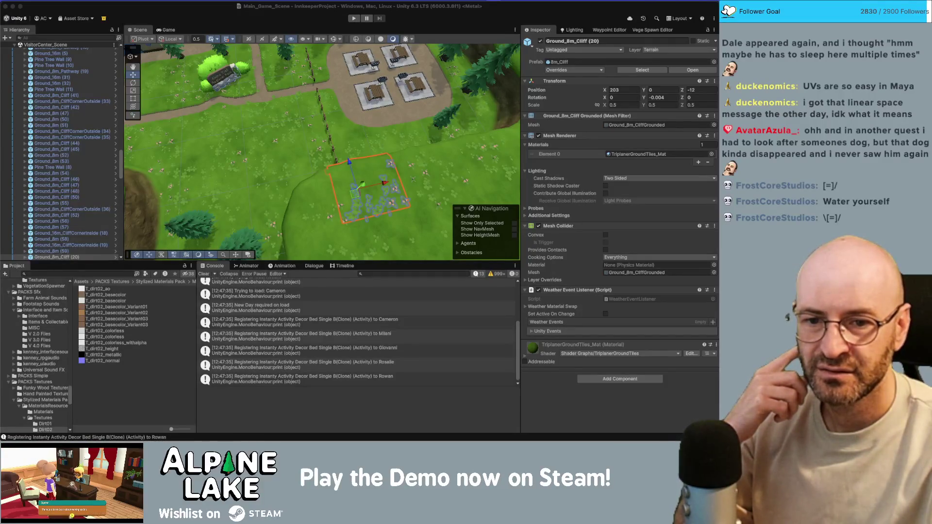
mouse_move(378, 124)
mouse_down()
mouse_move(380, 111)
mouse_move(307, 95)
mouse_move(347, 55)
mouse_up()
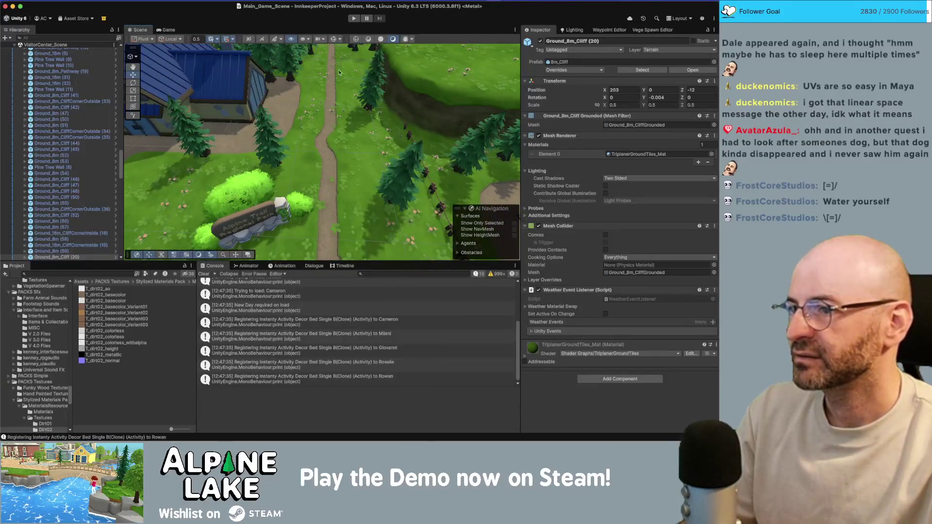
scroll(340, 82, up, 5)
Delete two Dandelion 2 flowers on the path, restoring a third deleted by mistake.
click(343, 105)
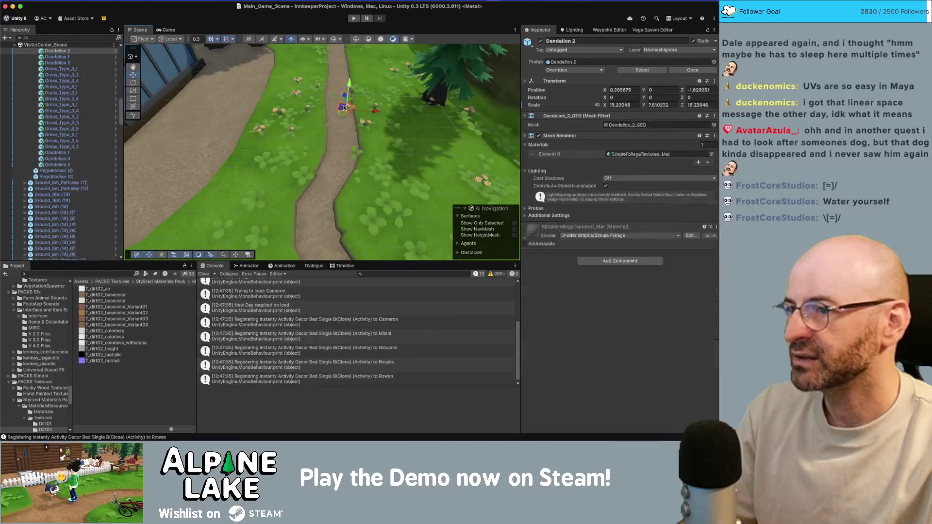
key(f)
shift+click(340, 100)
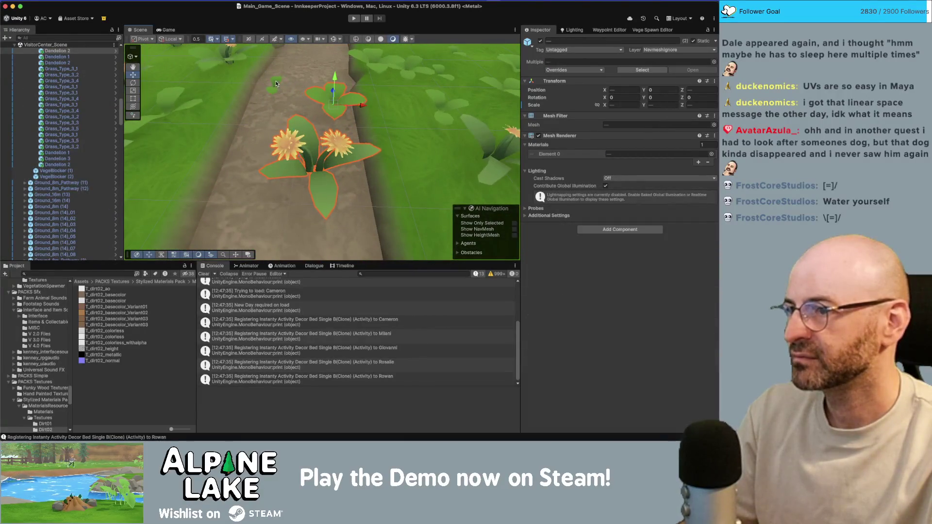
key(Delete)
mouse_move(275, 83)
mouse_down()
mouse_move(292, 90)
mouse_move(298, 141)
mouse_up()
click(301, 157)
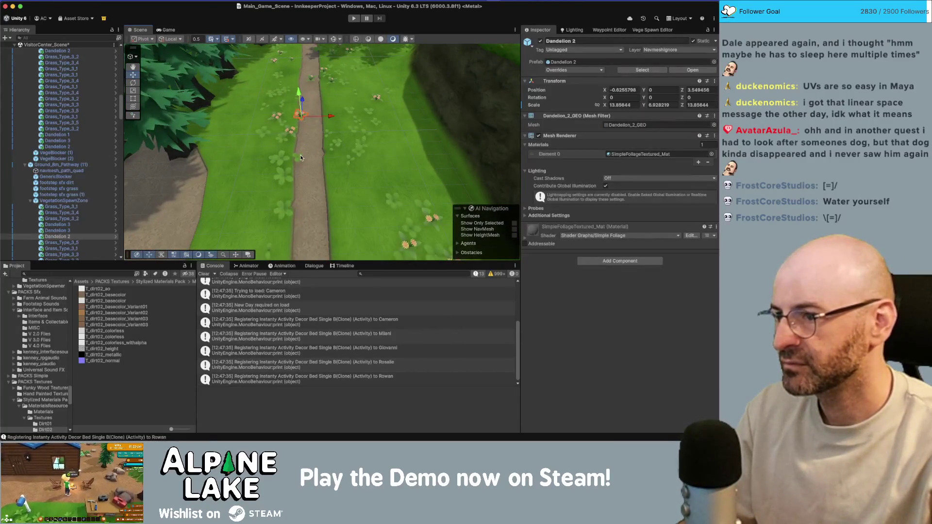
key(Delete)
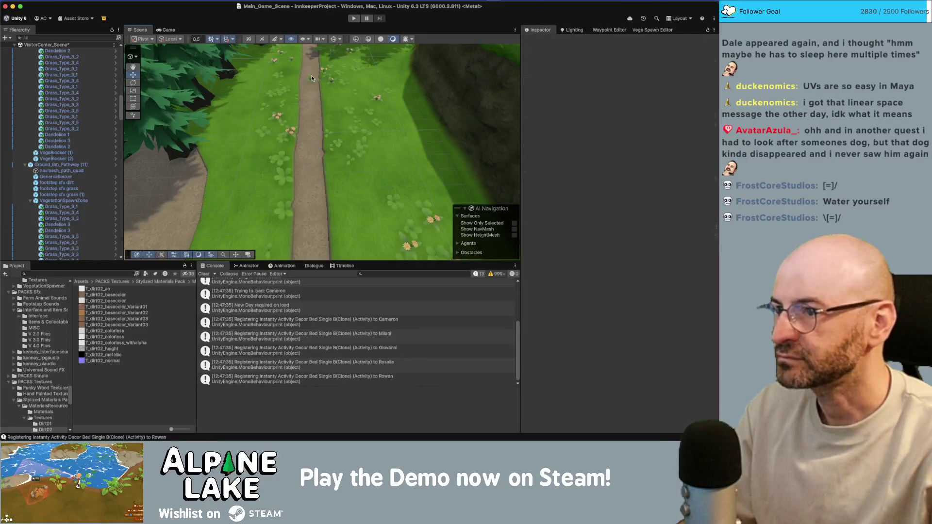
key(ctrl+z)
Check grass tufts Grass_Type_3_2, Grass_Type_3_5 and Grass_Type_3_4 along the path, keeping them.
drag(312, 78, 336, 179)
click(340, 204)
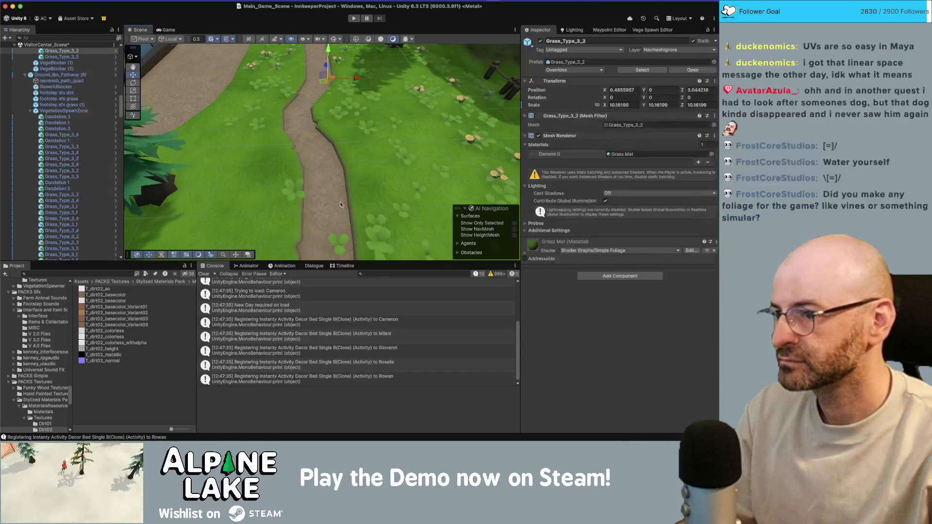
click(334, 241)
drag(334, 240, 312, 224)
click(322, 141)
shift+click(339, 160)
click(321, 215)
drag(321, 215, 365, 196)
click(365, 195)
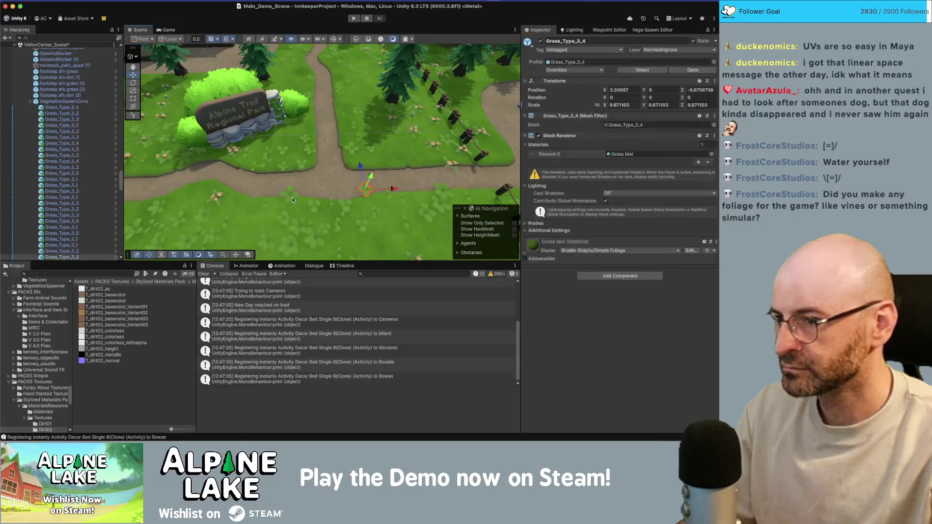
click(292, 193)
drag(291, 193, 344, 191)
Delete a Dandelion 2 flower near the picnic table and the Grass_Type_3_2 tuft beside the path.
click(358, 165)
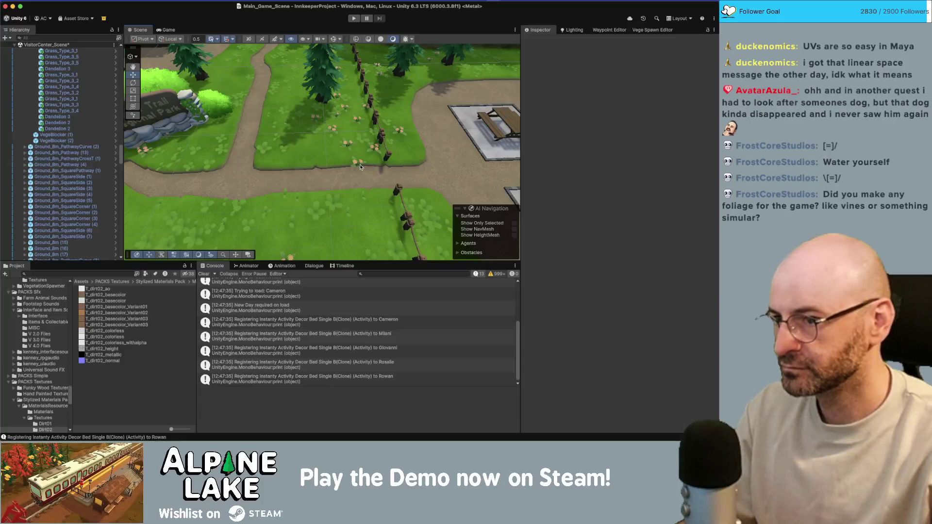
key(Delete)
drag(361, 167, 335, 163)
click(335, 163)
shift+click(342, 163)
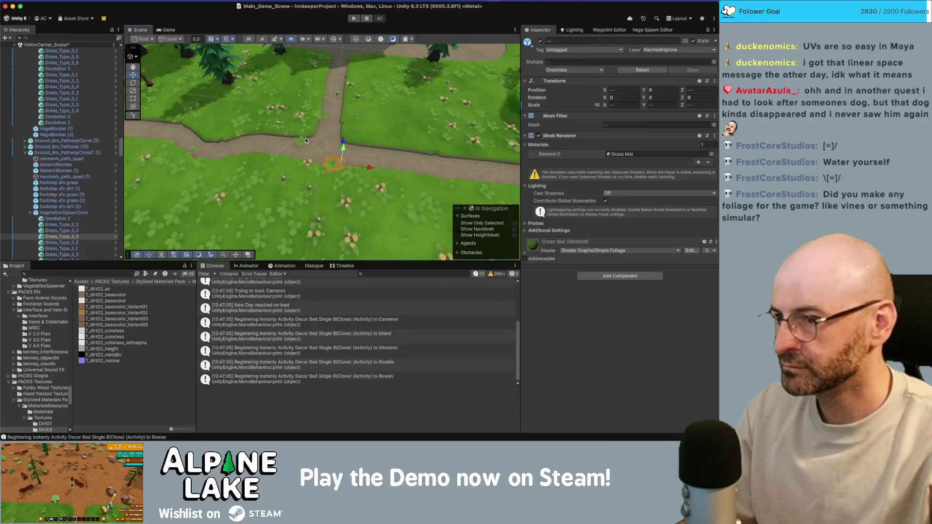
click(325, 99)
shift+click(325, 115)
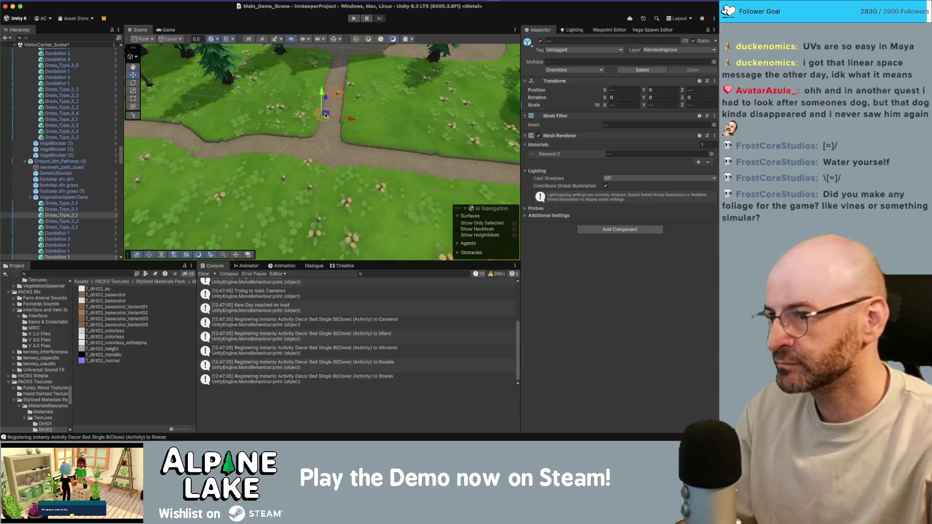
click(366, 155)
scroll(366, 155, up, 5)
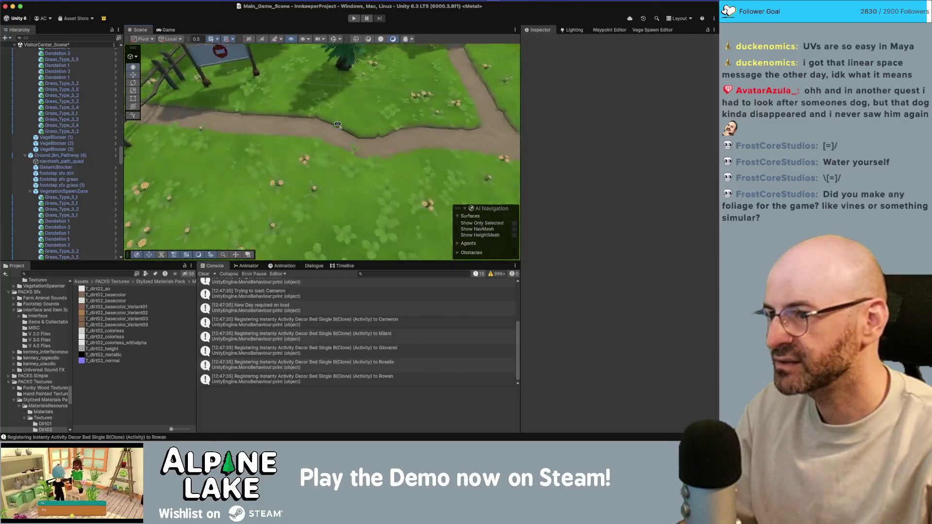
click(368, 151)
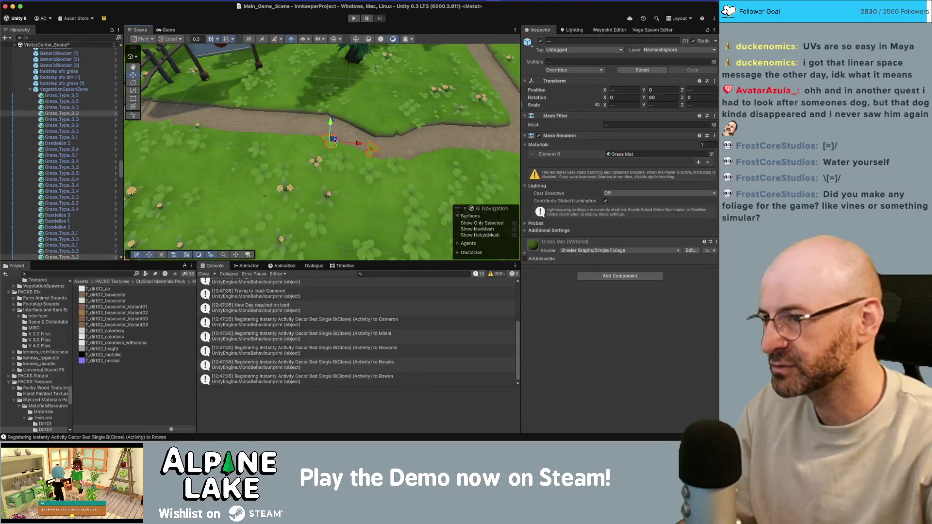
key(Delete)
Delete a Dandelion 1 flower by the sign, then search project assets for 'vine'.
drag(336, 141, 323, 170)
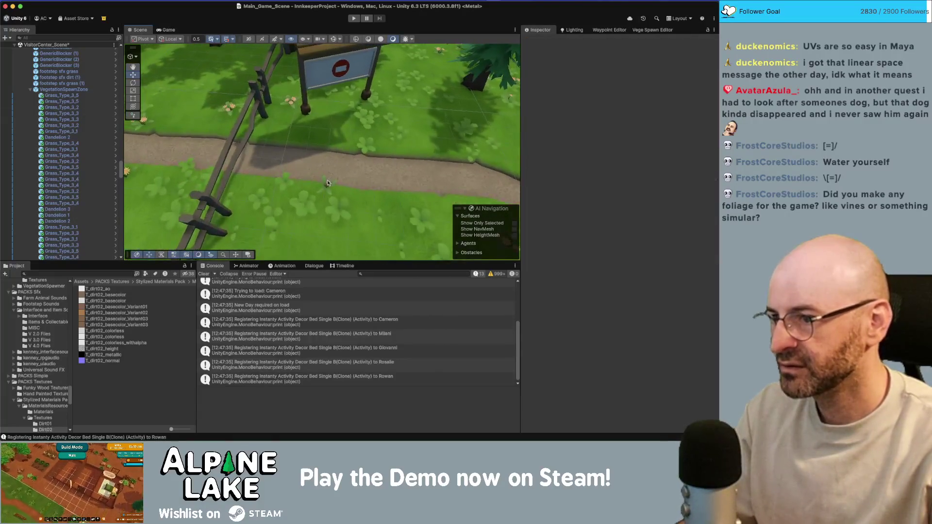
click(318, 182)
key(Delete)
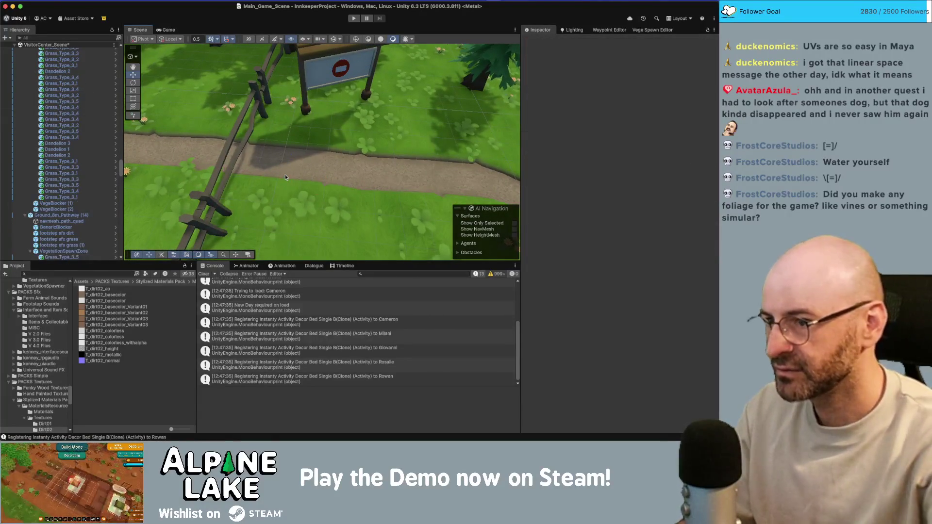
scroll(285, 176, down, 10)
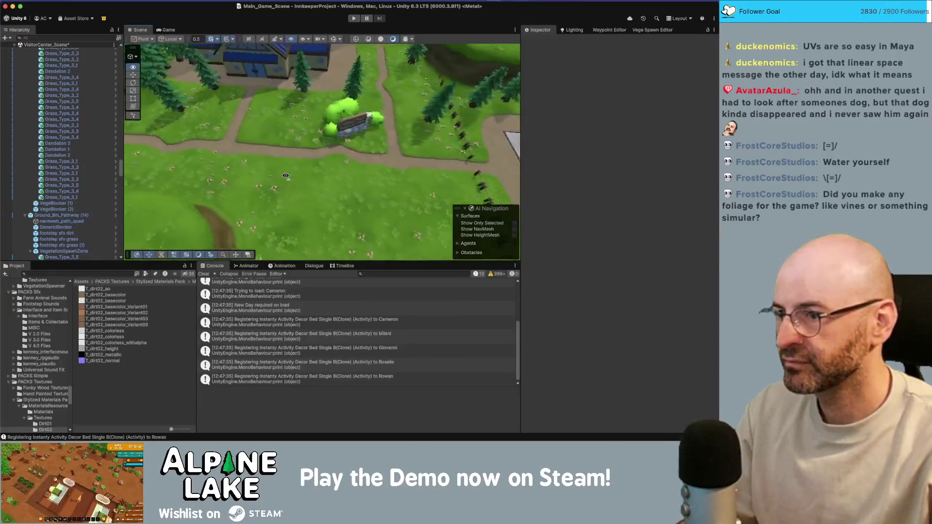
scroll(286, 176, up, 10)
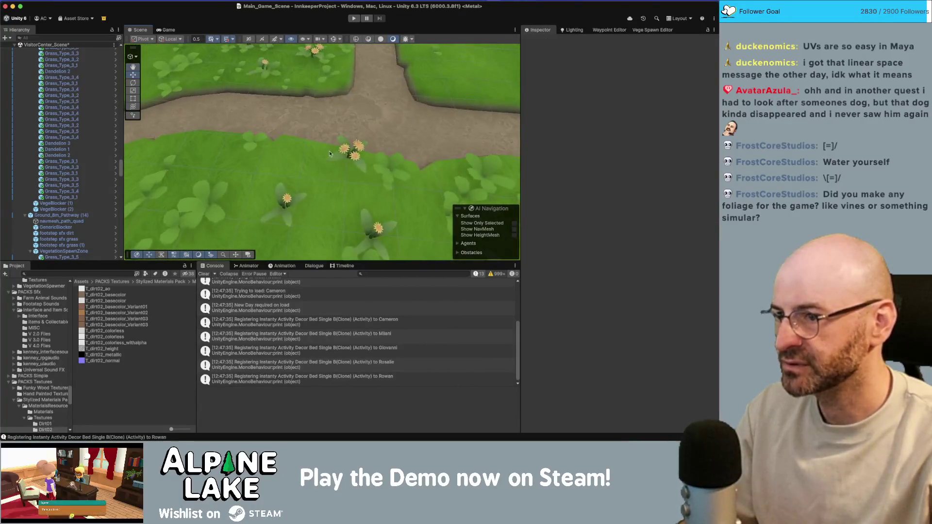
scroll(340, 149, down, 8)
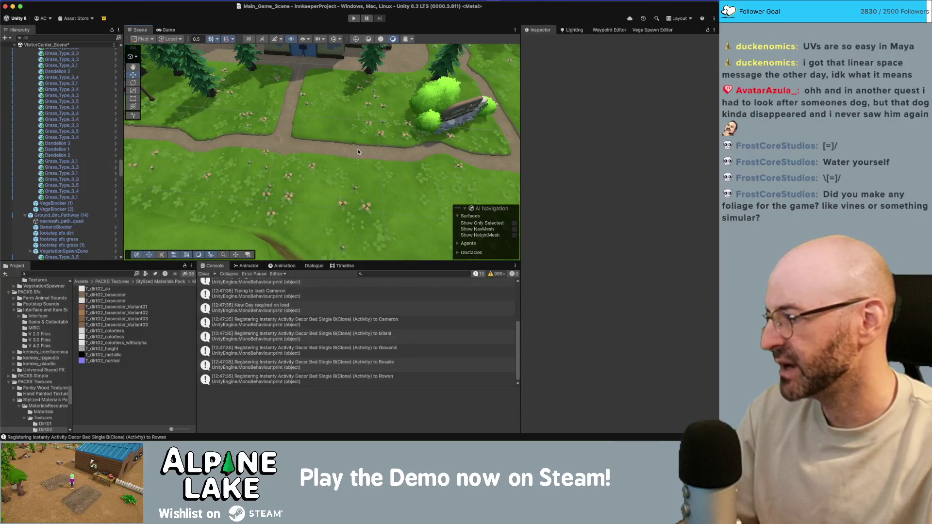
drag(366, 148, 321, 139)
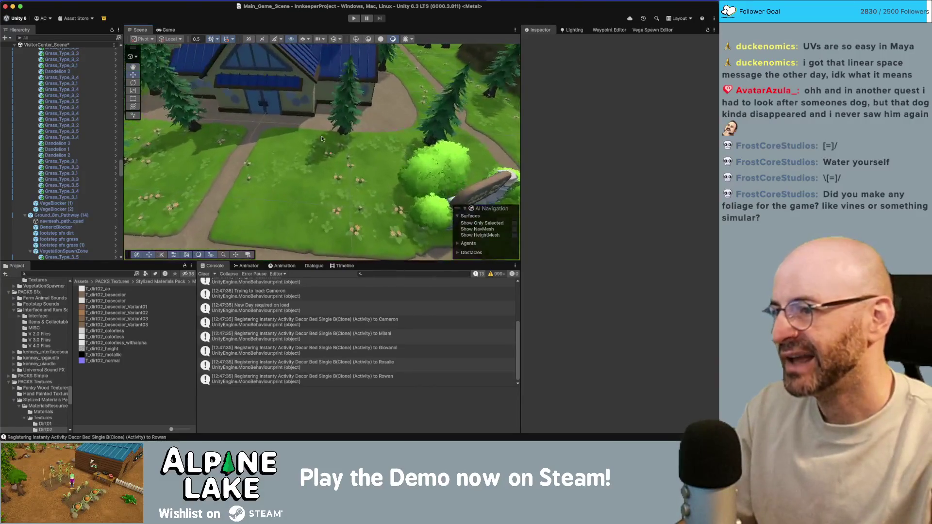
click(85, 273)
text(vine)
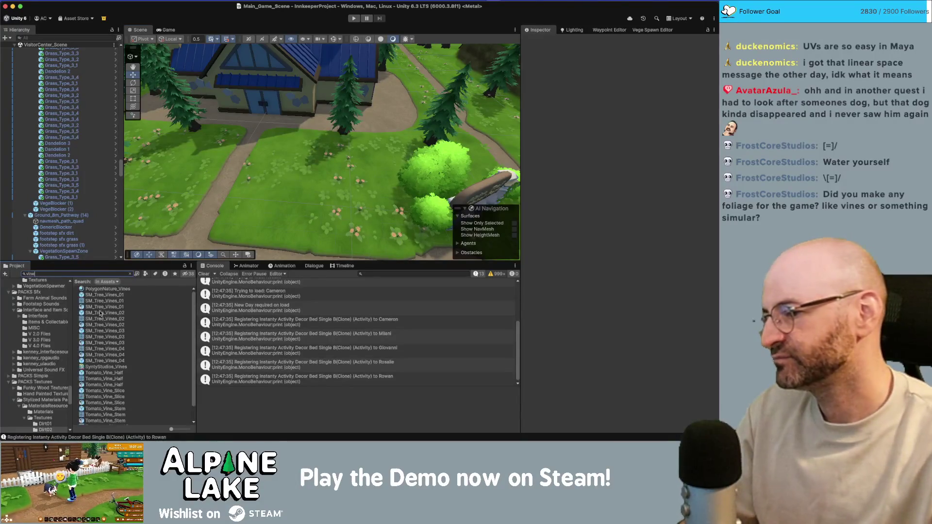
Search 'ivy', drop the Ivy prefab on the visitor center wall, and scale it to about 0.267.
scroll(104, 332, down, 2)
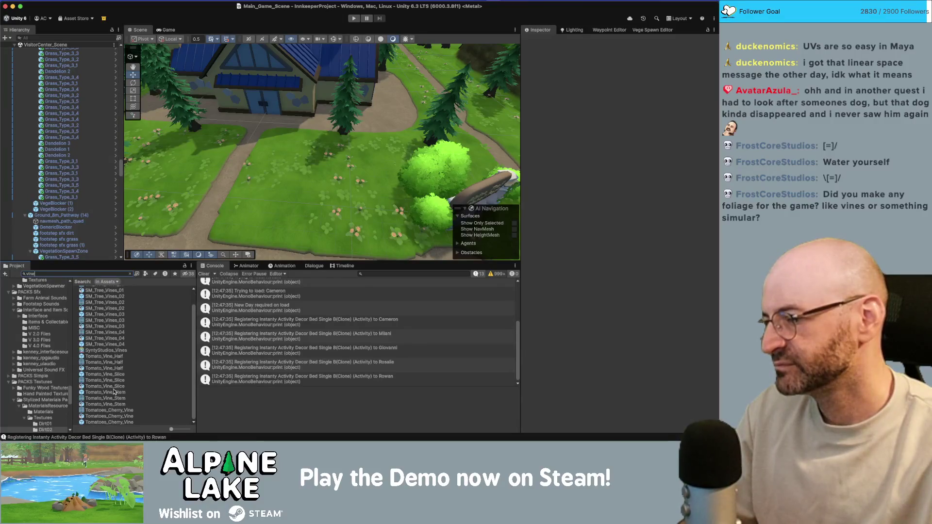
scroll(119, 400, up, 2)
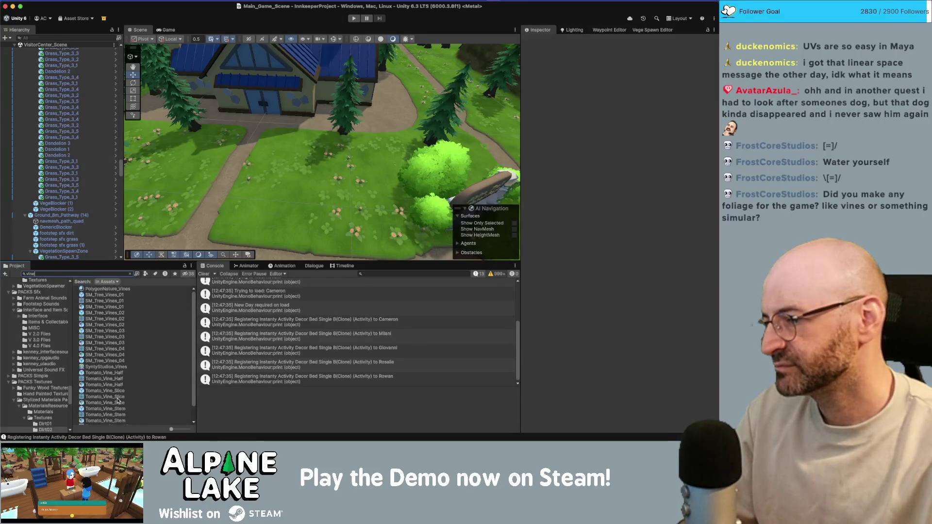
double_click(80, 273)
text(ivy)
scroll(97, 339, down, 1)
mouse_move(92, 332)
mouse_down()
mouse_move(241, 217)
mouse_move(301, 219)
mouse_move(319, 166)
mouse_move(291, 165)
mouse_move(311, 192)
mouse_move(339, 169)
mouse_move(324, 170)
mouse_move(316, 179)
mouse_move(367, 175)
mouse_move(356, 180)
mouse_up()
key(f)
key(r)
Reposition the shrunken ivy along the ground before the blue-roofed building, then select its Ivy_LOD0 mesh.
key(f)
key(w)
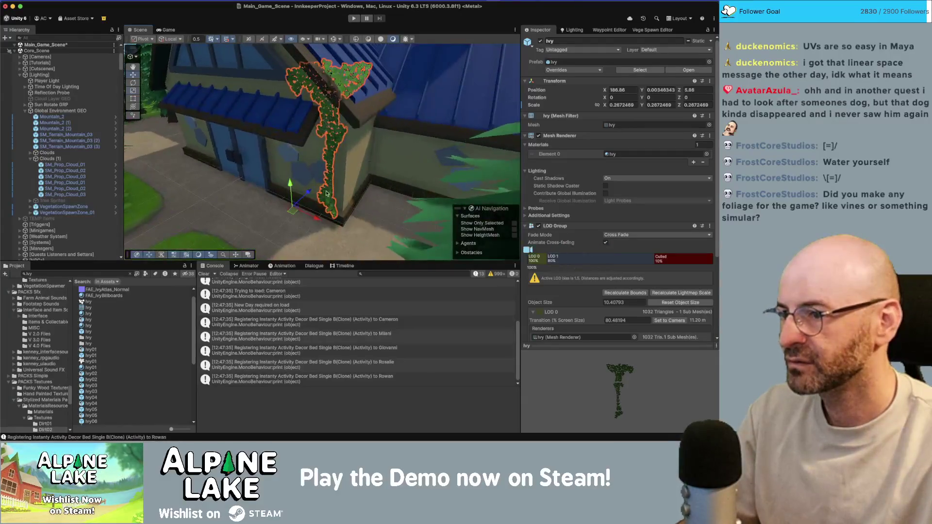
drag(297, 211, 308, 229)
mouse_move(348, 175)
mouse_down()
mouse_move(259, 202)
mouse_move(327, 182)
mouse_move(311, 190)
mouse_move(330, 141)
mouse_move(306, 150)
mouse_move(324, 158)
mouse_move(287, 204)
mouse_up()
key(e)
key(w)
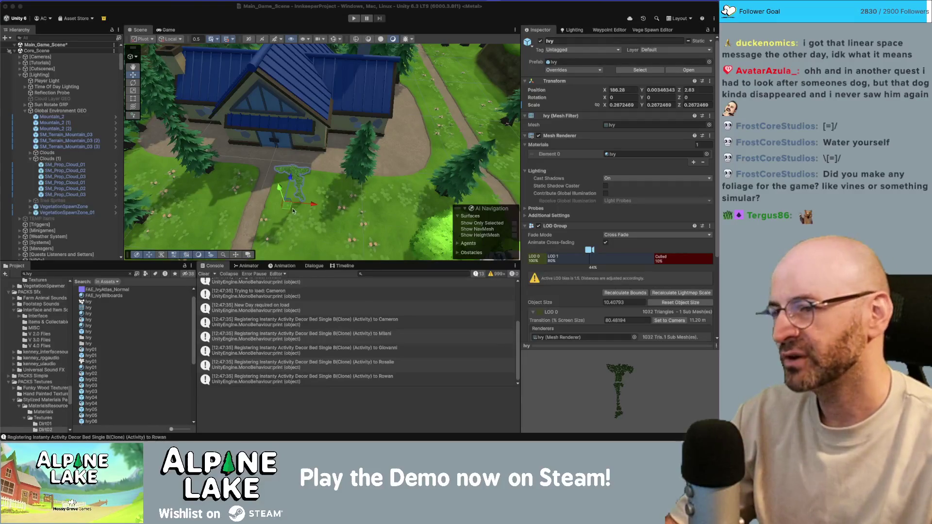
mouse_move(310, 146)
mouse_down()
mouse_move(292, 152)
mouse_move(350, 135)
mouse_move(439, 141)
mouse_move(558, 93)
mouse_up()
click(319, 132)
Set the ivy's Y rotation to 180 so it faces the other way.
key(f)
key(Tab)
text(180)
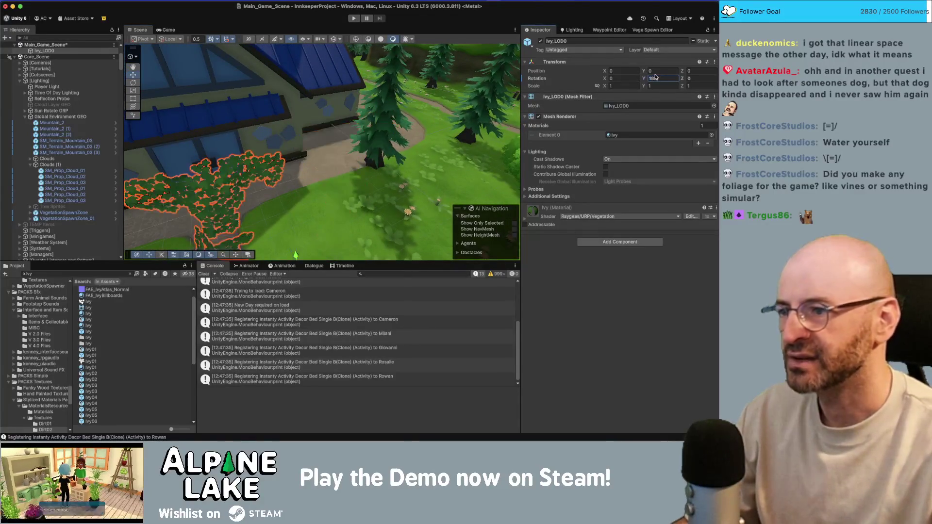
key(Return)
key(f)
Try the ivy against the visitor centre wall, inspect it, then take it back off.
mouse_move(329, 213)
mouse_down()
mouse_move(343, 147)
mouse_move(338, 152)
mouse_move(364, 138)
mouse_move(342, 114)
mouse_move(352, 88)
mouse_move(332, 115)
mouse_up()
click(332, 115)
drag(383, 130, 349, 143)
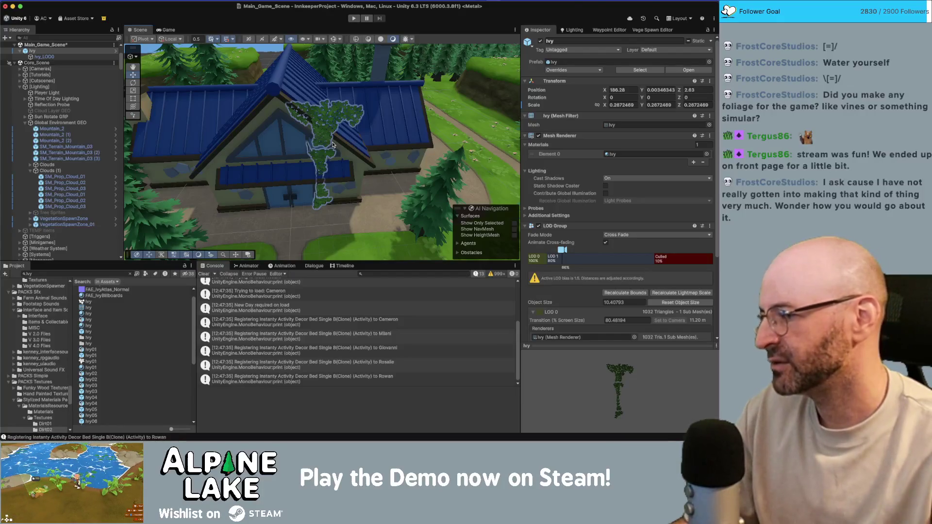
click(333, 144)
key(ctrl+z)
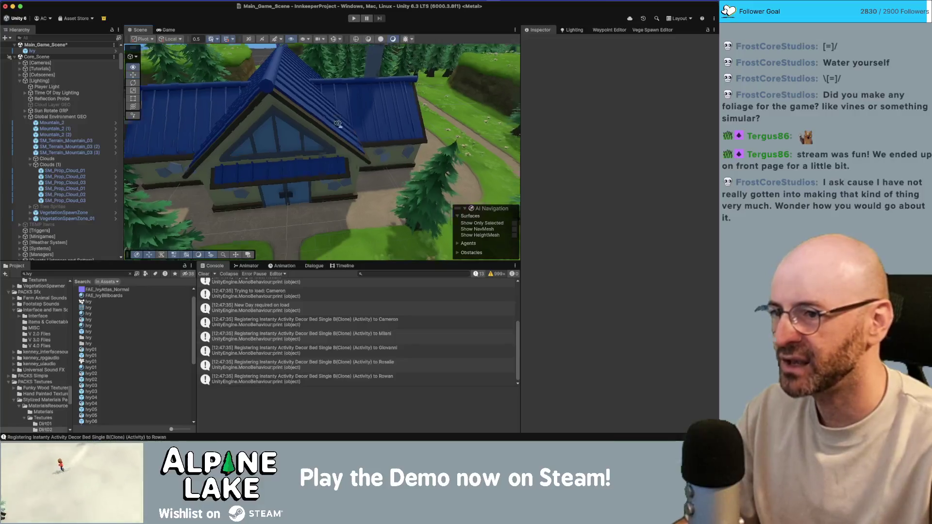
scroll(336, 122, up, 5)
click(354, 109)
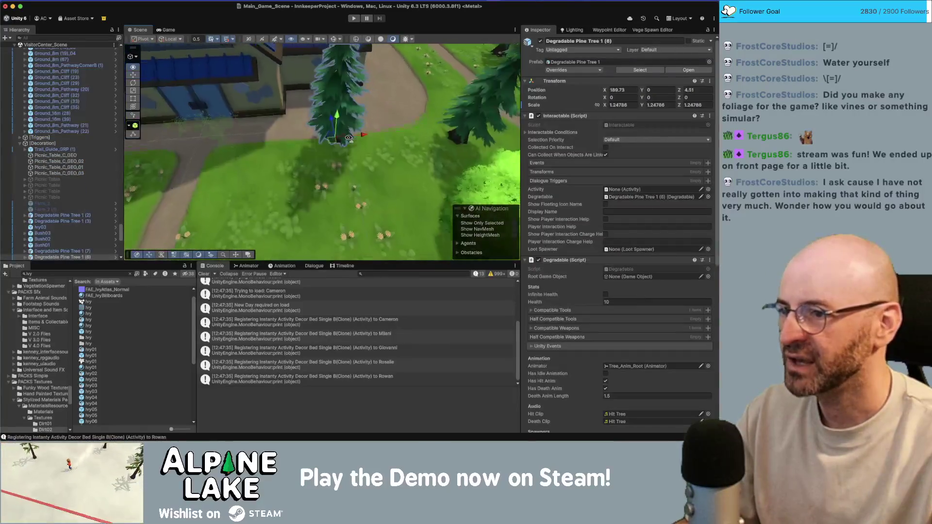
click(340, 137)
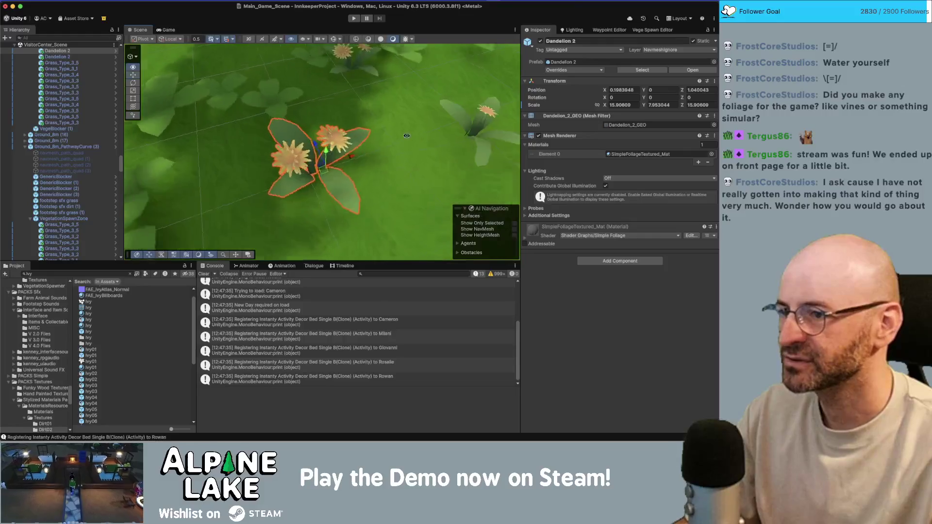
scroll(341, 141, down, 5)
mouse_move(341, 141)
mouse_down()
mouse_move(416, 113)
mouse_move(254, 88)
mouse_move(334, 69)
mouse_move(193, 80)
mouse_move(250, 65)
mouse_up()
click(254, 88)
key(f)
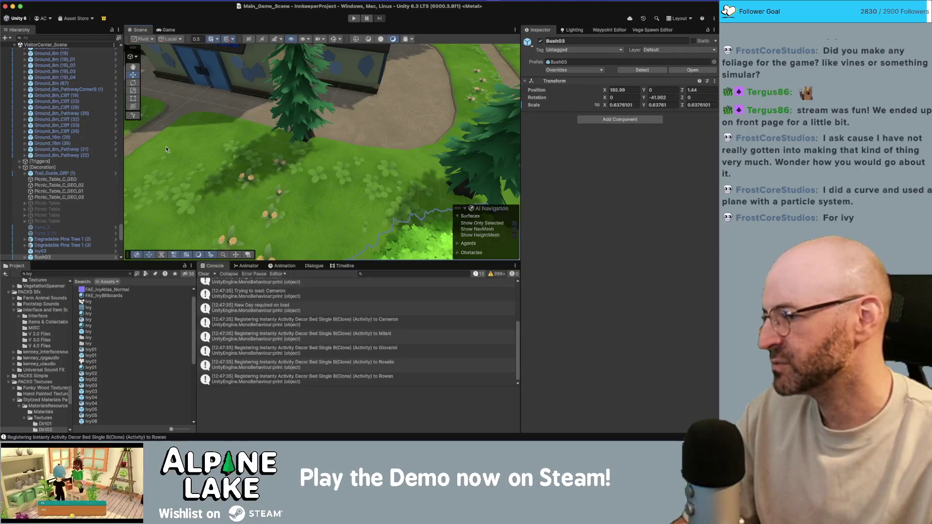
mouse_move(281, 137)
mouse_down()
mouse_move(269, 105)
mouse_move(500, 95)
mouse_move(413, 164)
mouse_move(320, 218)
mouse_up()
scroll(269, 105, up, 5)
scroll(318, 110, up, 10)
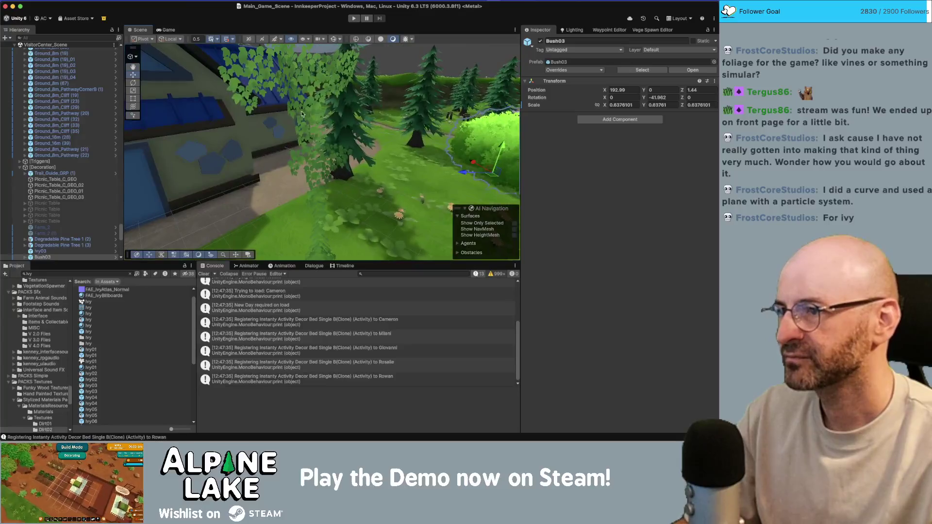
scroll(270, 102, up, 3)
scroll(502, 102, down, 6)
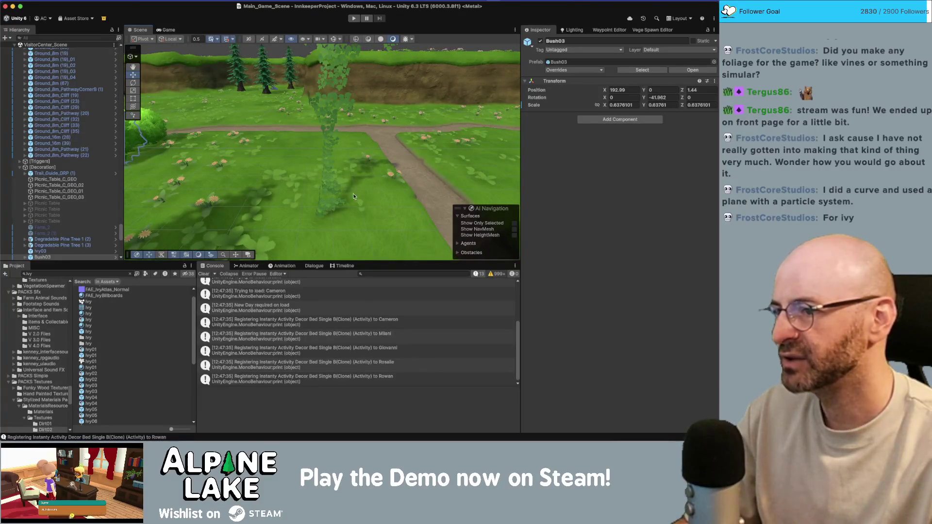
scroll(336, 102, up, 3)
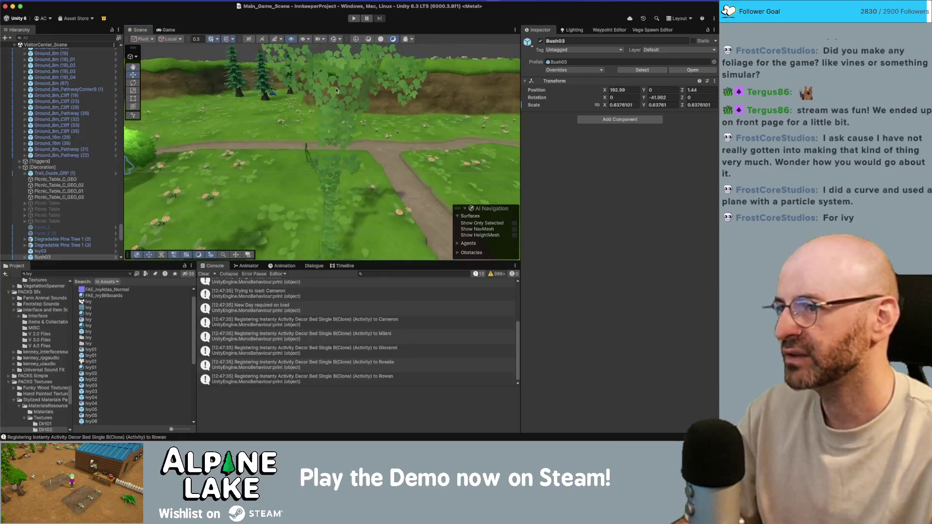
drag(333, 54, 370, 104)
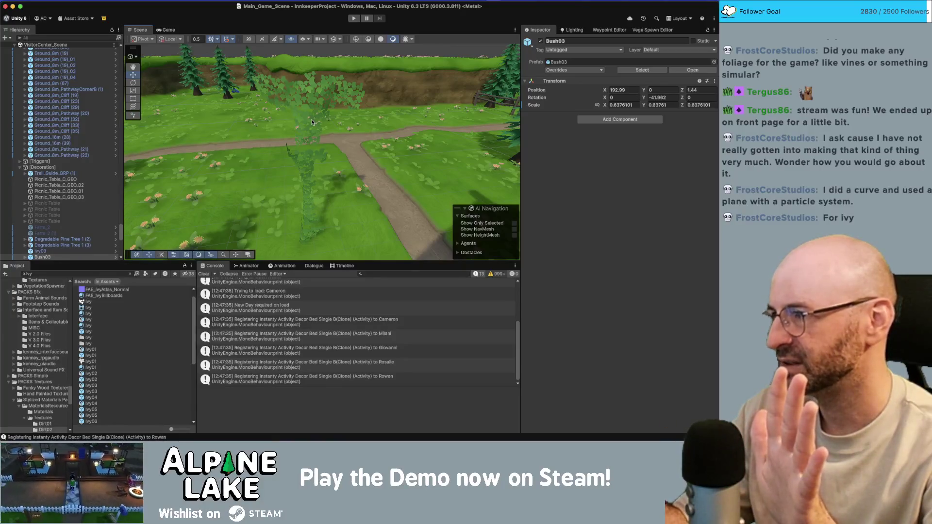
mouse_move(312, 123)
mouse_down()
mouse_move(310, 136)
mouse_move(292, 114)
mouse_move(287, 122)
mouse_move(293, 100)
mouse_move(301, 127)
mouse_up()
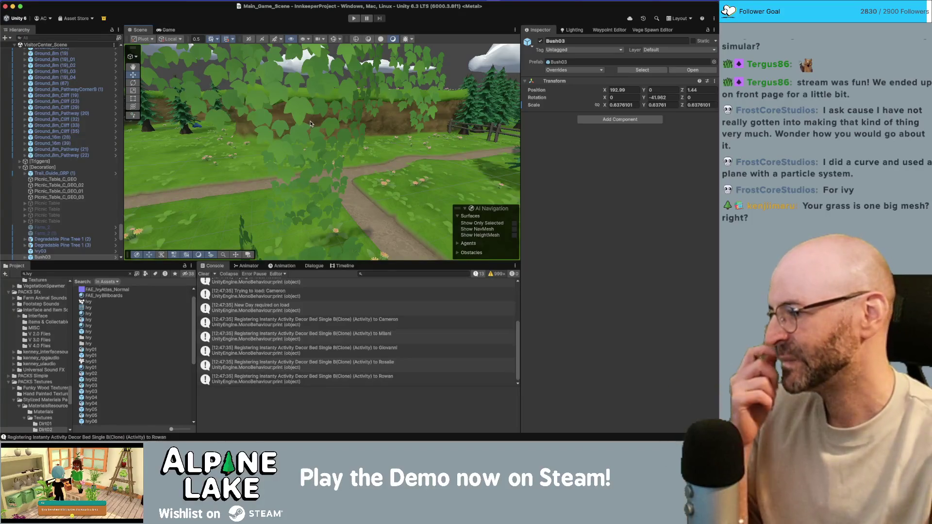
mouse_move(310, 124)
mouse_down()
mouse_move(462, 166)
mouse_move(554, 166)
mouse_up()
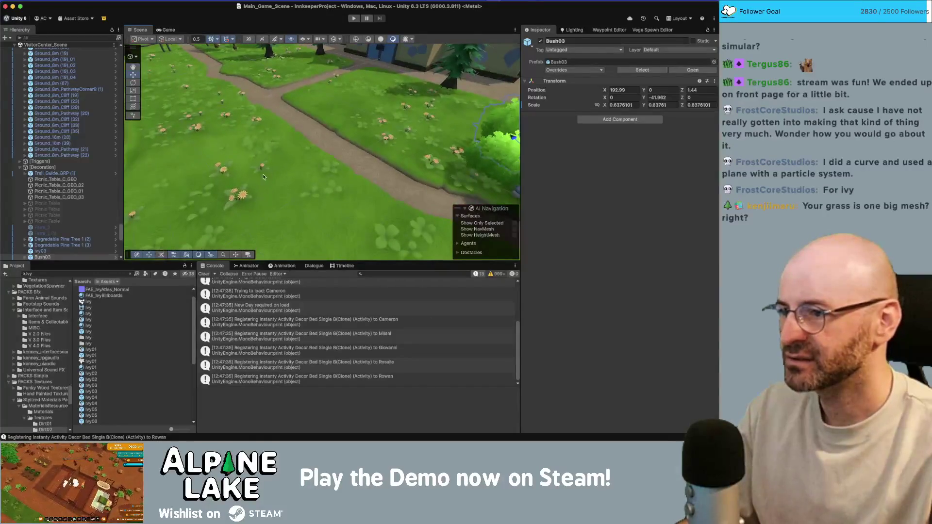
click(329, 187)
key(f)
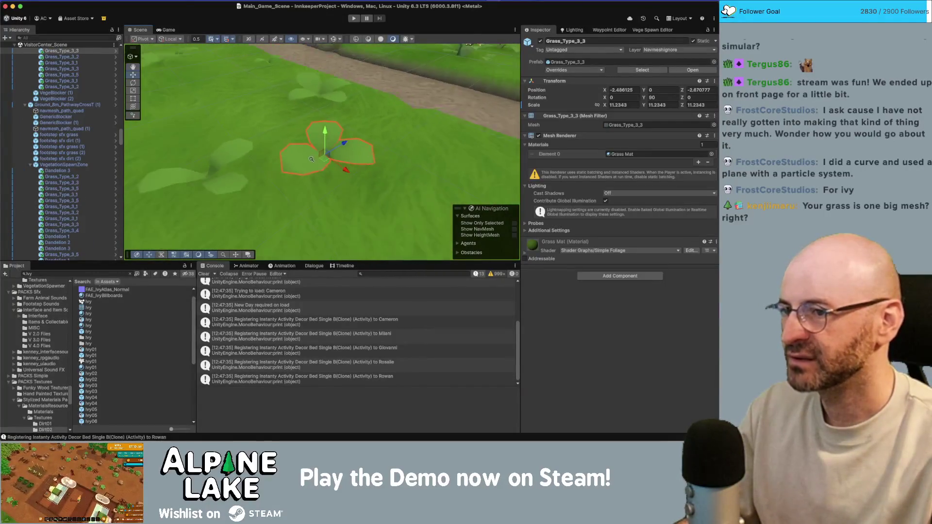
scroll(307, 106, down, 3)
click(266, 120)
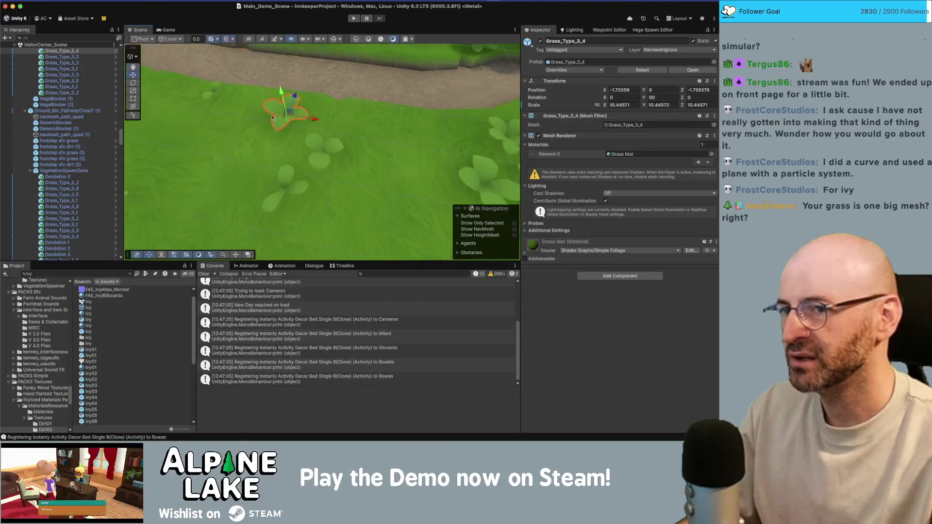
scroll(295, 113, down, 5)
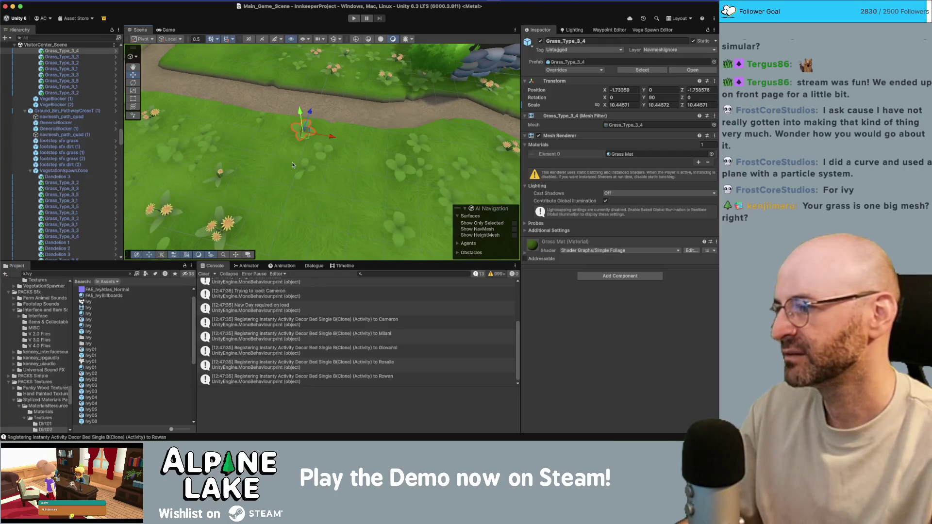
drag(294, 165, 286, 130)
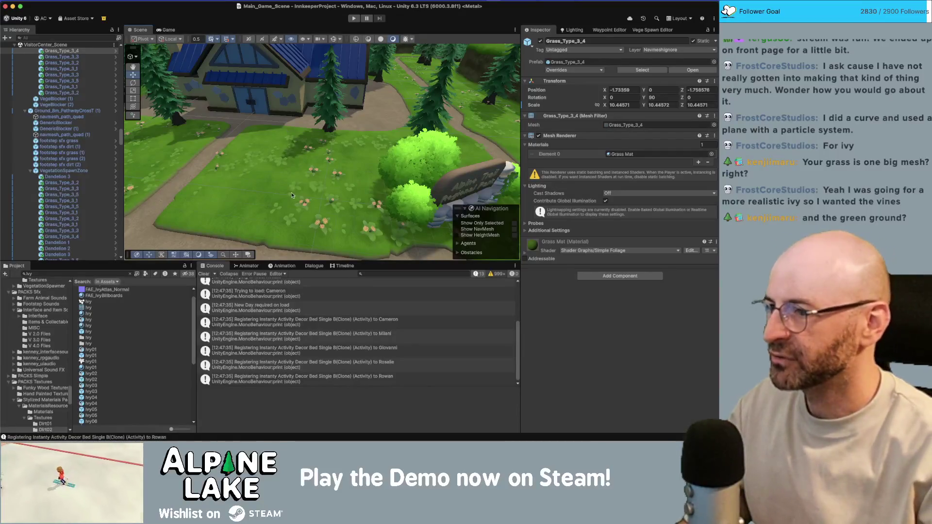
click(264, 200)
scroll(275, 172, up, 3)
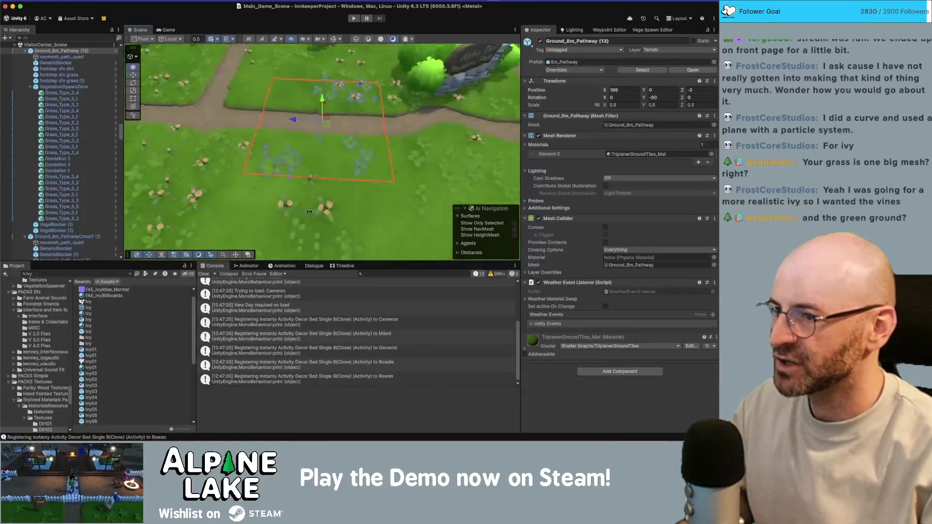
click(269, 140)
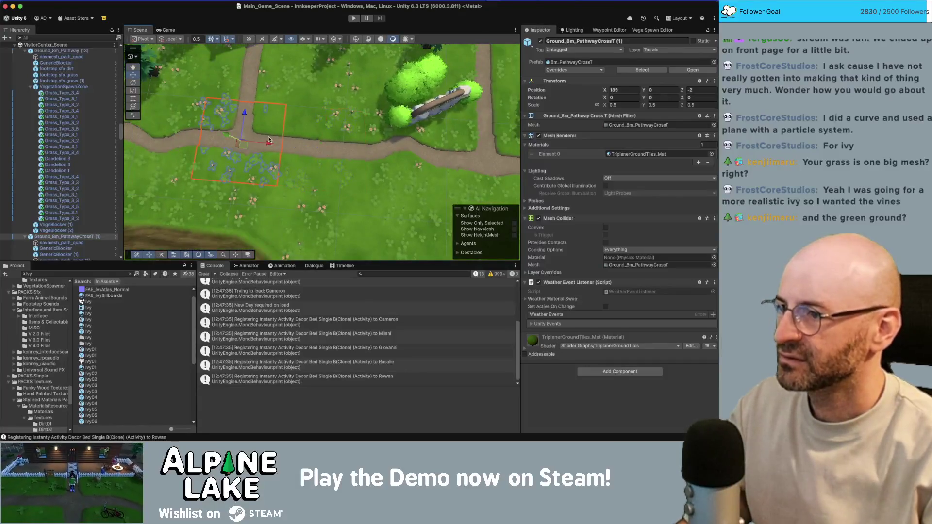
click(297, 94)
key(f)
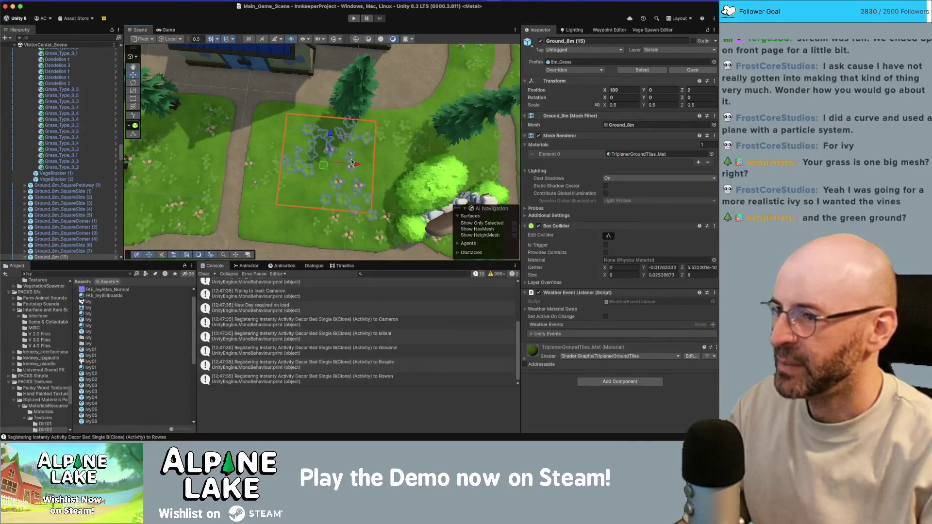
click(234, 126)
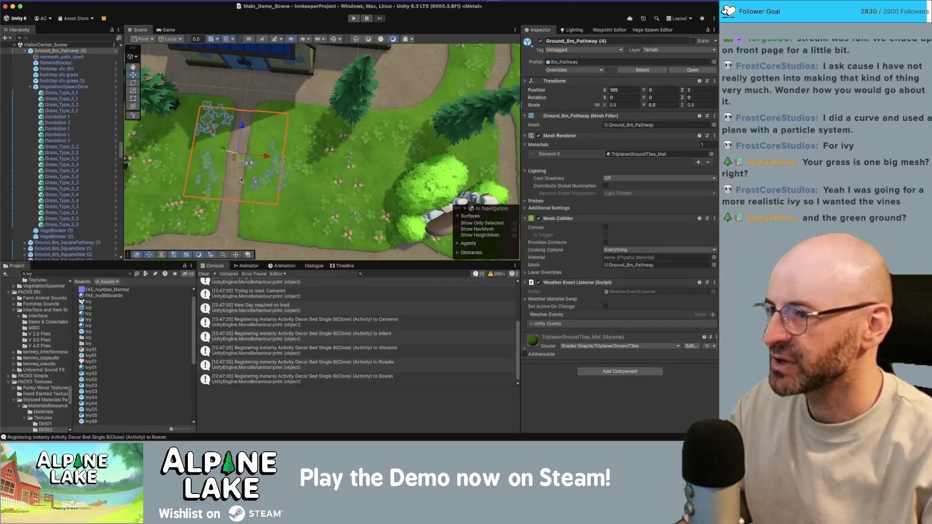
click(232, 226)
key(f)
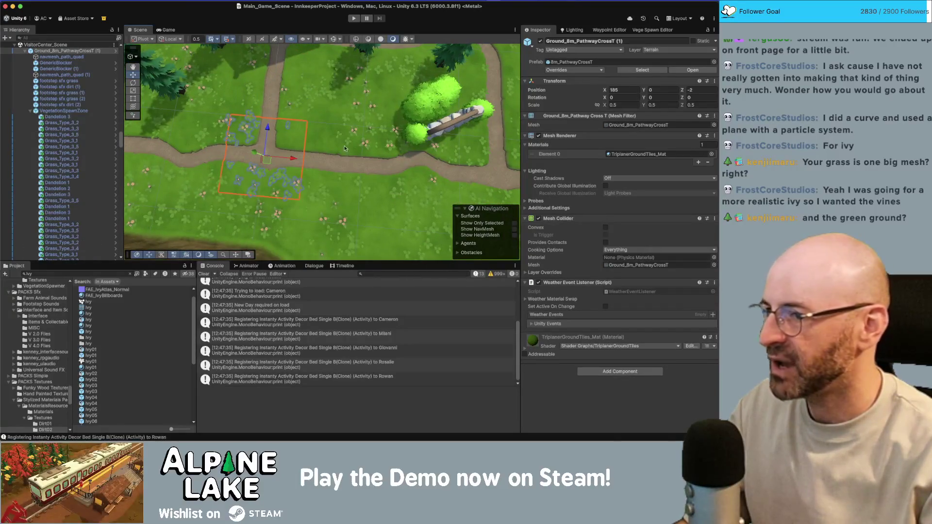
click(445, 158)
key(f)
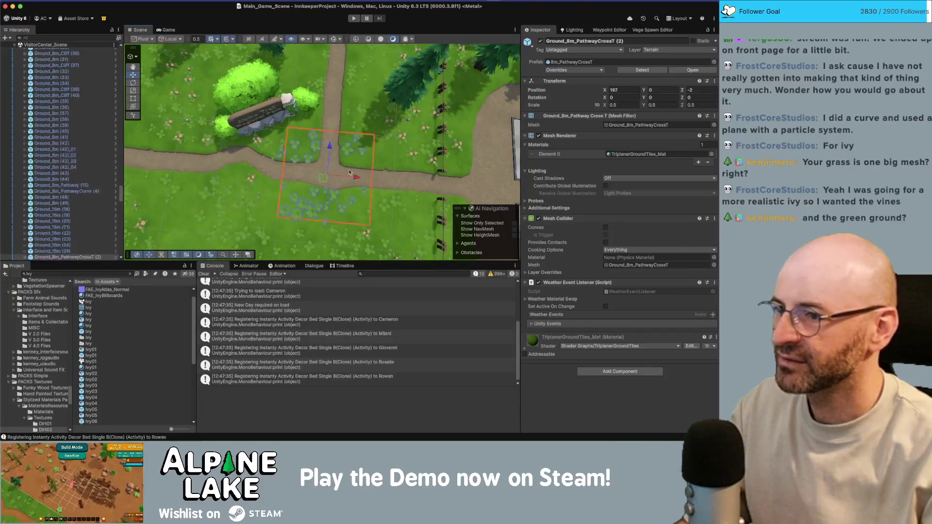
click(349, 172)
key(f)
click(293, 113)
click(389, 92)
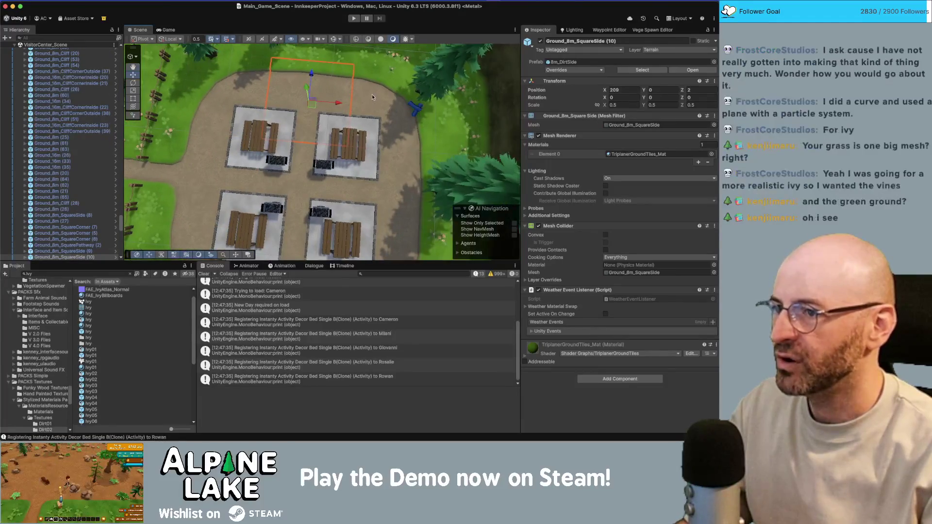
click(382, 147)
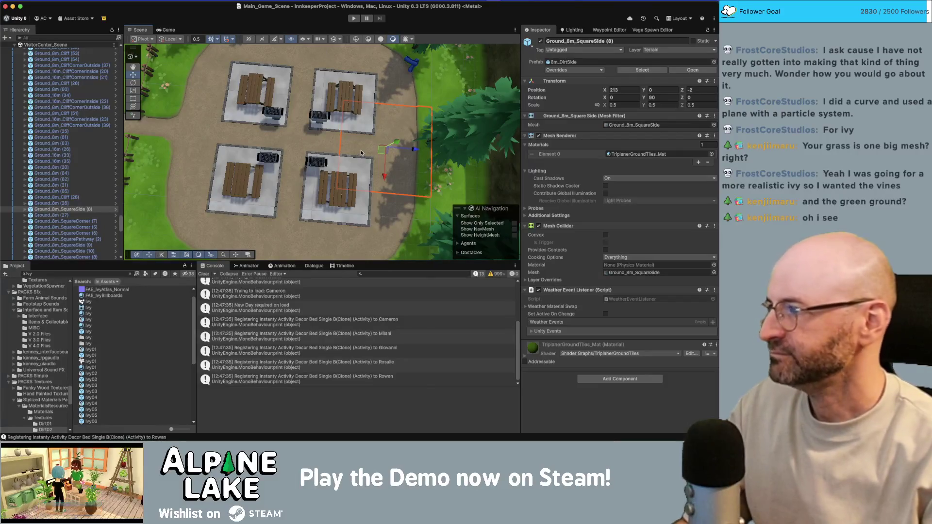
scroll(335, 165, down, 2)
scroll(416, 147, down, 3)
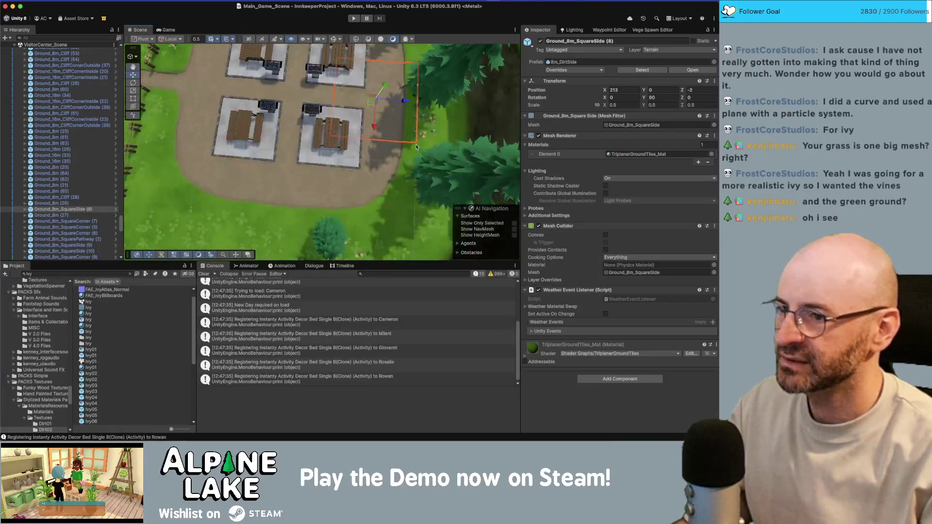
scroll(402, 146, up, 10)
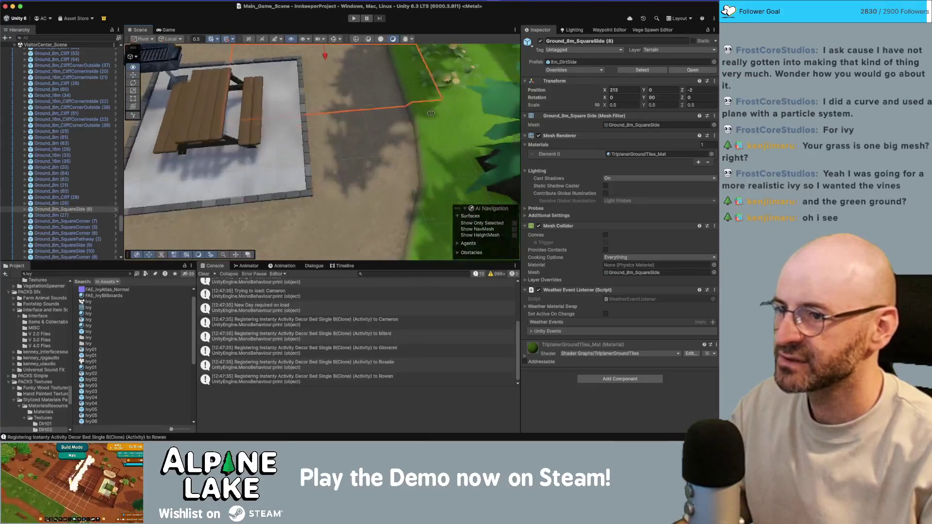
drag(447, 94, 307, 209)
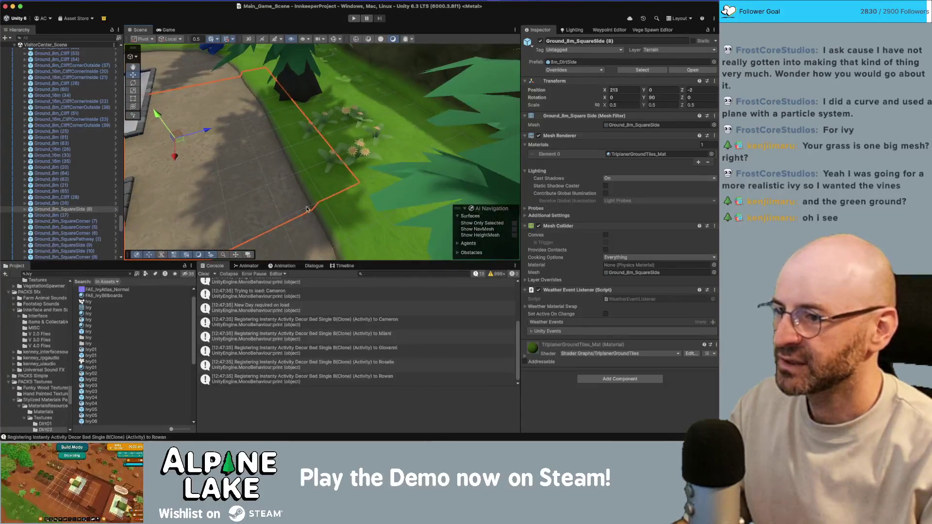
scroll(351, 144, down, 8)
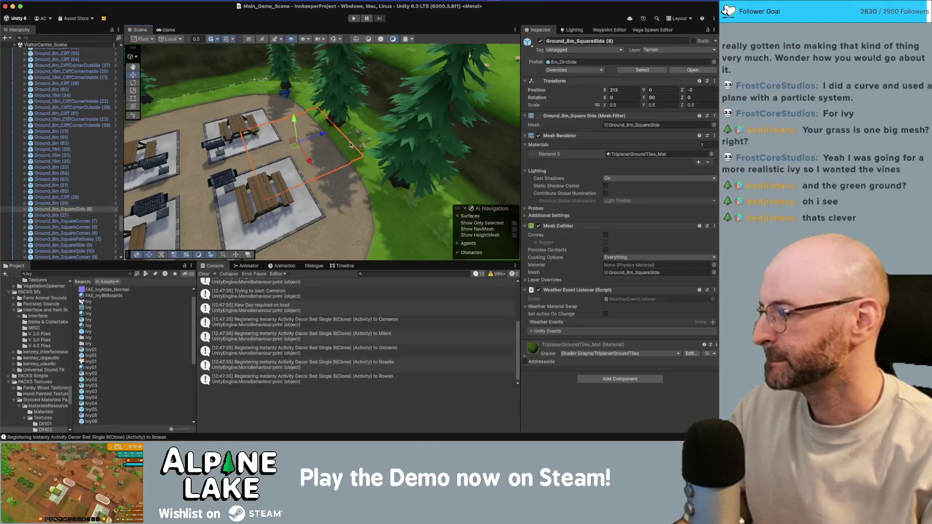
scroll(352, 148, down, 5)
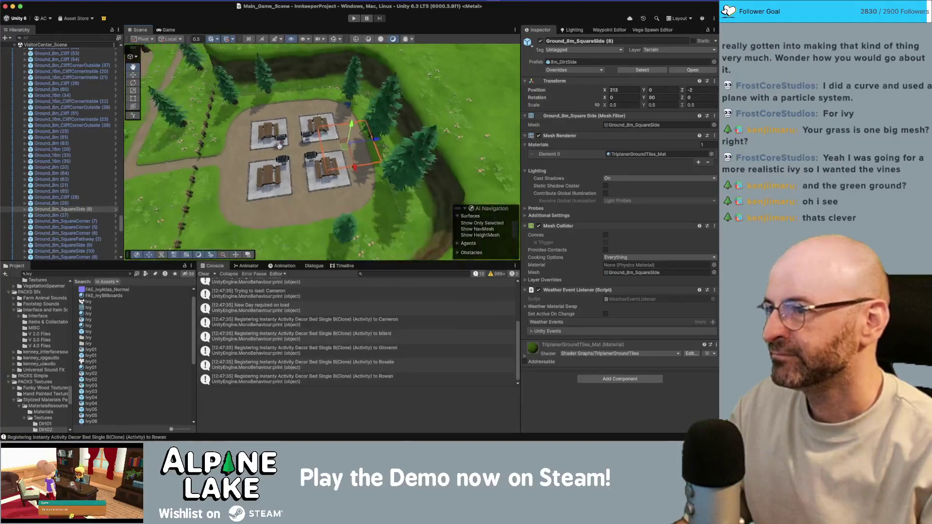
click(300, 83)
key(f)
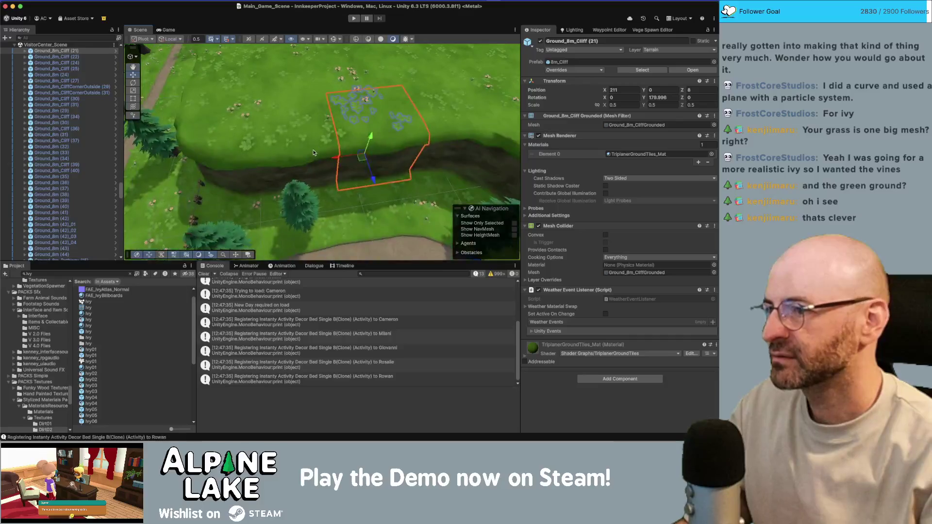
scroll(240, 161, down, 3)
click(325, 101)
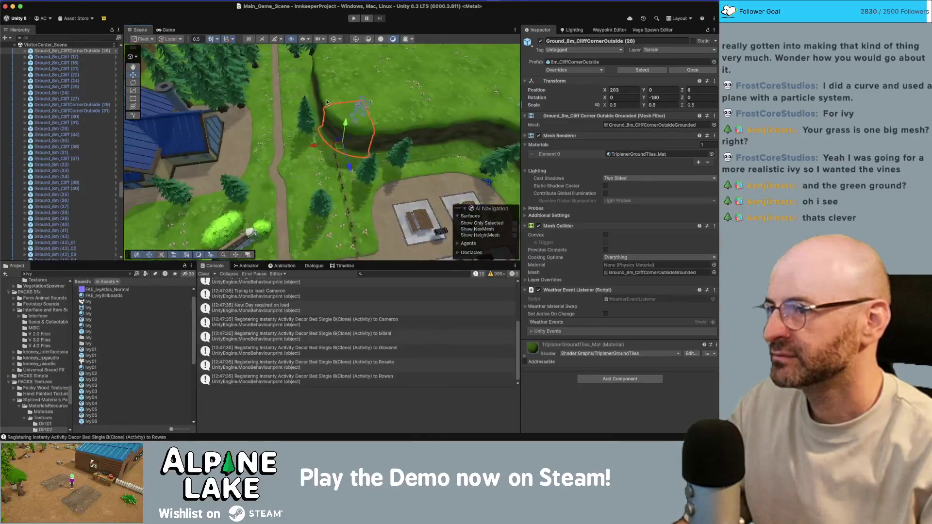
scroll(291, 111, down, 5)
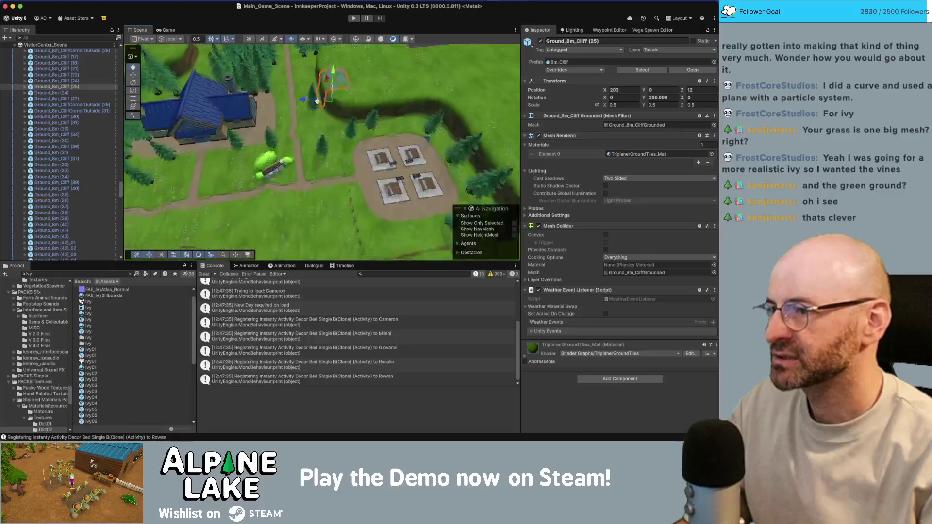
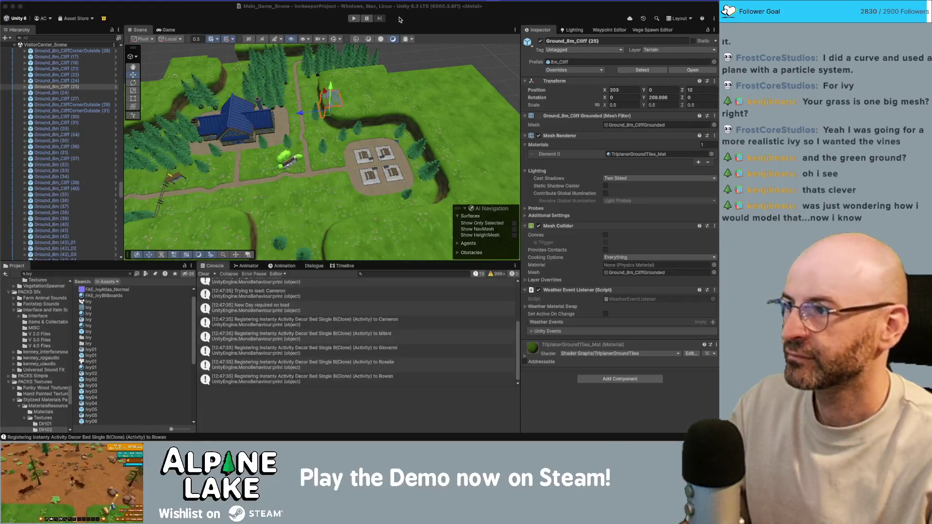
Collapse Core_Scene in the Hierarchy and unload VisitorCenter_Scene from its context menu.
scroll(344, 100, down, 3)
scroll(76, 72, up, 10)
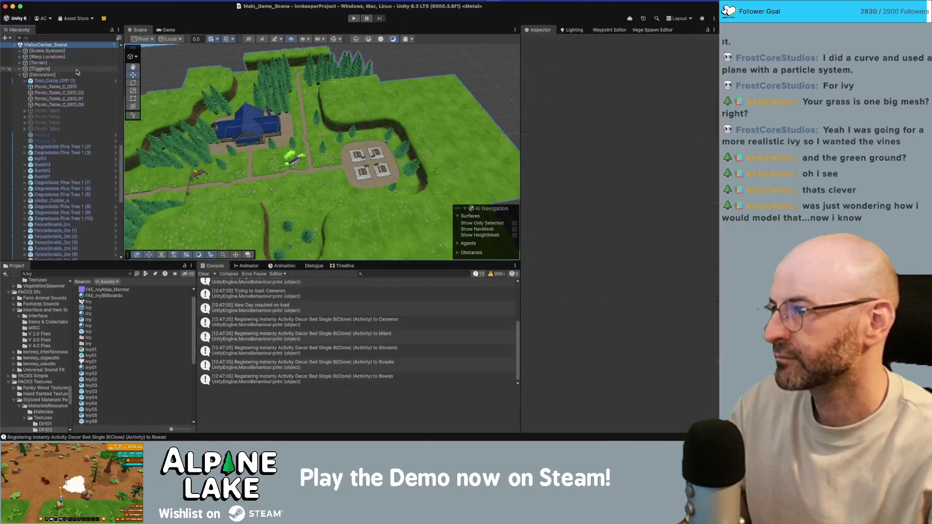
click(14, 165)
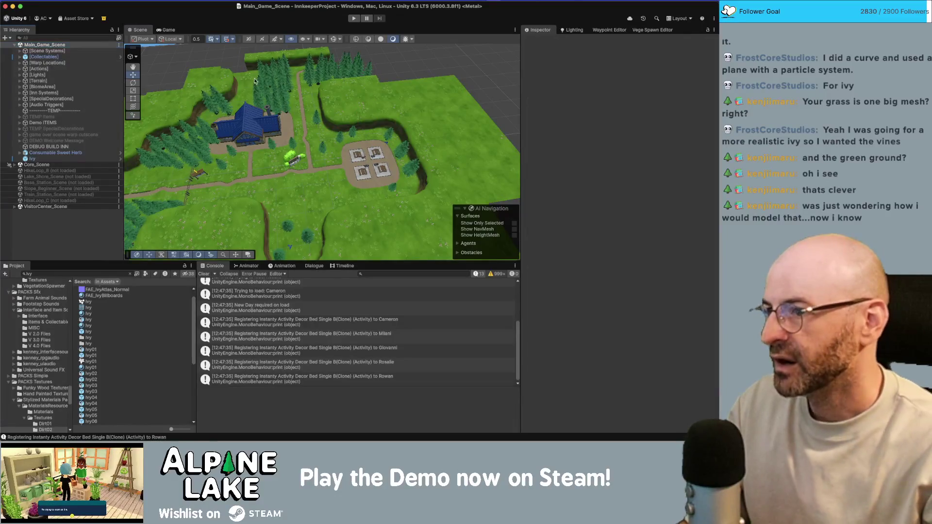
click(68, 207)
right_click(68, 207)
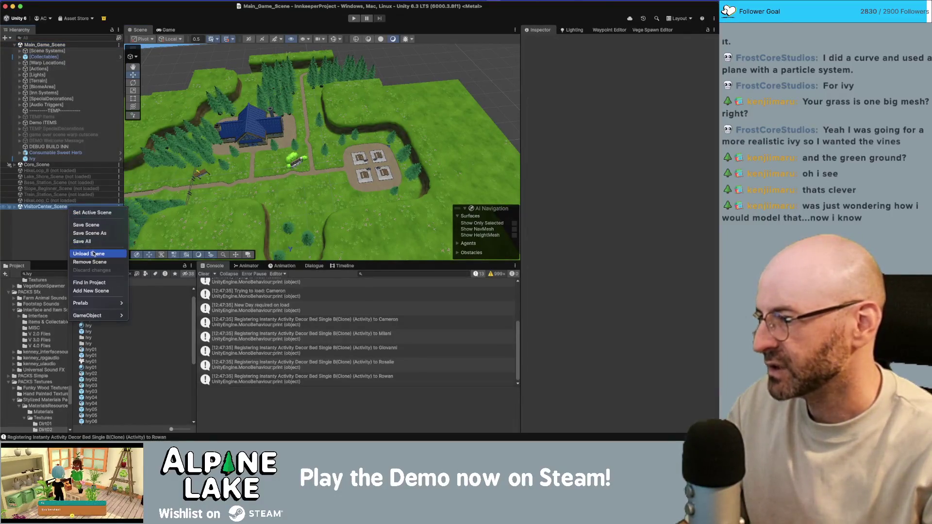
click(177, 163)
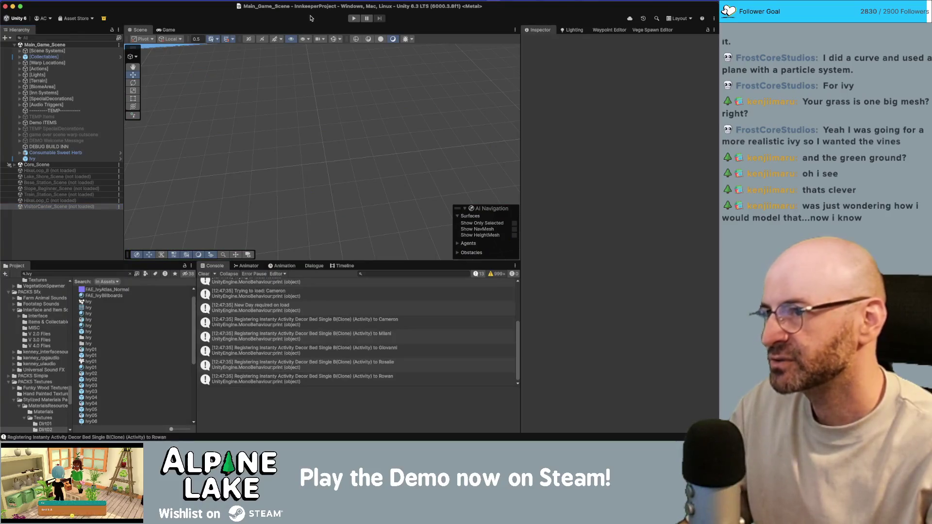
Play the game, pick up the sweet herb with E, walk left and right, then stop.
click(354, 19)
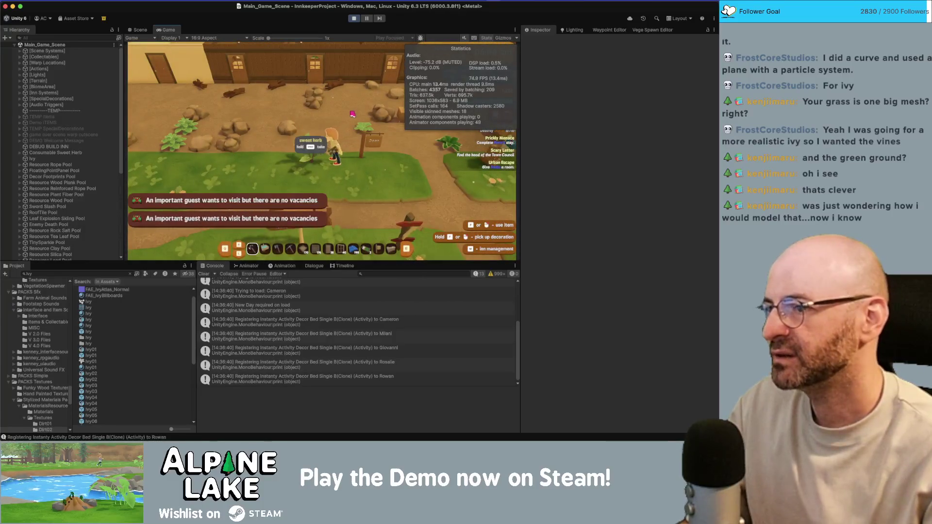
key(e)
key(a)
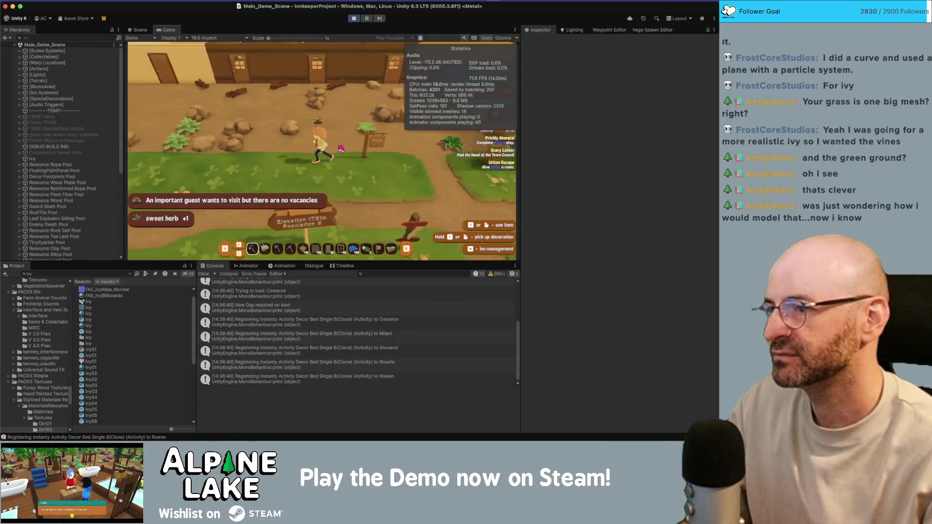
key(d)
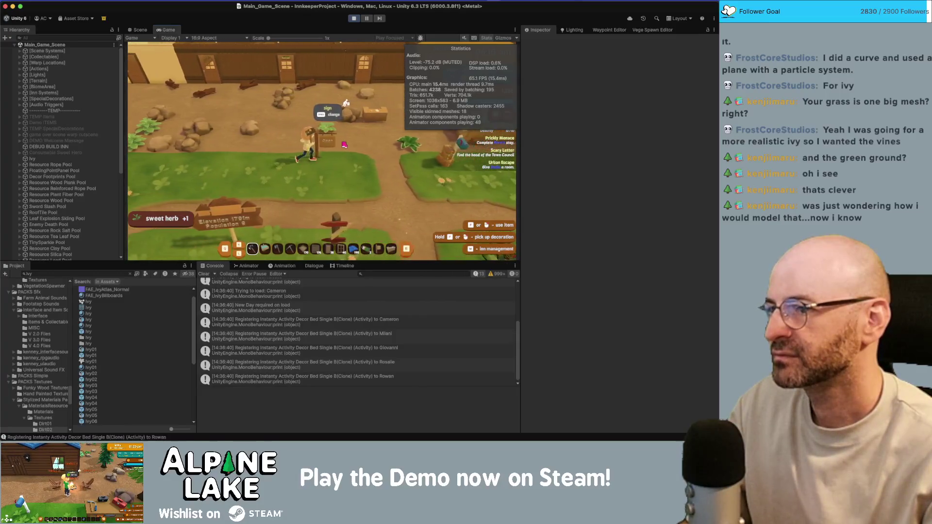
click(357, 20)
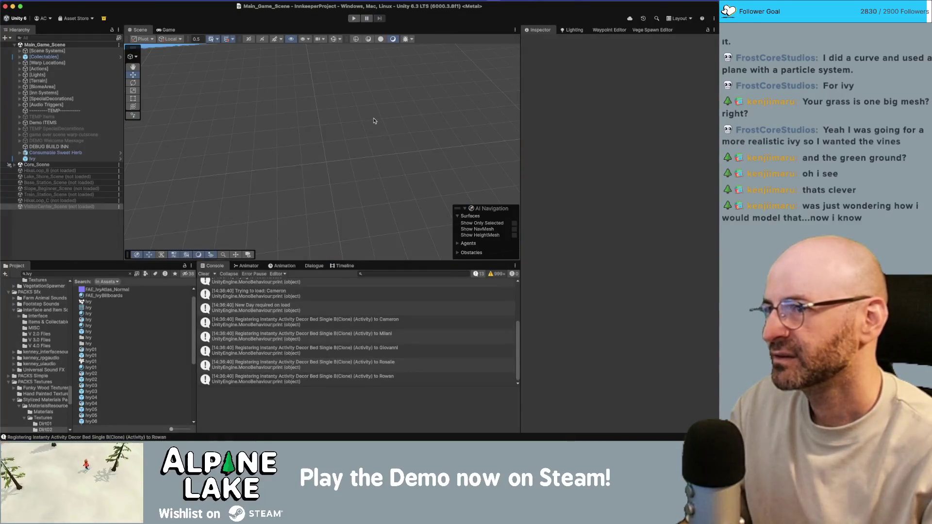
Restart play mode and walk the character left toward the sweet herb.
click(356, 19)
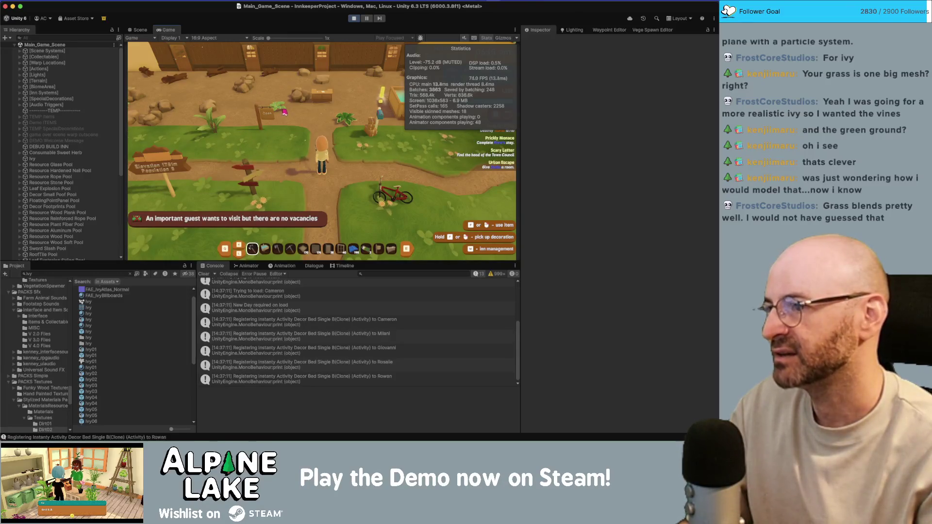
key(a)
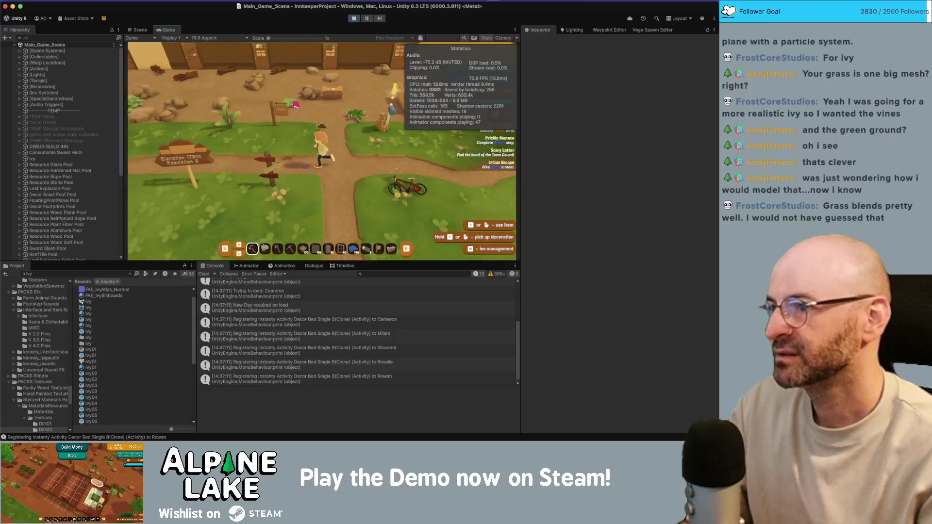
click(140, 30)
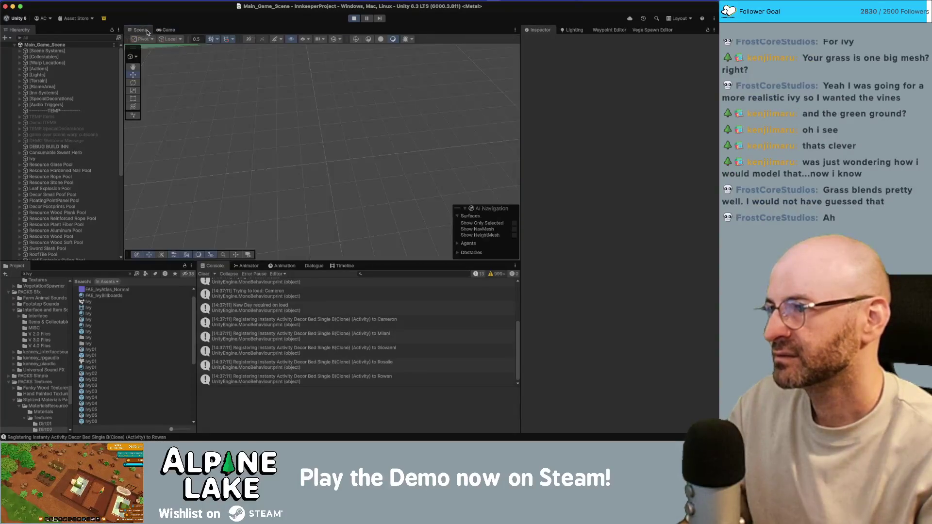
Select the Ground_8m_Pathway (31) grass tile and expand its triplanar ground material.
mouse_move(240, 82)
mouse_down()
mouse_move(103, 36)
mouse_move(154, 68)
mouse_move(332, 49)
mouse_move(368, 58)
mouse_move(311, 173)
mouse_up()
click(311, 172)
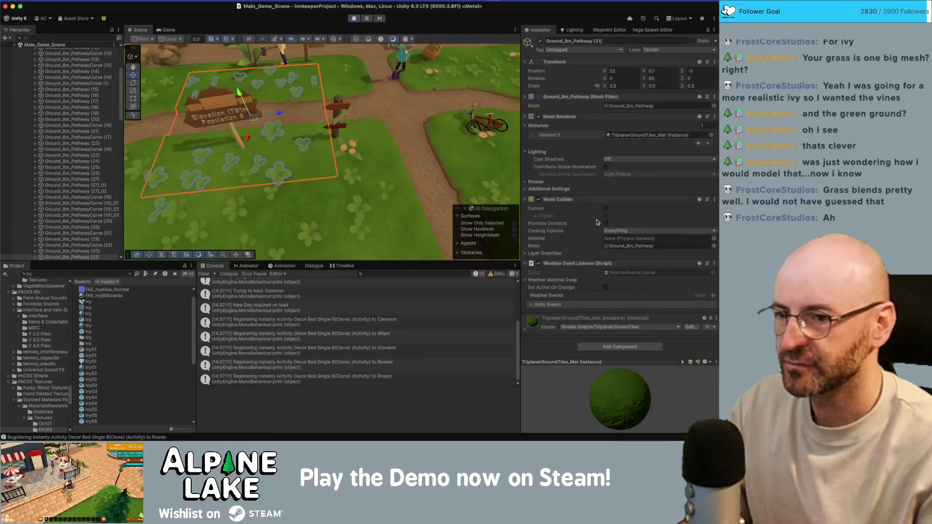
scroll(380, 181, down, 2)
scroll(349, 155, up, 5)
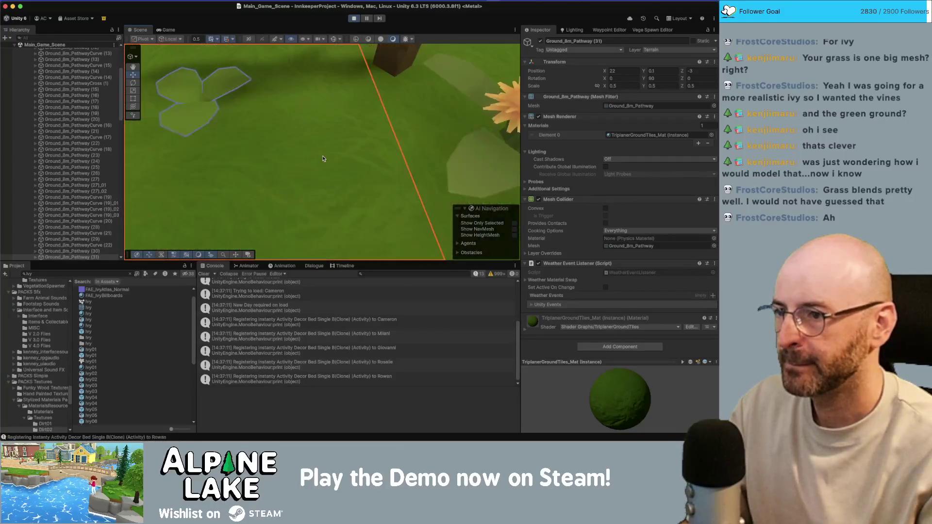
scroll(322, 158, down, 5)
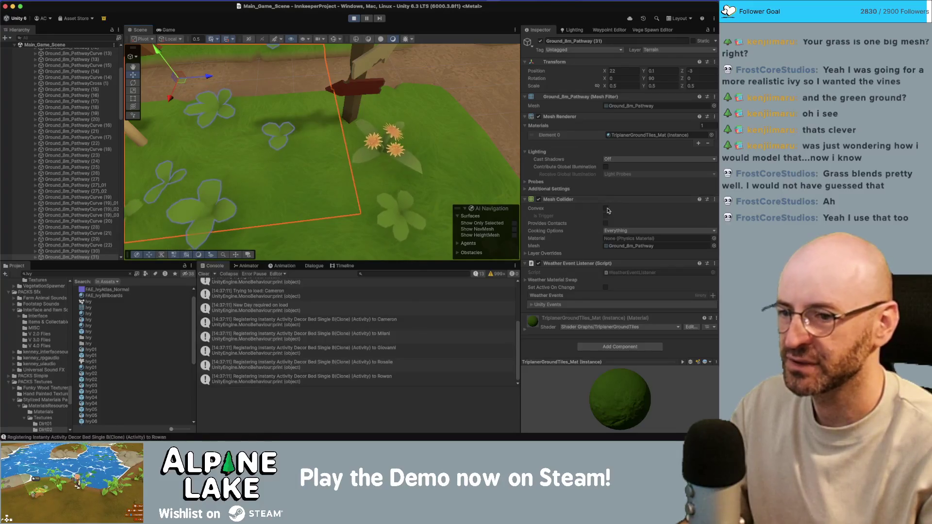
click(526, 329)
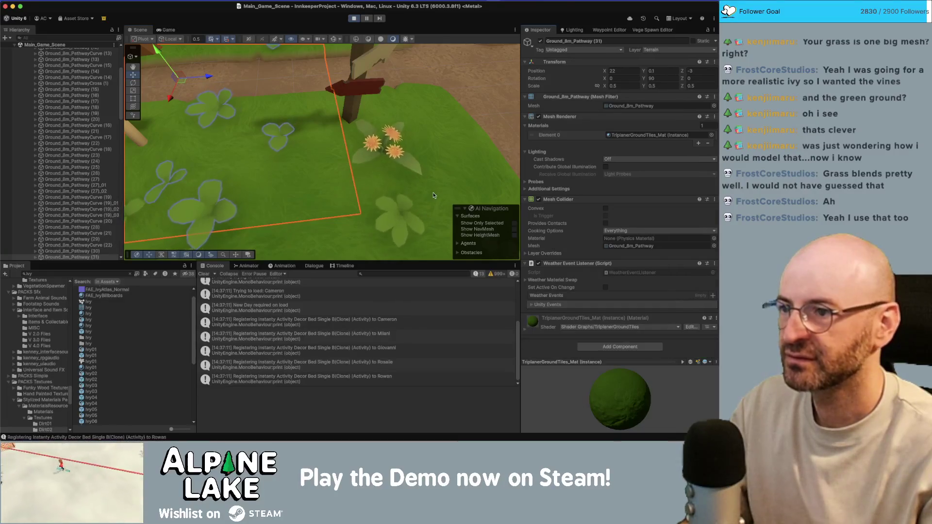
Deselect the tile, walk toward the sweet herb in the Game view, and stop play mode.
click(333, 173)
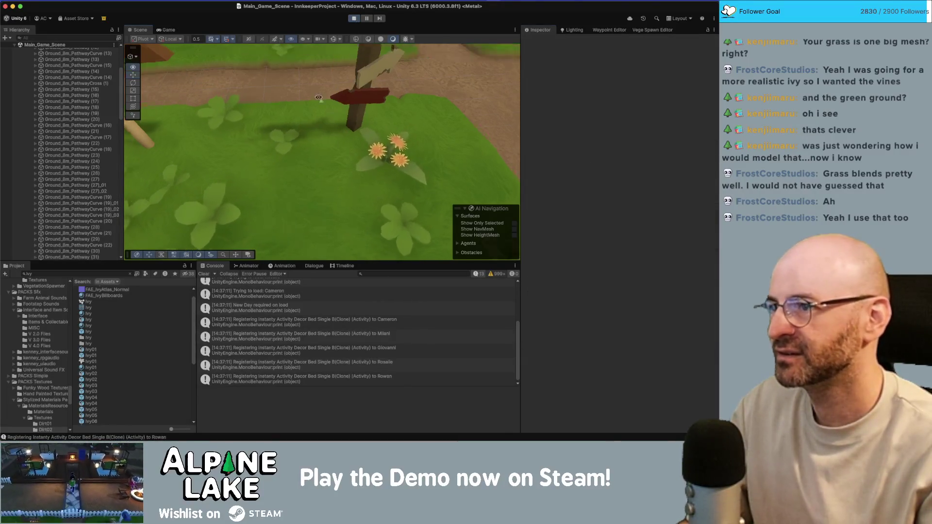
click(175, 29)
key(a)
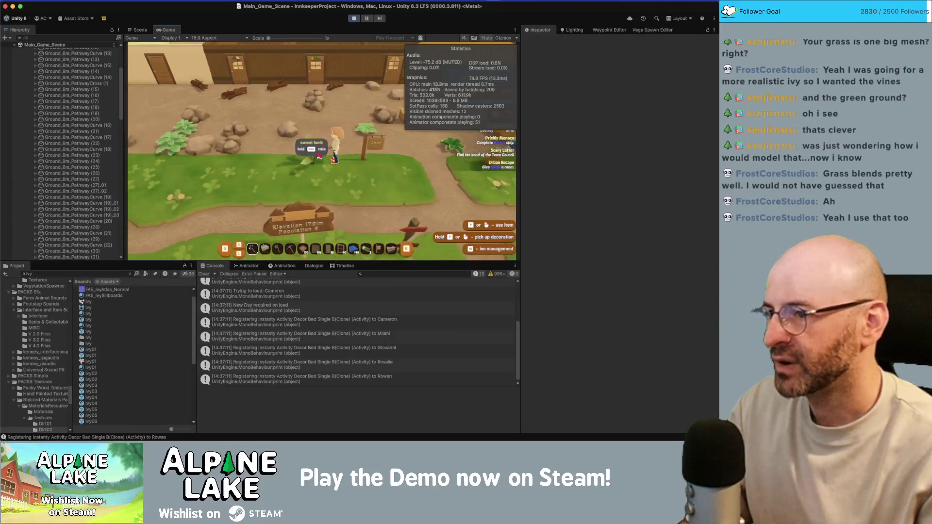
click(354, 18)
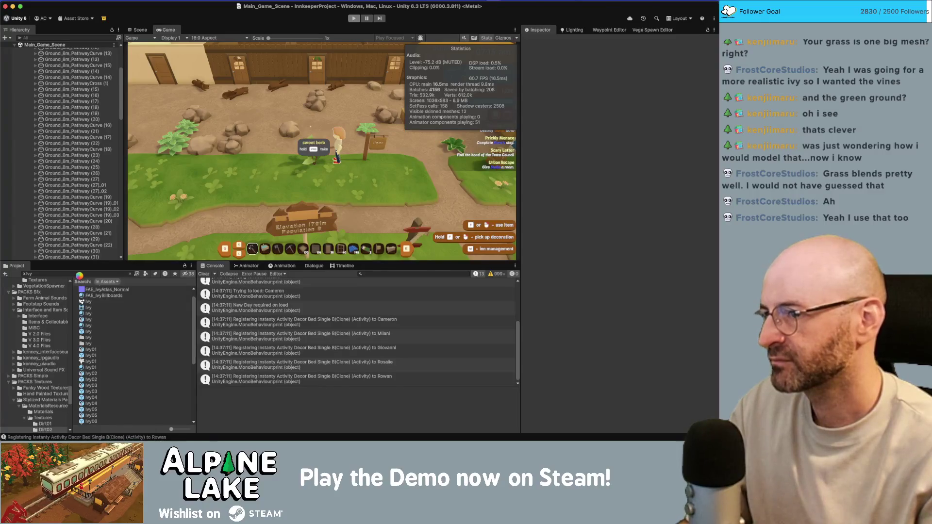
click(81, 275)
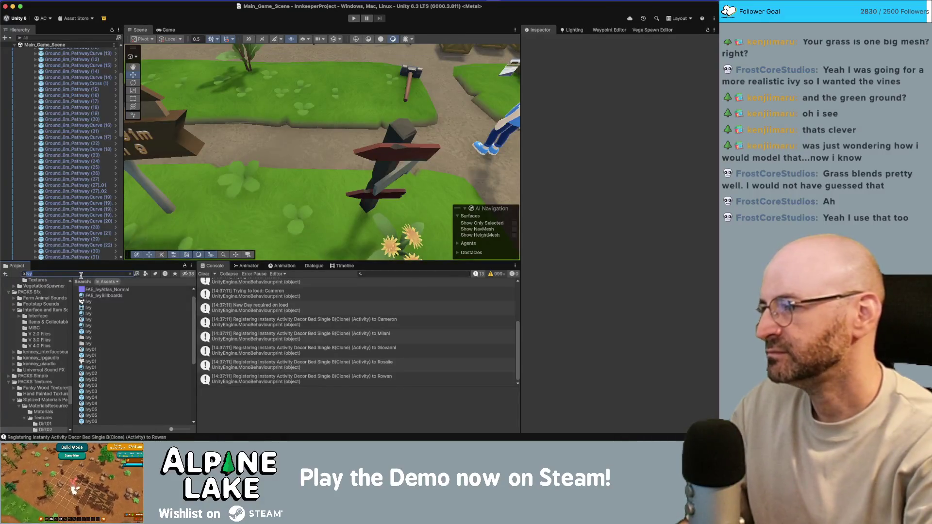
Search the project for 'sweet herb' and open the Consumable Sweet Herb prefab.
text(sweet herb)
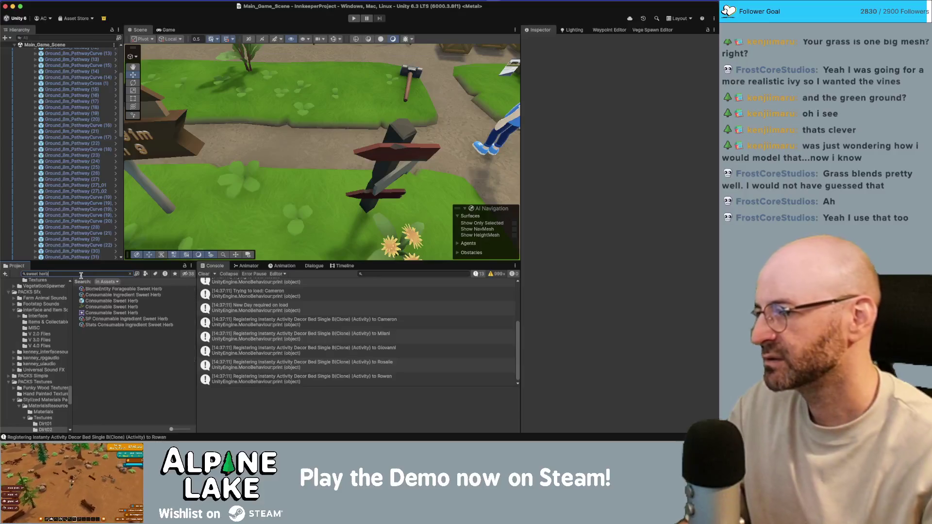
click(92, 301)
double_click(92, 301)
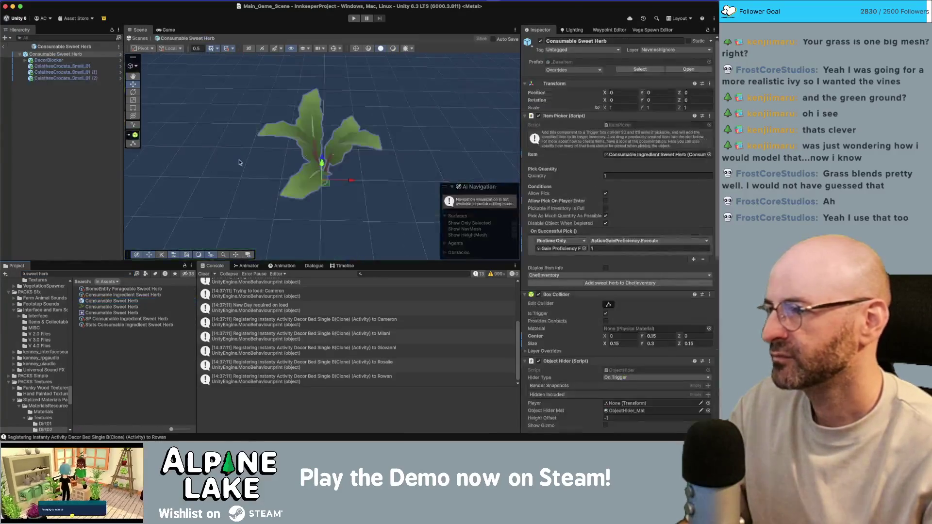
With gizmos on, stretch the herb's box collider up to about 0.81 tall and exit prefab mode.
drag(204, 122, 274, 67)
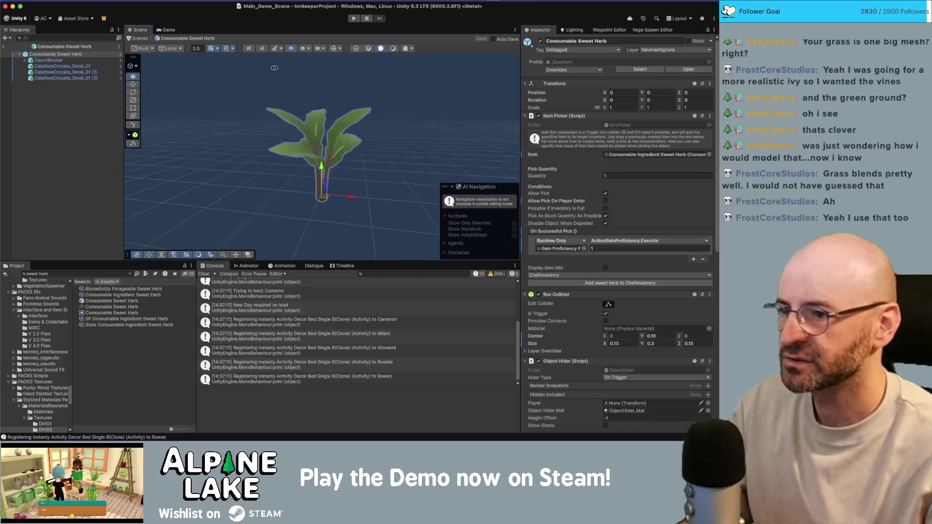
click(333, 49)
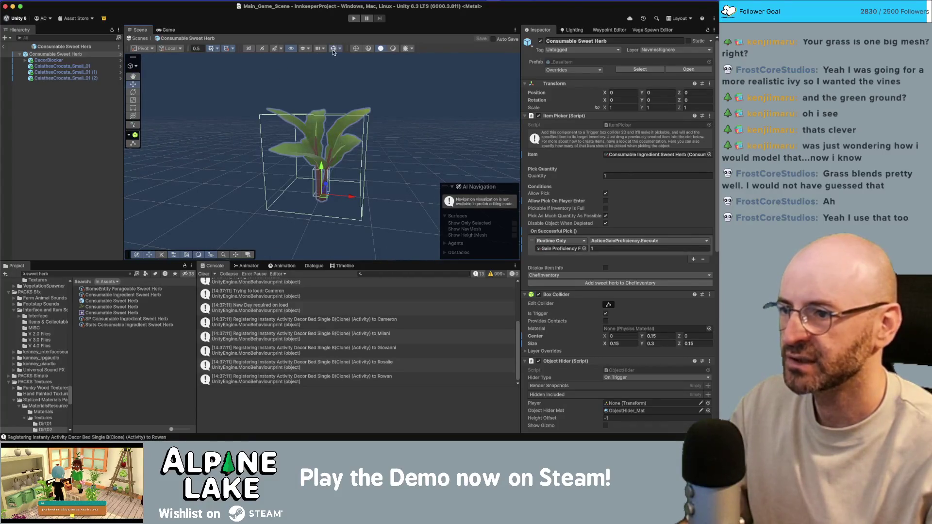
drag(325, 161, 327, 175)
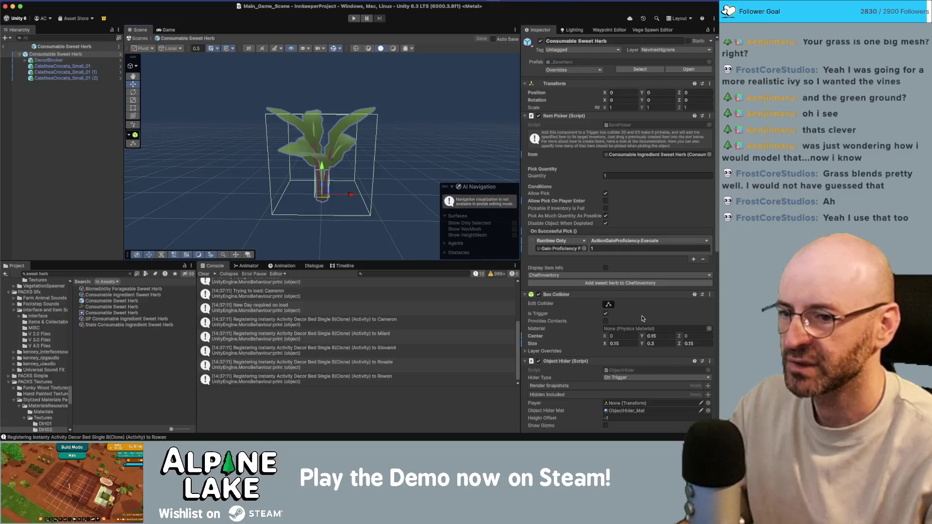
click(608, 304)
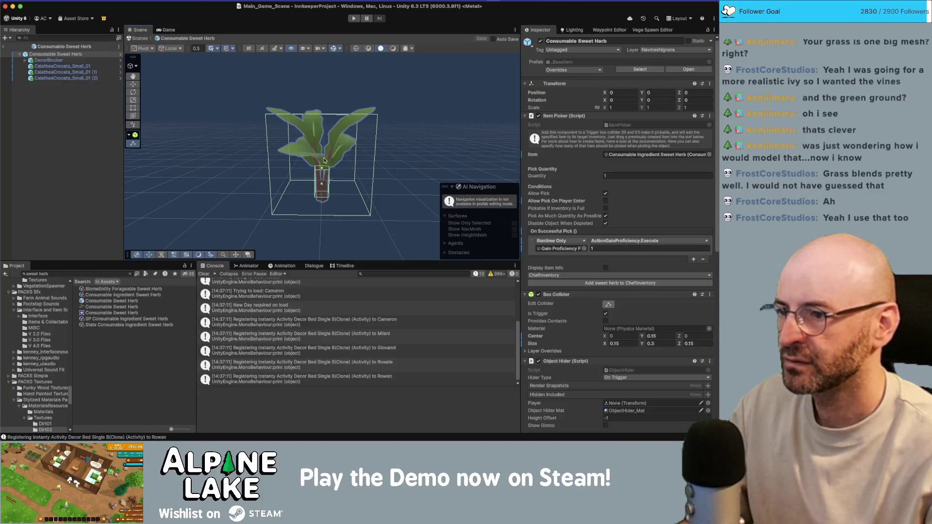
drag(324, 162, 328, 103)
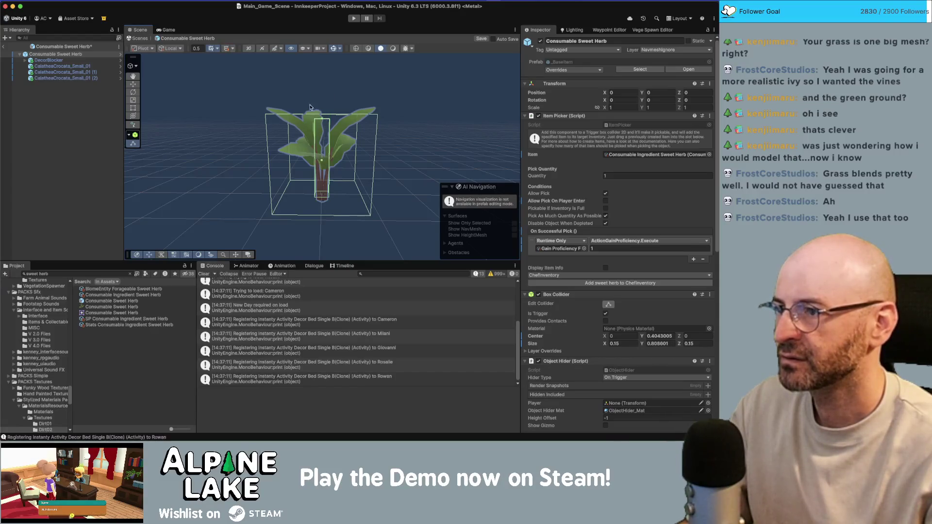
click(4, 51)
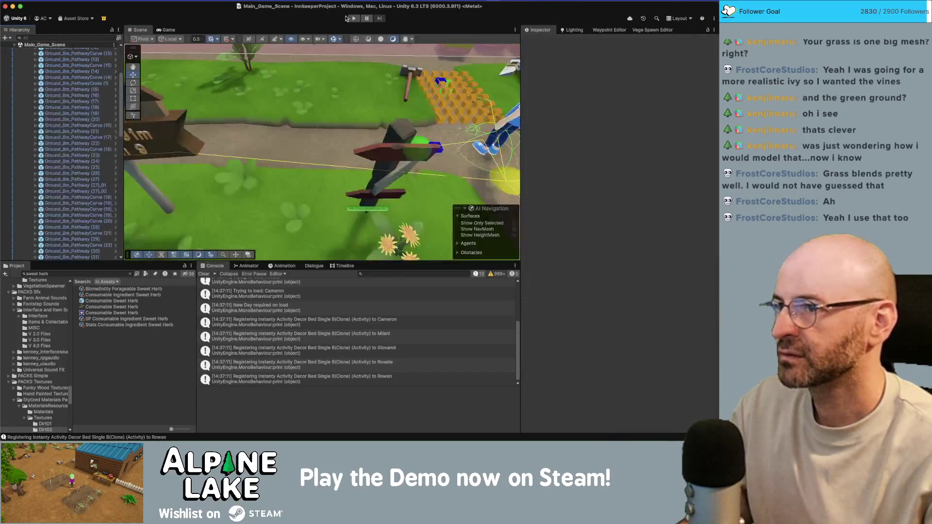
Start play mode, walk right to the herb plant and pick it up.
click(351, 18)
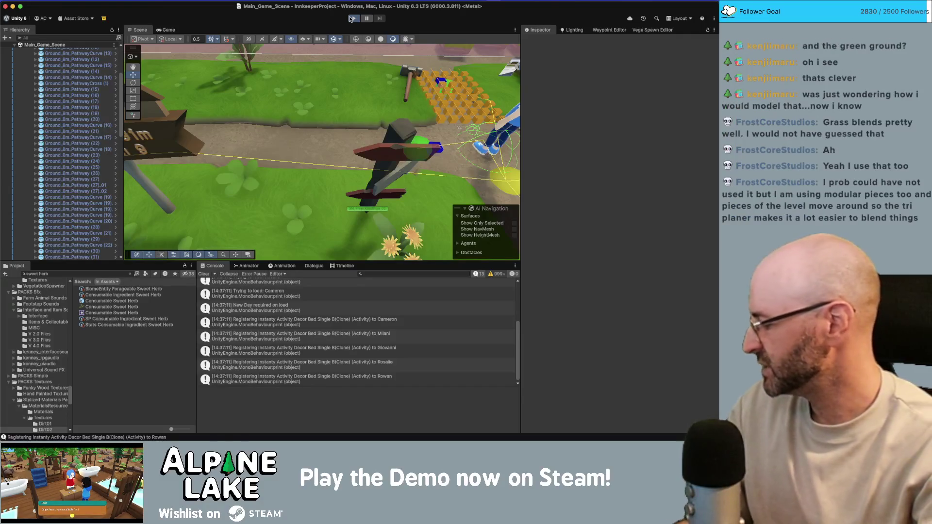
click(351, 19)
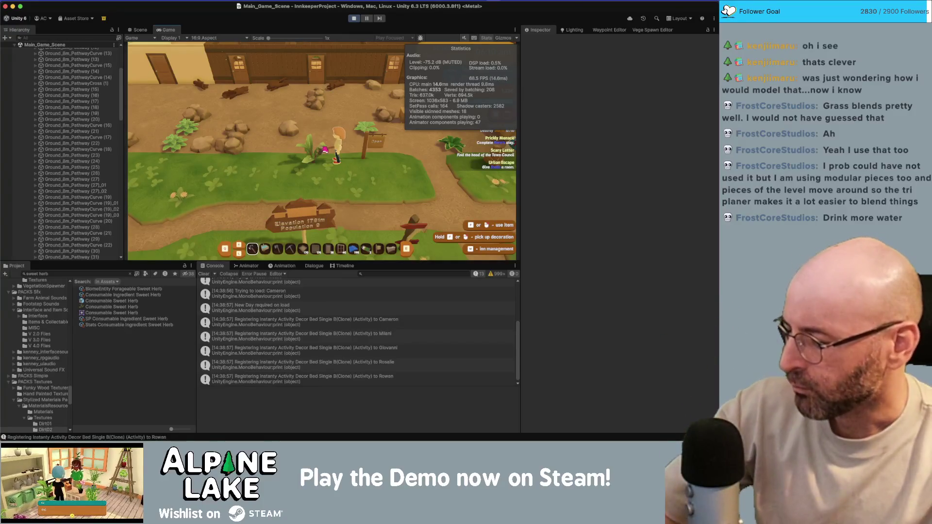
key(d)
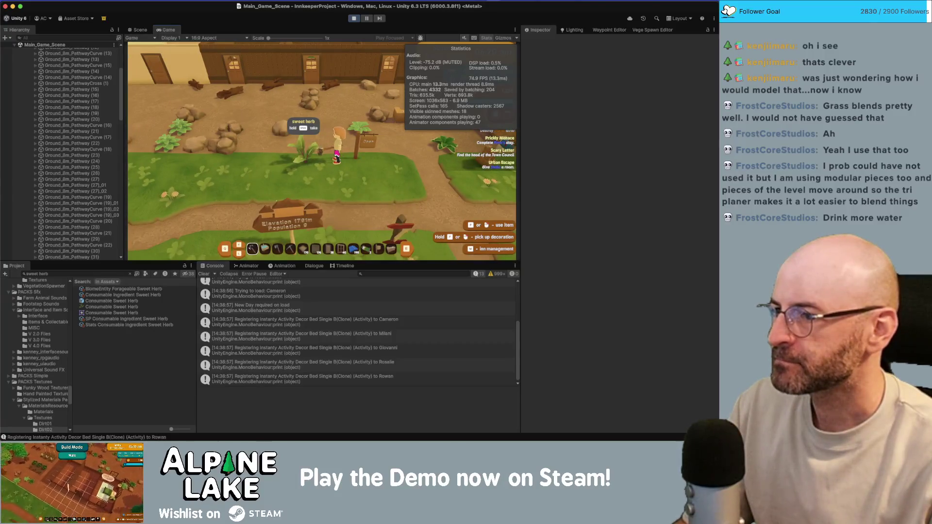
key(space)
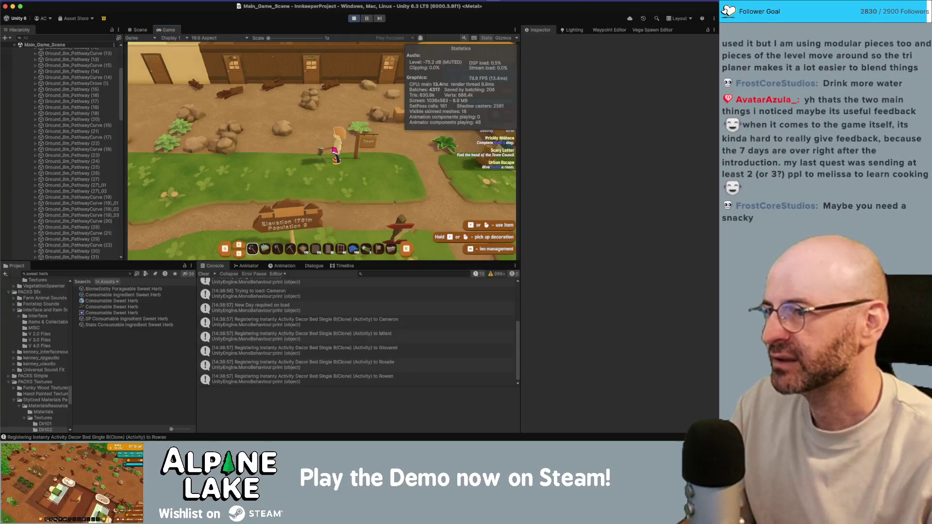
Walk the character over to the signpost, hide the stats overlay, and stop play mode.
key(a)
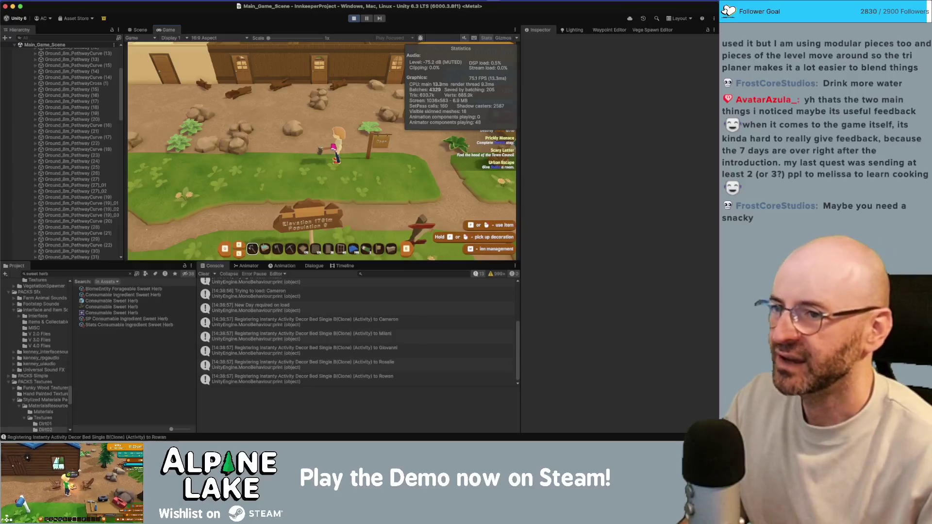
key(d)
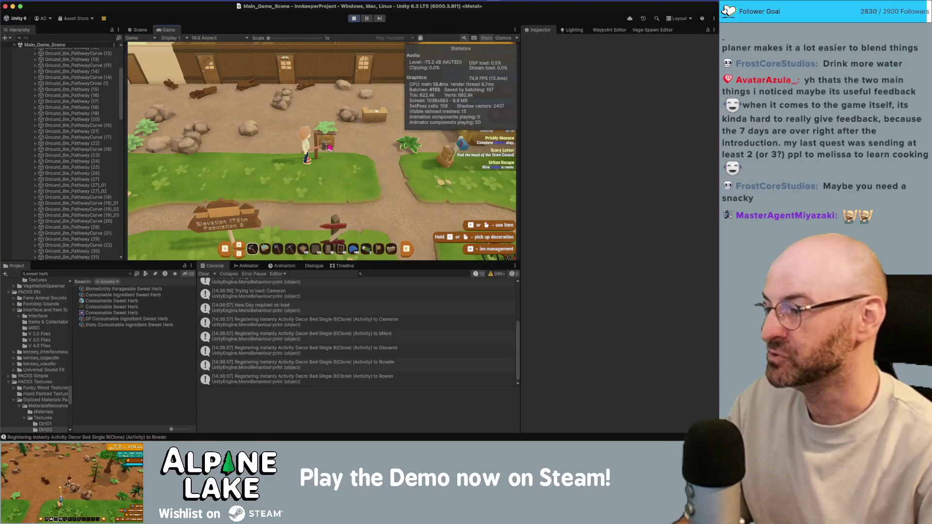
click(483, 39)
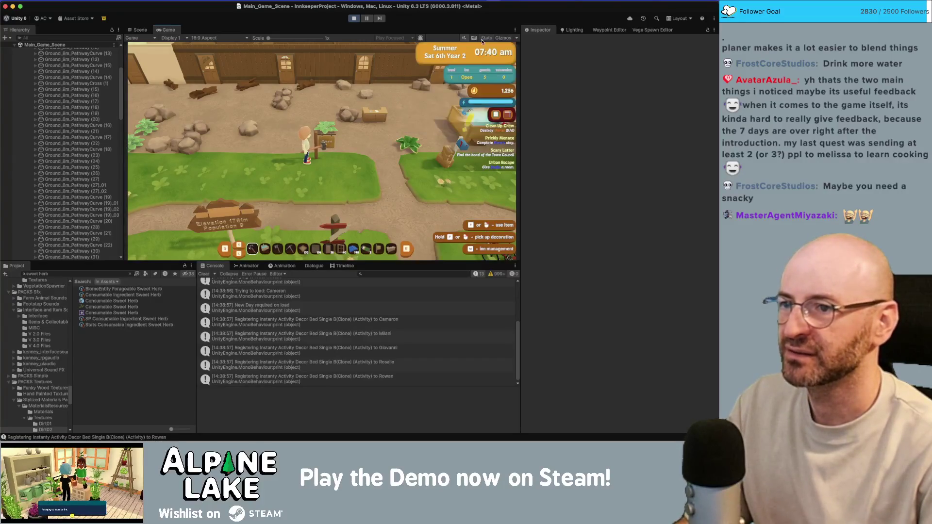
click(359, 18)
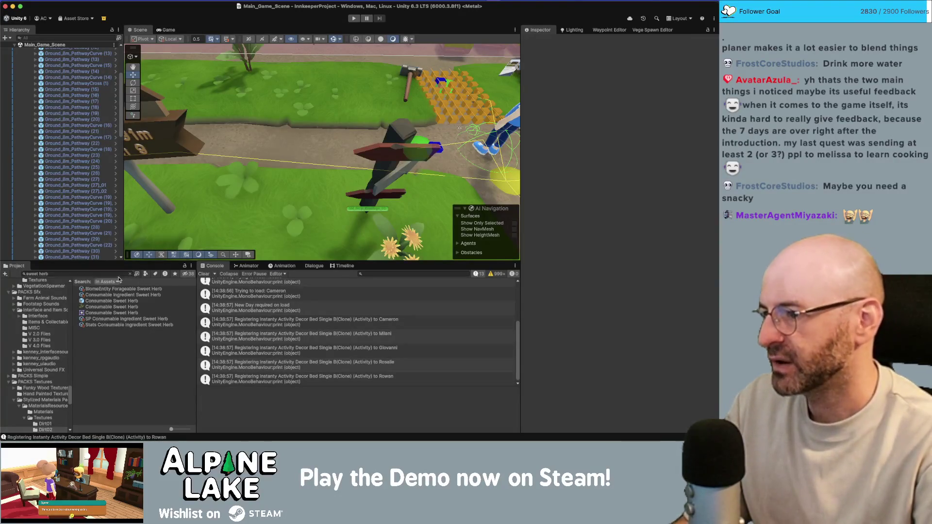
Search the project for 'playersta' and open PlayerState.cs in the code editor.
click(119, 275)
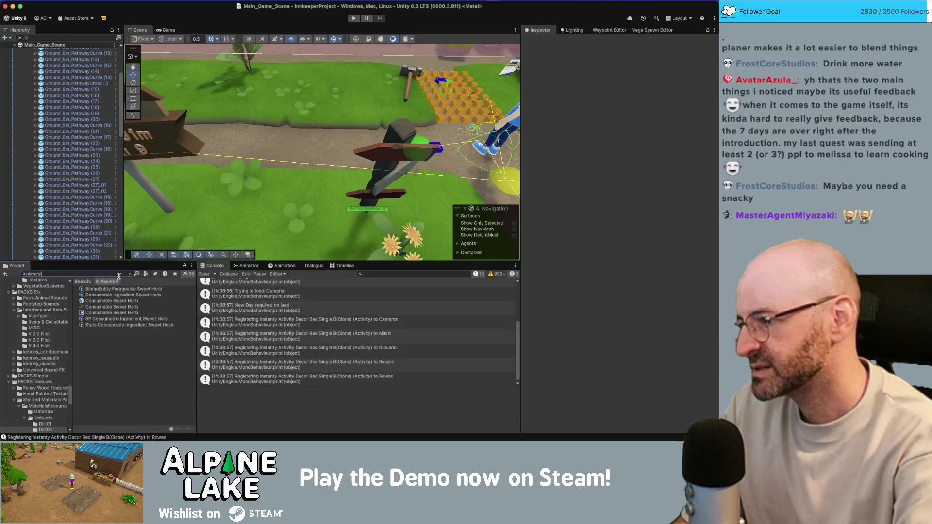
text(a)
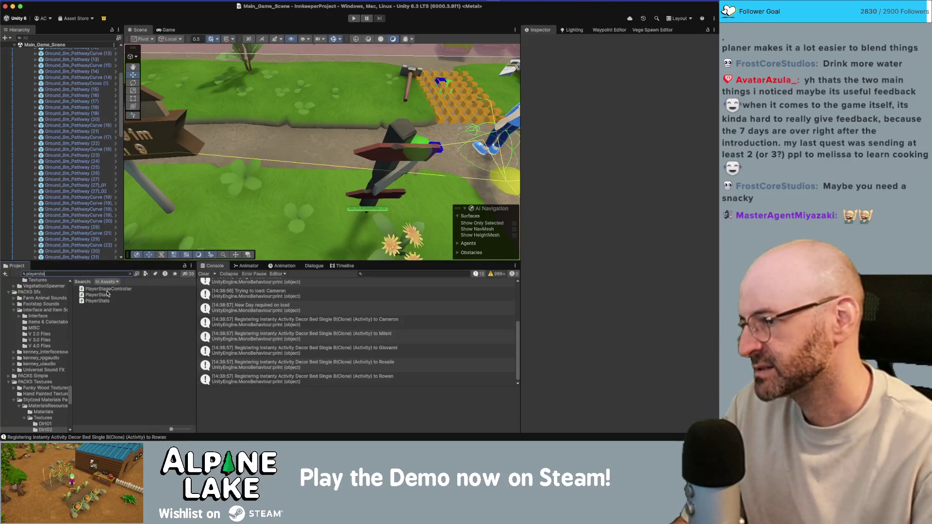
click(107, 294)
double_click(97, 294)
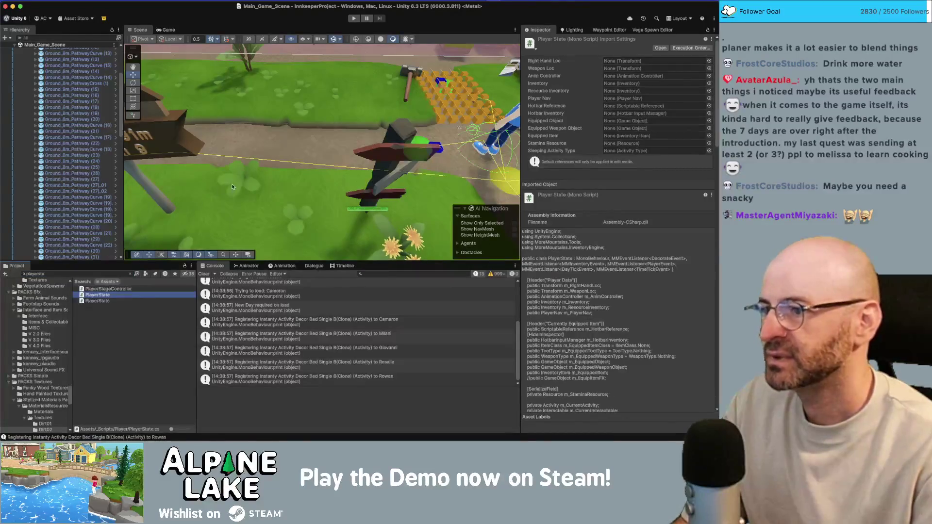
scroll(227, 222, down, 15)
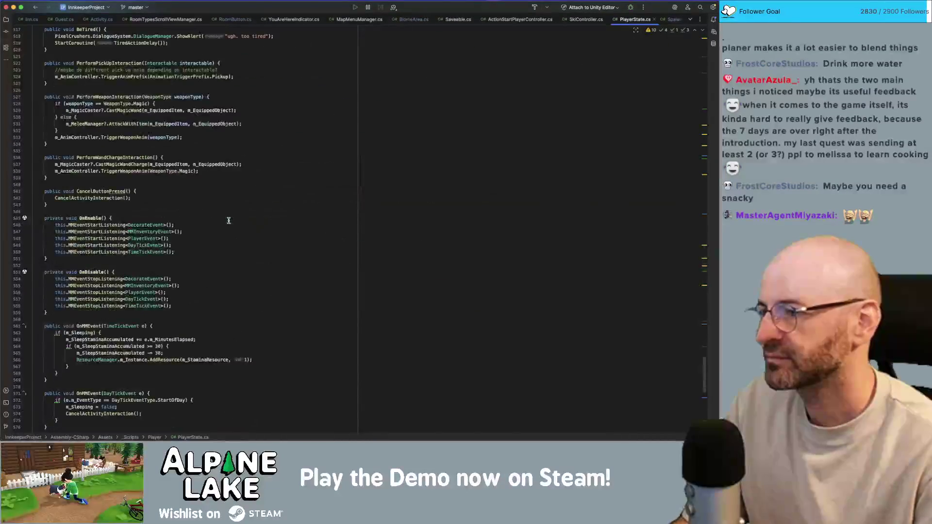
Close extra script tabs, including ActionStartPlayerController, and inspect the TriggerActivityAnim call on line 510.
scroll(228, 220, up, 10)
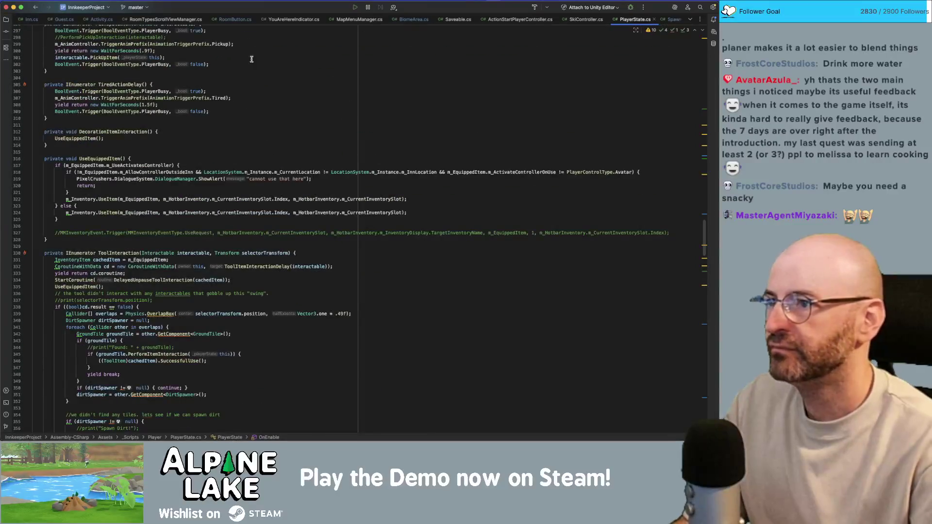
middle_click(279, 19)
middle_click(280, 20)
middle_click(280, 19)
middle_click(280, 19)
middle_click(280, 22)
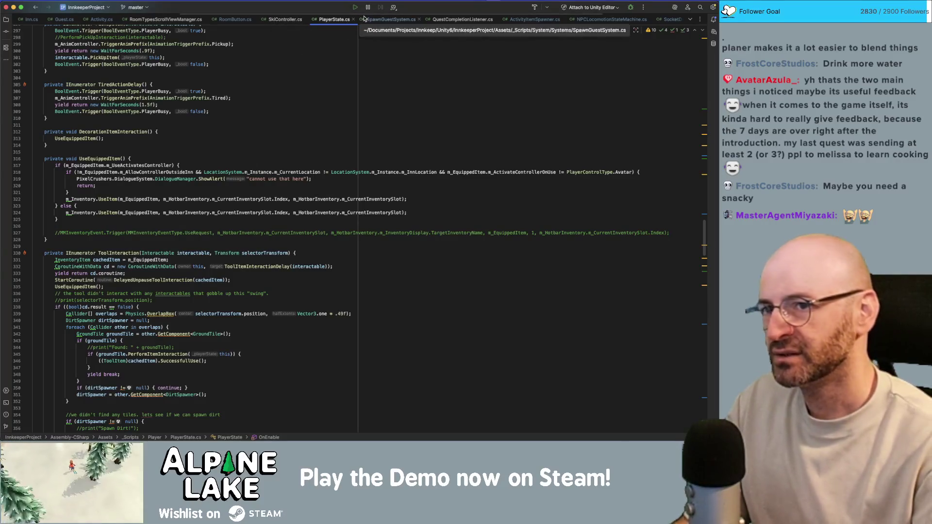
scroll(234, 137, down, 3)
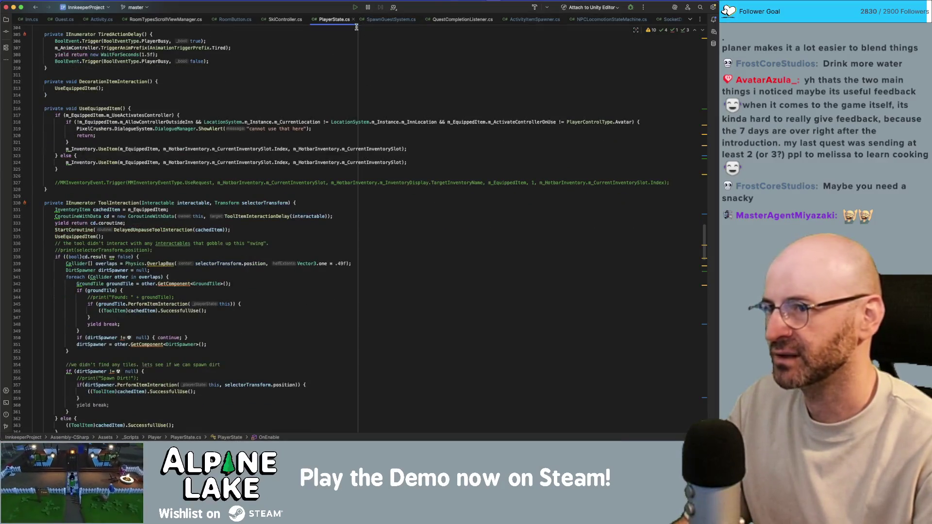
scroll(259, 116, down, 20)
scroll(256, 130, up, 15)
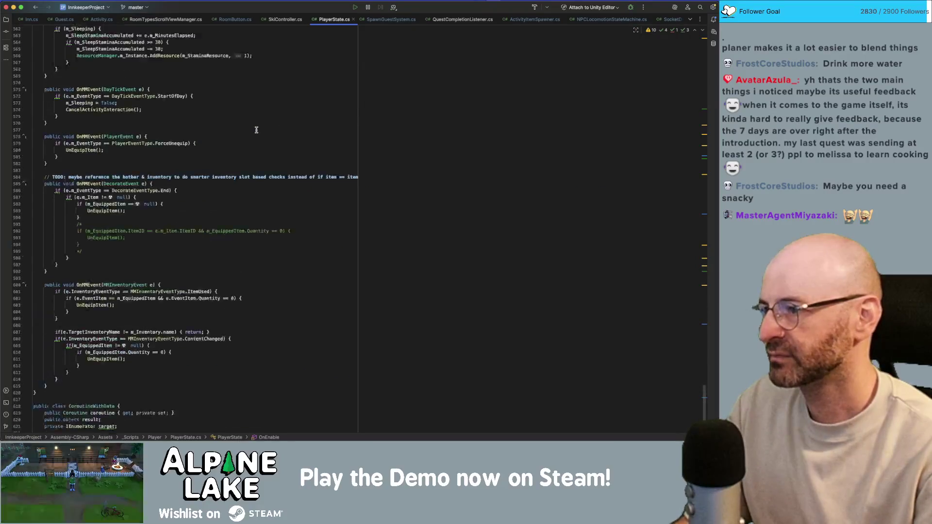
scroll(256, 130, up, 5)
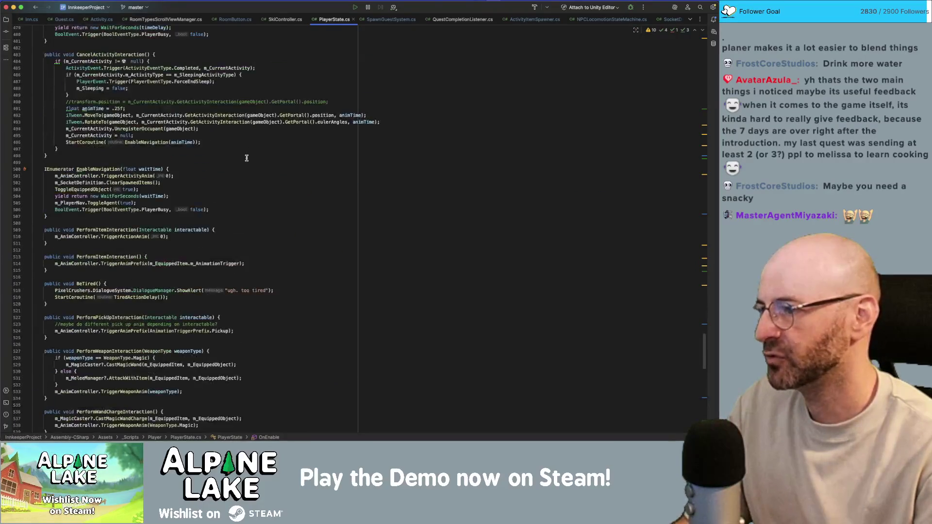
click(133, 238)
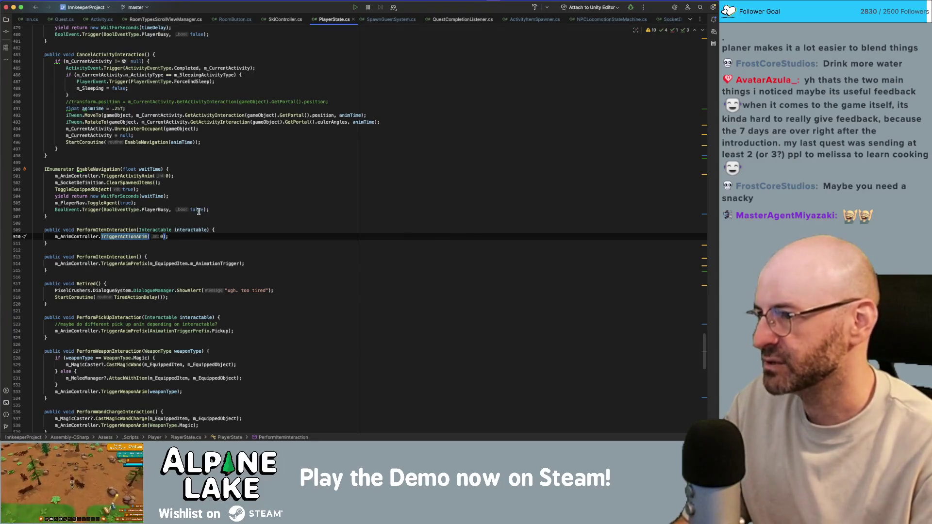
scroll(195, 216, up, 20)
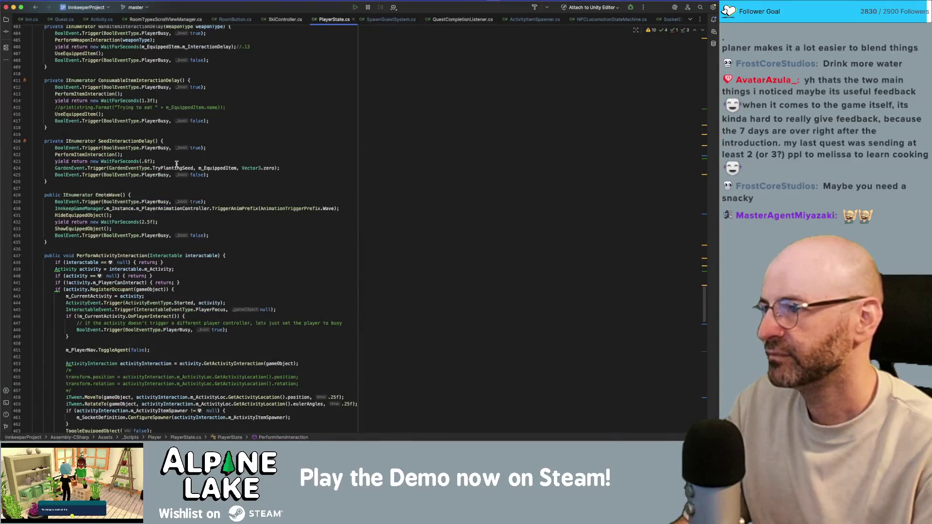
scroll(177, 164, up, 10)
scroll(152, 125, up, 10)
Search PlayerState.cs for 'grab', then 'take', and inspect the interaction delay on line 377.
click(152, 144)
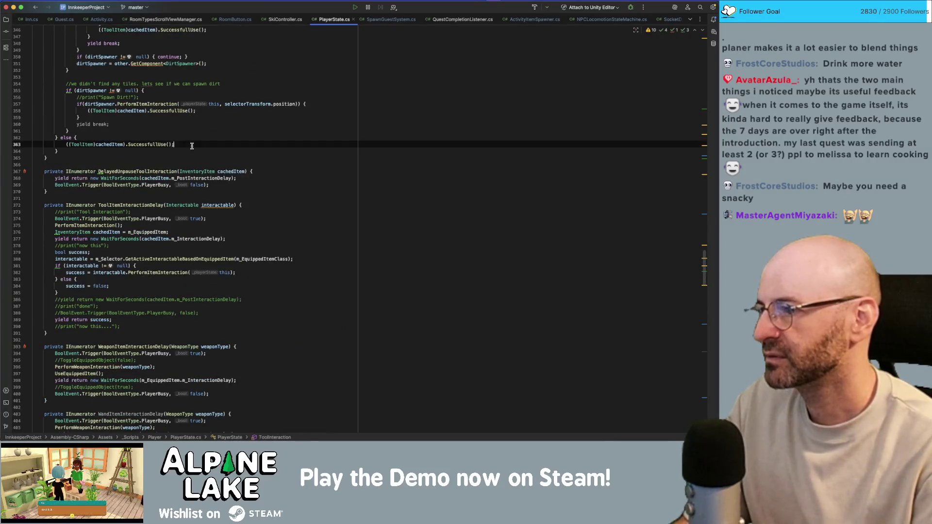
key(cmd+f)
text(grab)
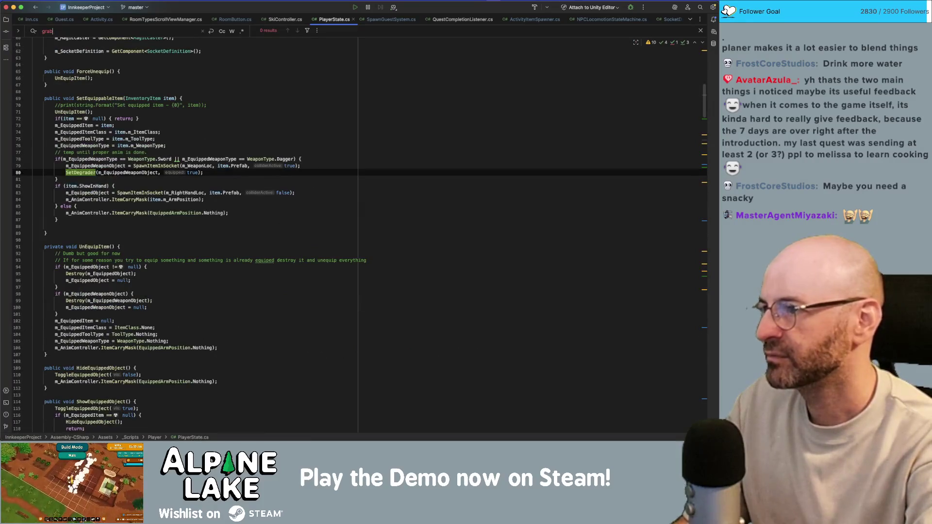
key(BackSpace)
key(BackSpace)
key(BackSpace)
text(take)
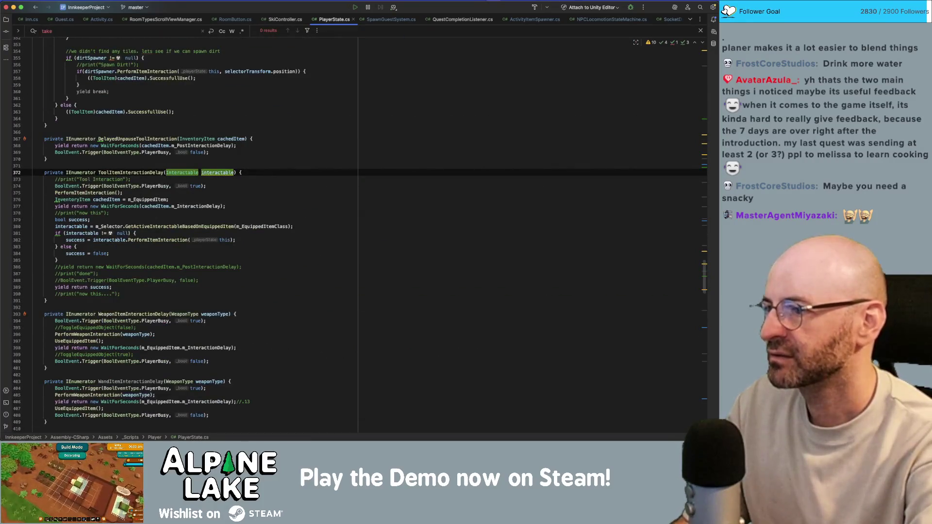
click(230, 205)
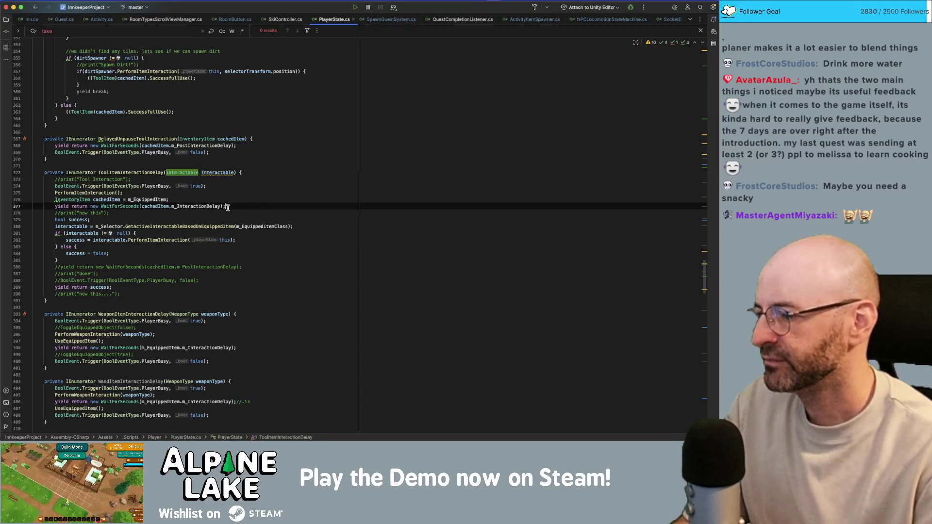
Highlight usages of PerformActivityInteraction further down the file.
scroll(230, 238, down, 1)
scroll(230, 237, down, 5)
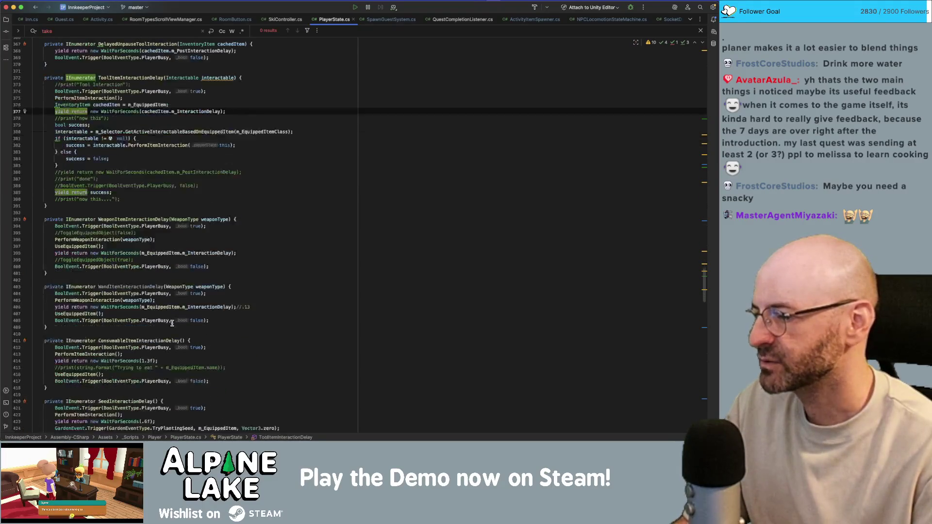
scroll(160, 332, down, 3)
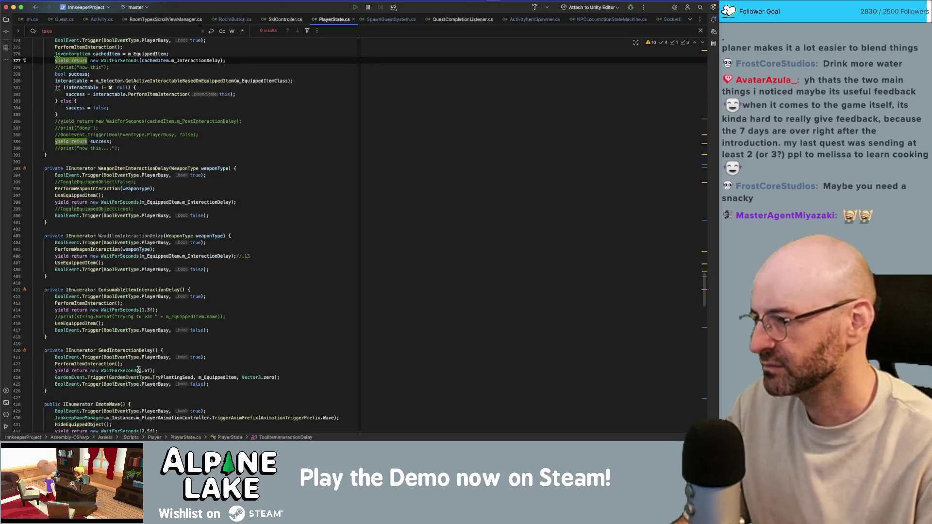
scroll(134, 368, down, 5)
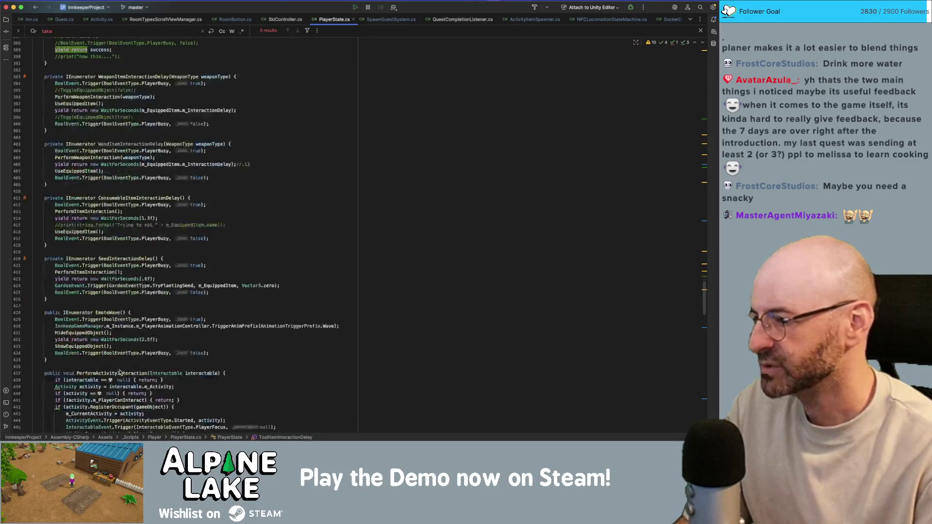
click(112, 347)
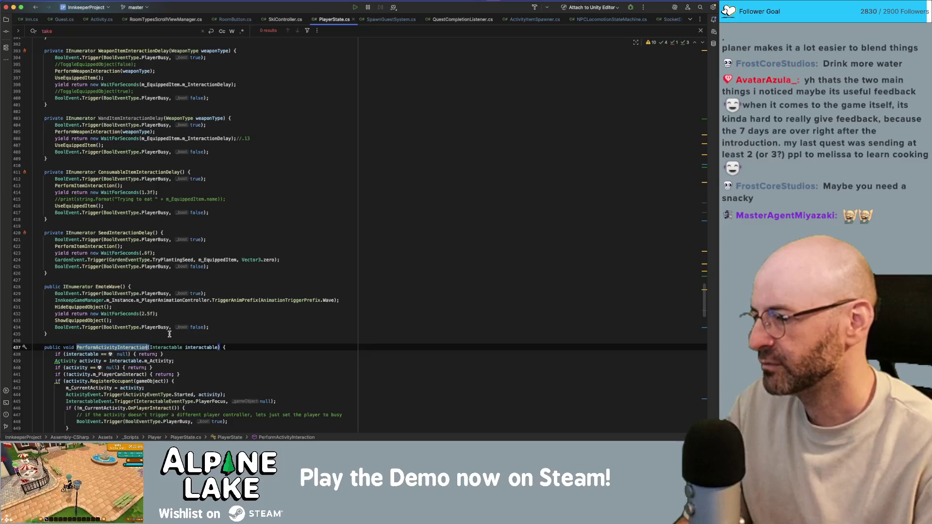
scroll(169, 333, down, 6)
scroll(168, 333, down, 8)
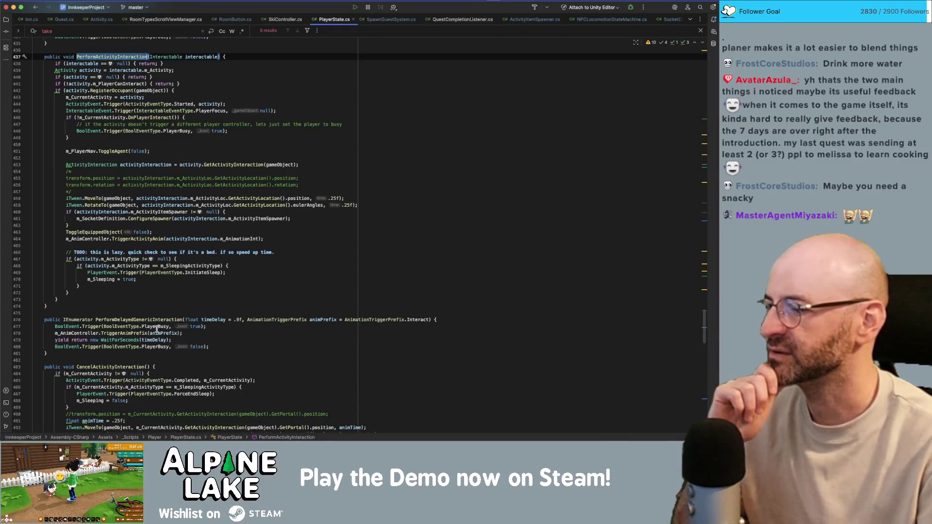
scroll(146, 334, up, 5)
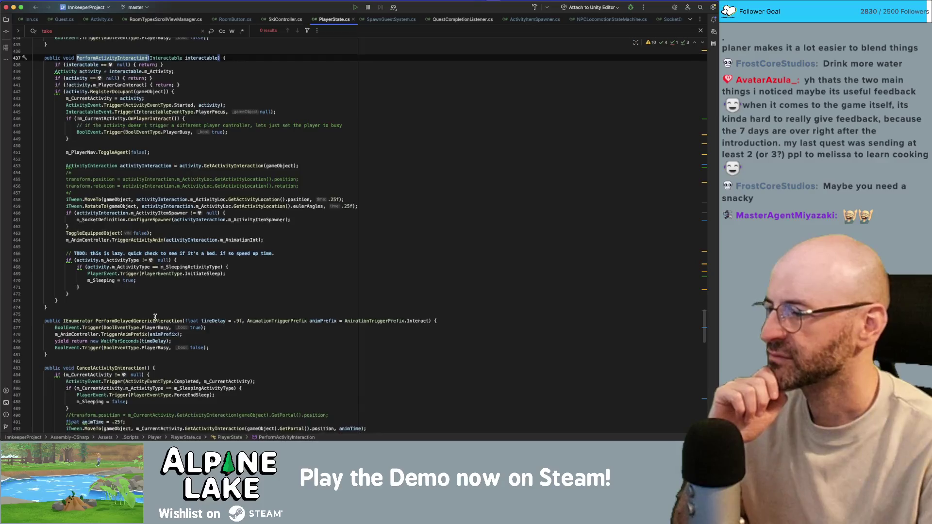
scroll(154, 317, up, 7)
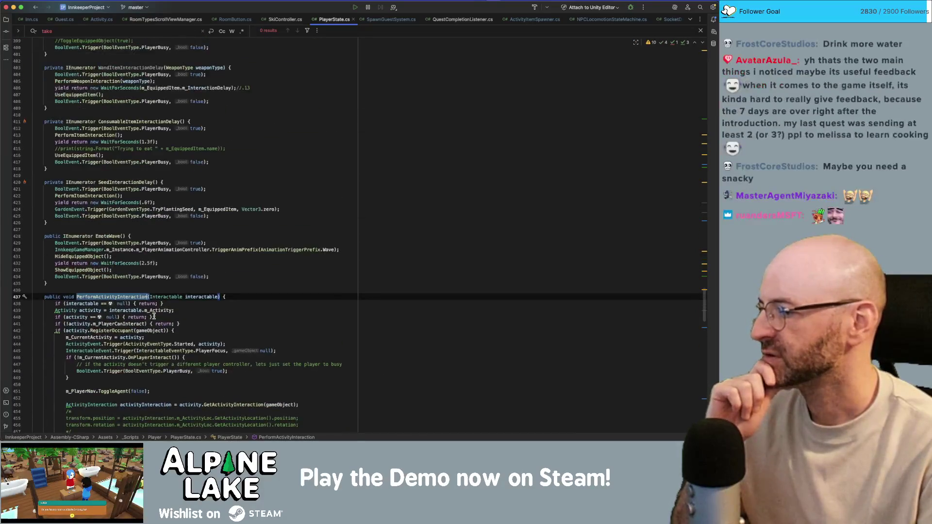
scroll(153, 161, up, 12)
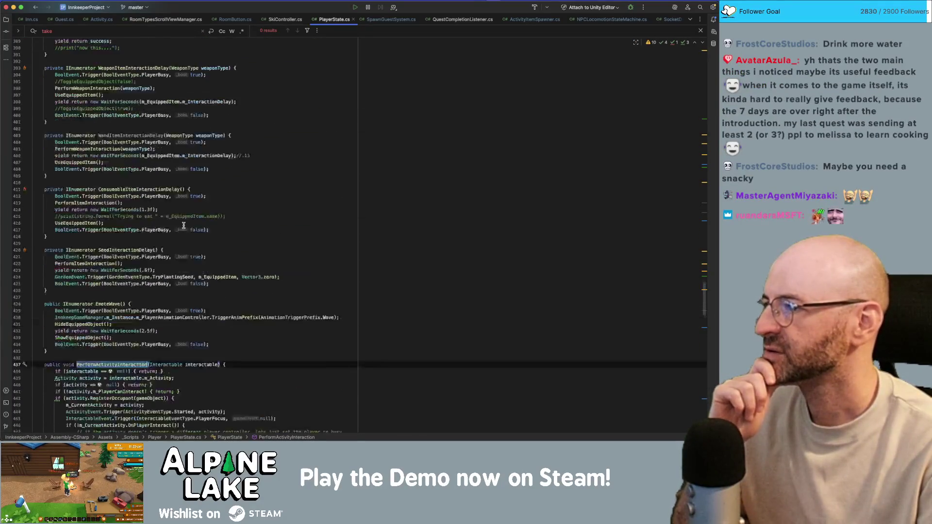
scroll(184, 225, up, 20)
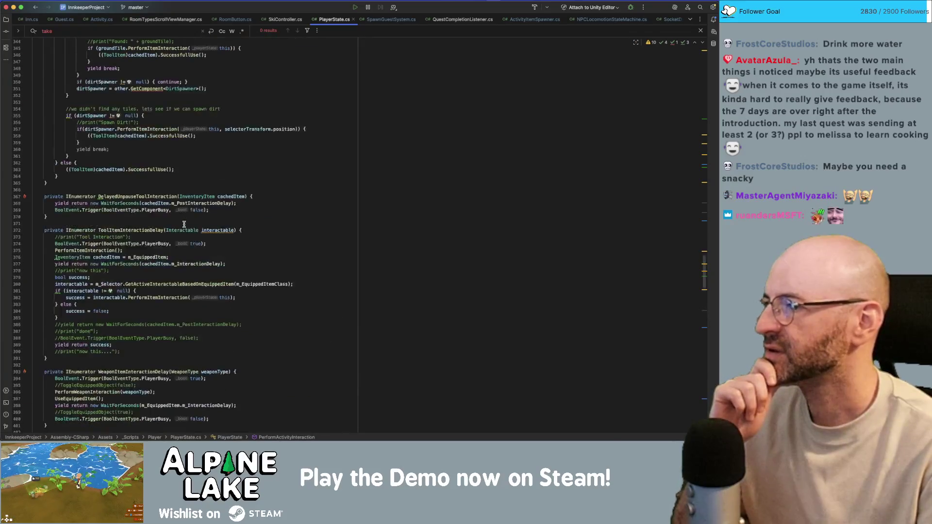
scroll(184, 224, up, 4)
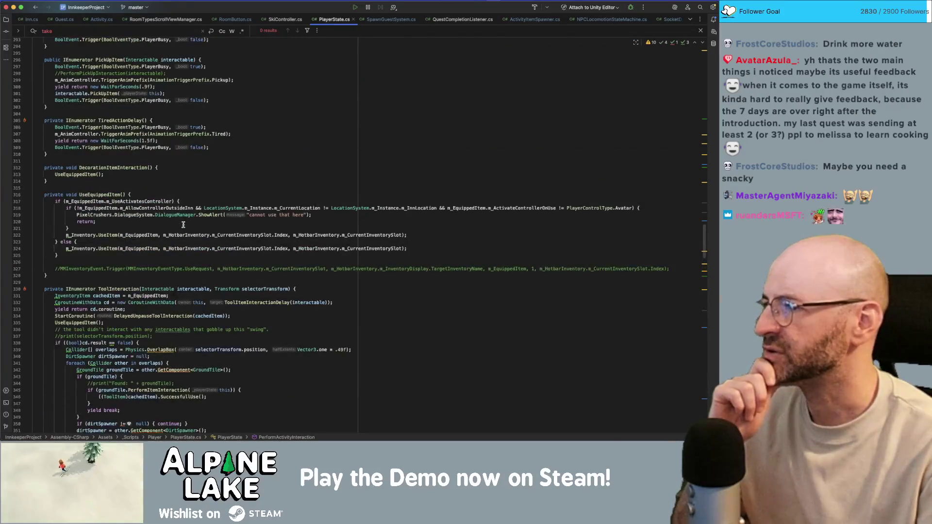
Inspect the PickUpItem coroutine and its .9f wait, then select the PickUpItem name.
click(119, 138)
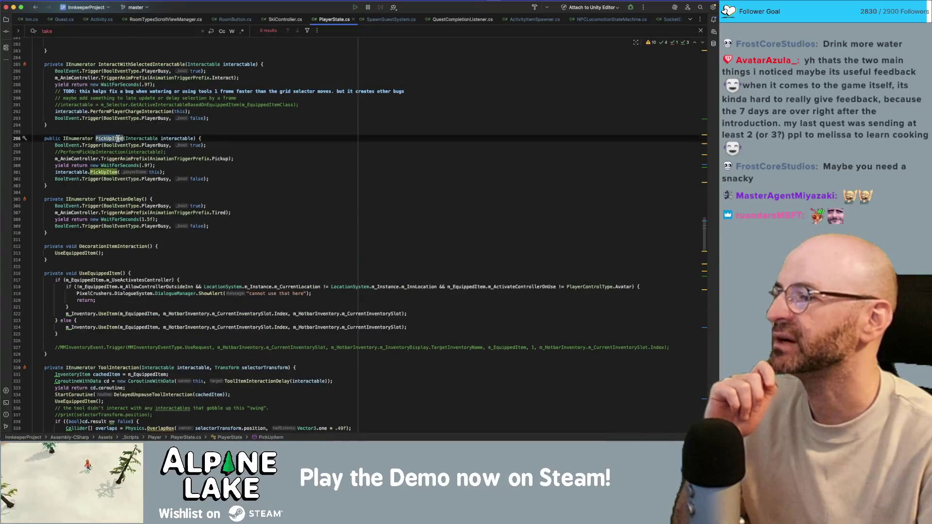
click(146, 165)
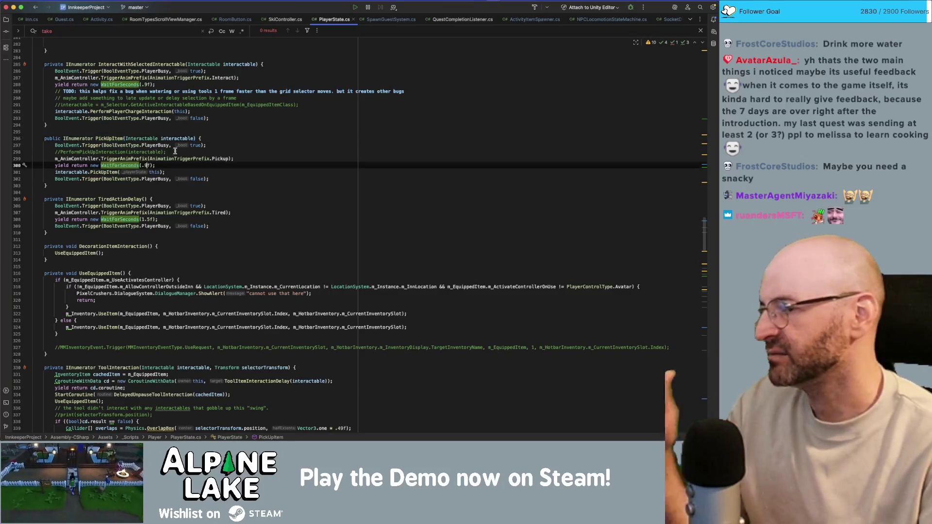
click(127, 199)
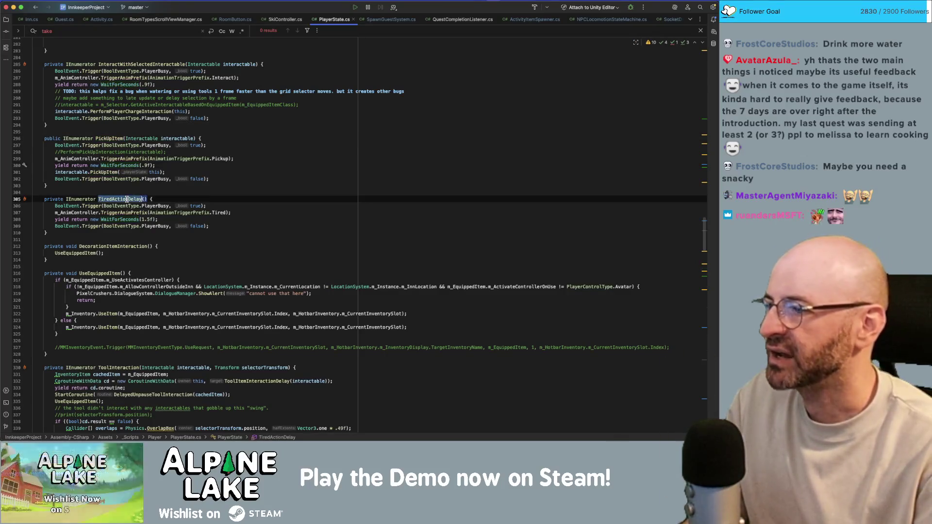
double_click(110, 139)
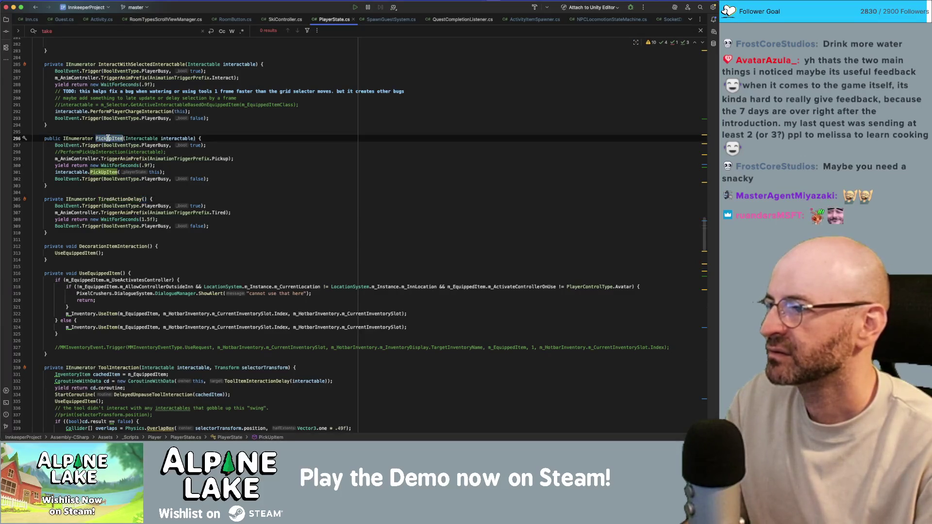
Find all PickUpItem references and open PlayerSelector.cs at its PickUpItem method.
key(super+shift+f)
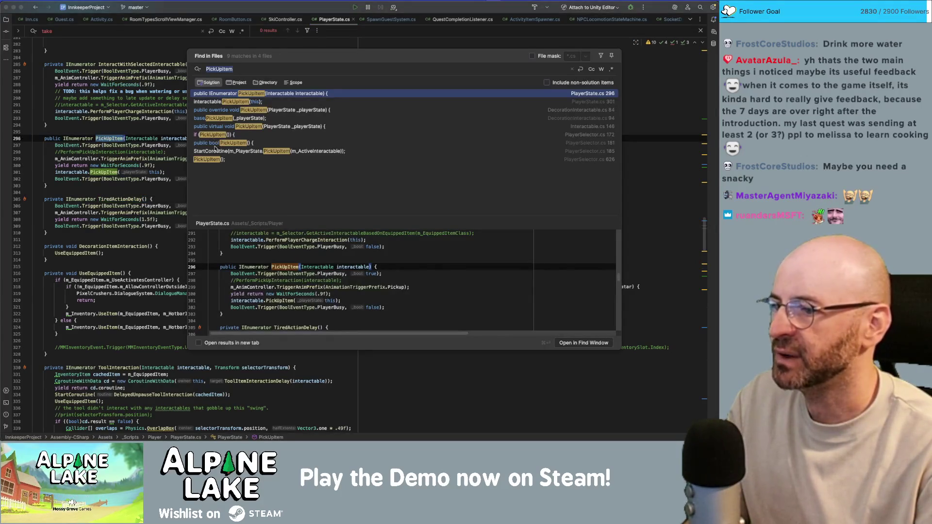
click(328, 118)
click(310, 127)
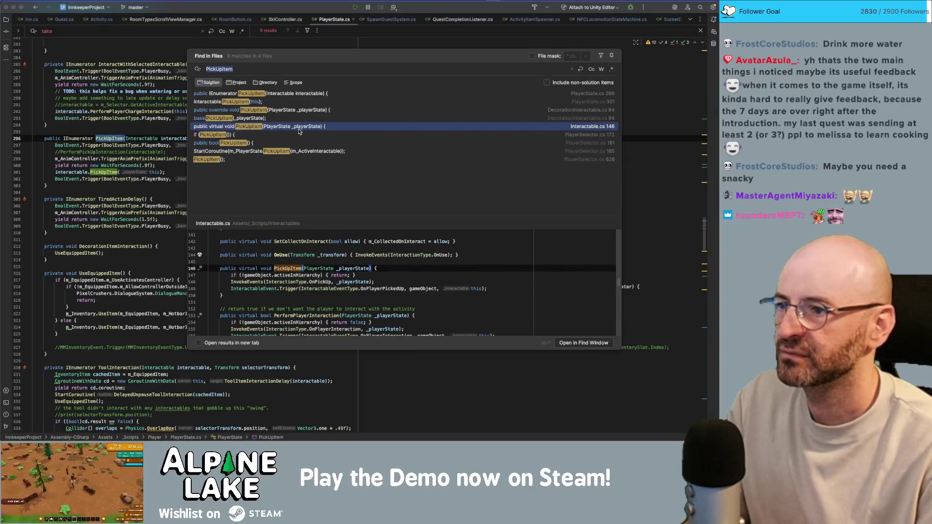
click(300, 135)
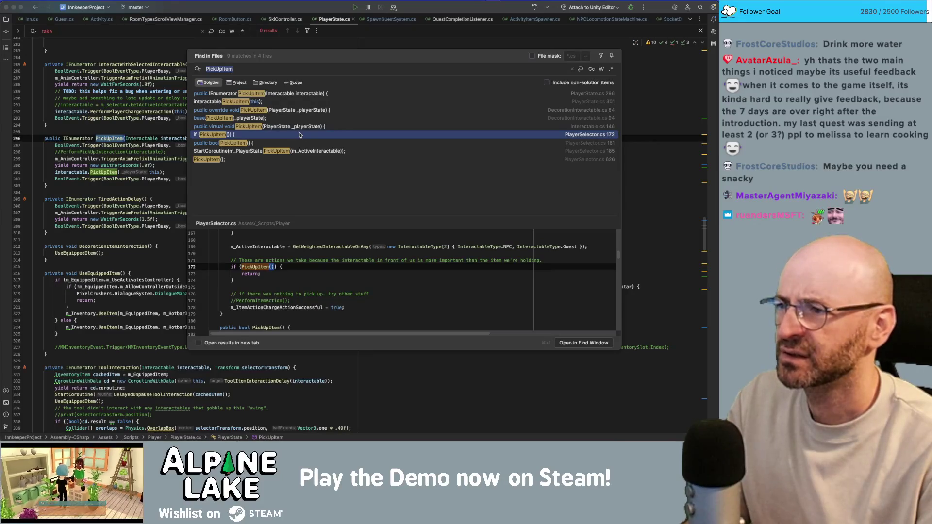
double_click(299, 135)
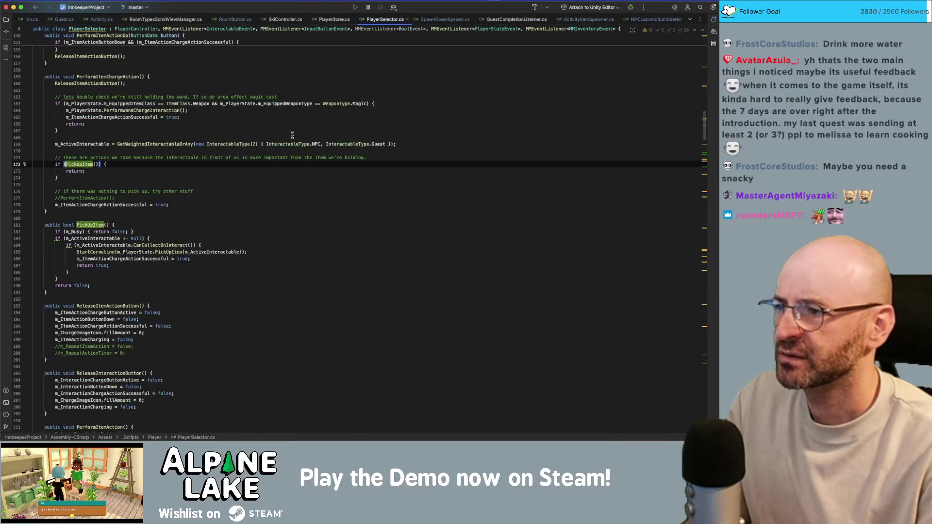
super+click(85, 164)
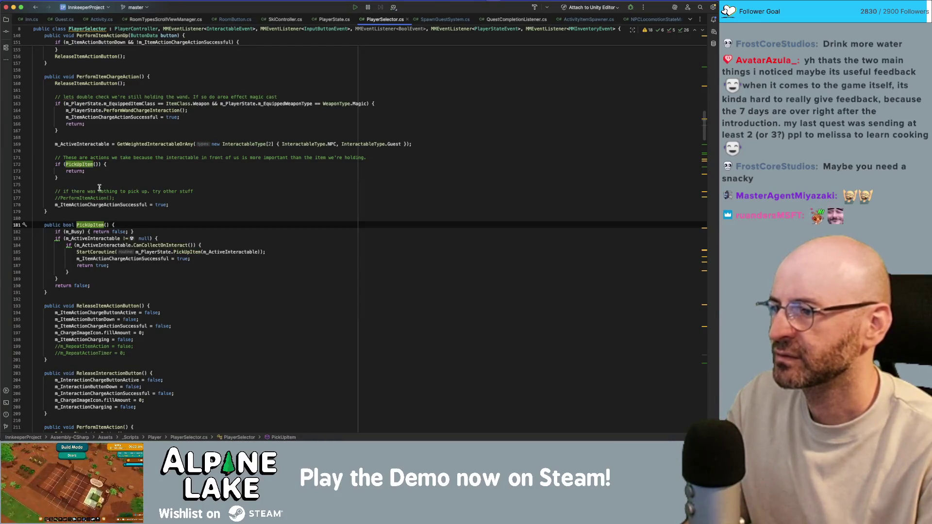
double_click(87, 224)
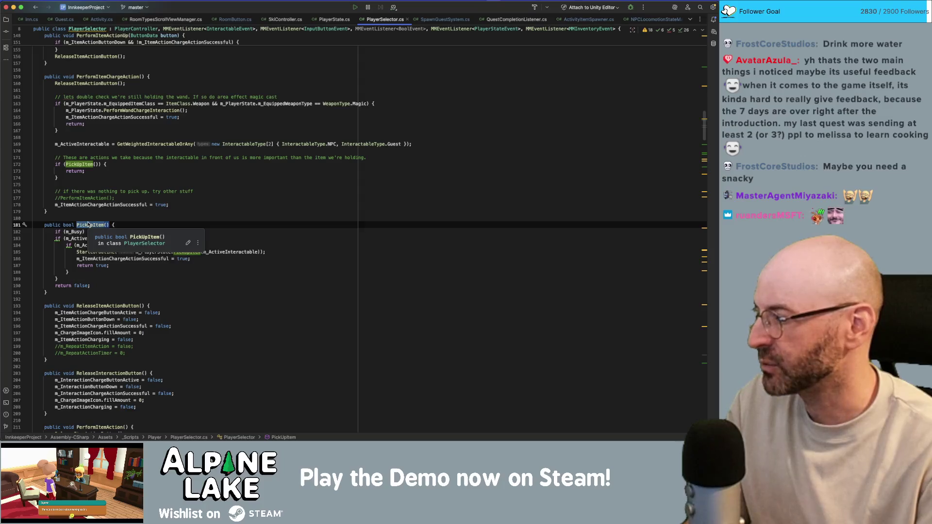
click(185, 203)
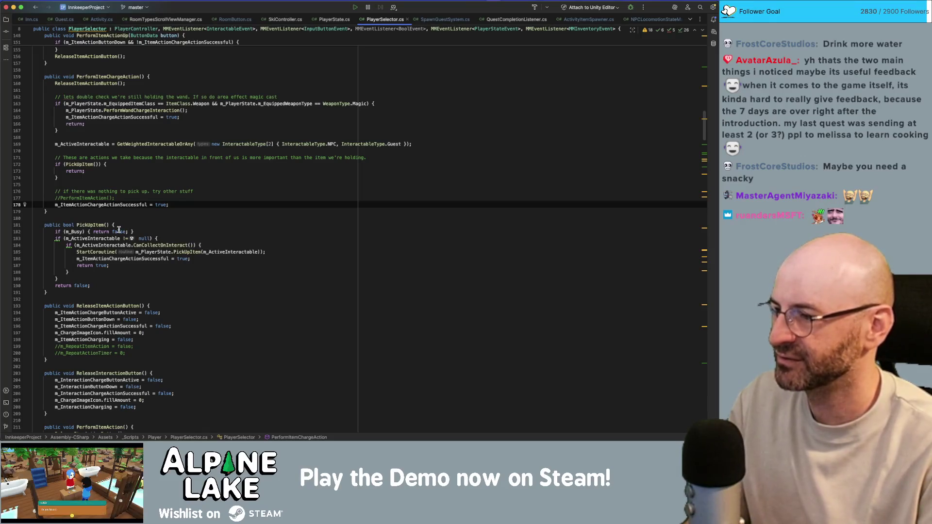
Inspect the PlayerState PickUpItem call and m_ItemActionChargeActionSuccessful usages, then return to PlayerState.cs.
click(175, 251)
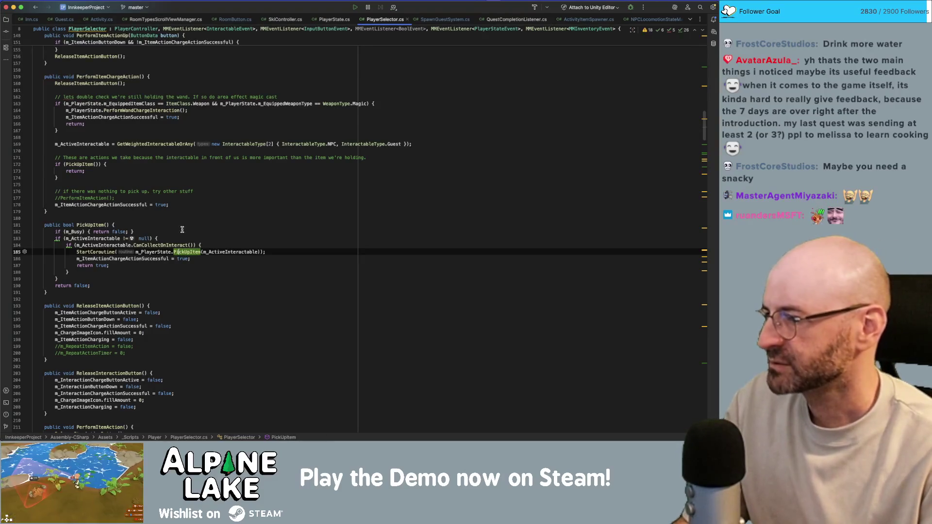
triple_click(212, 258)
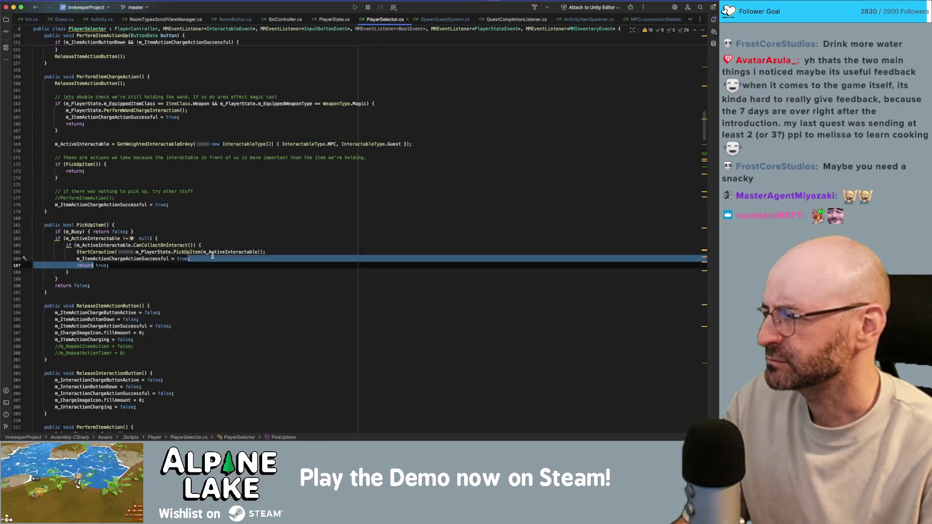
double_click(151, 259)
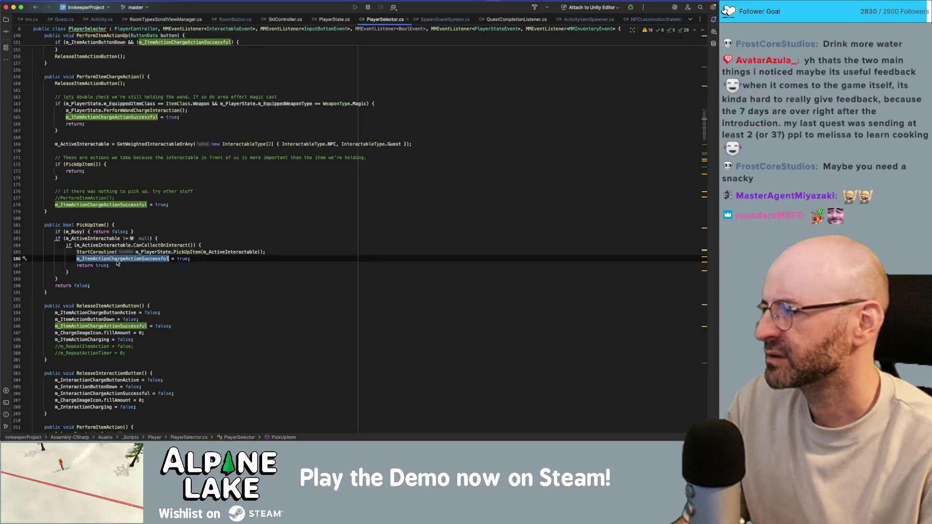
click(143, 252)
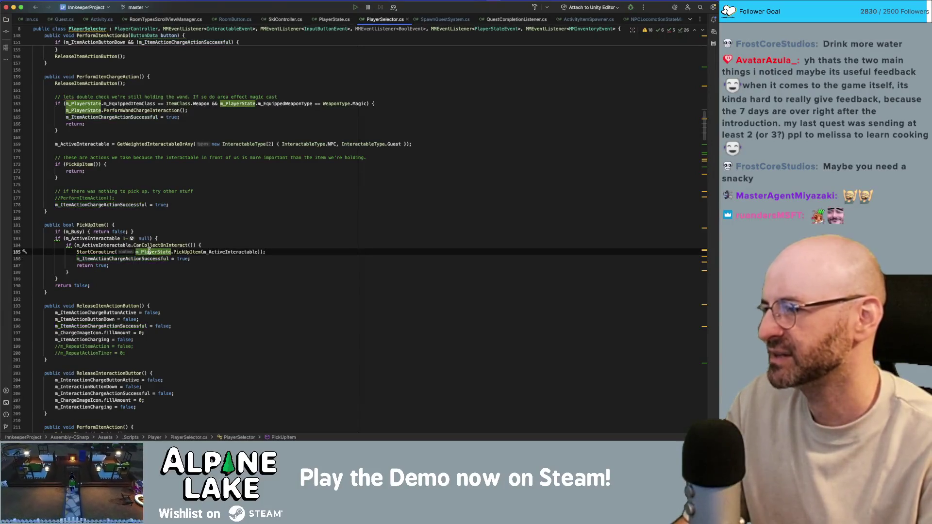
click(180, 245)
super+click(187, 252)
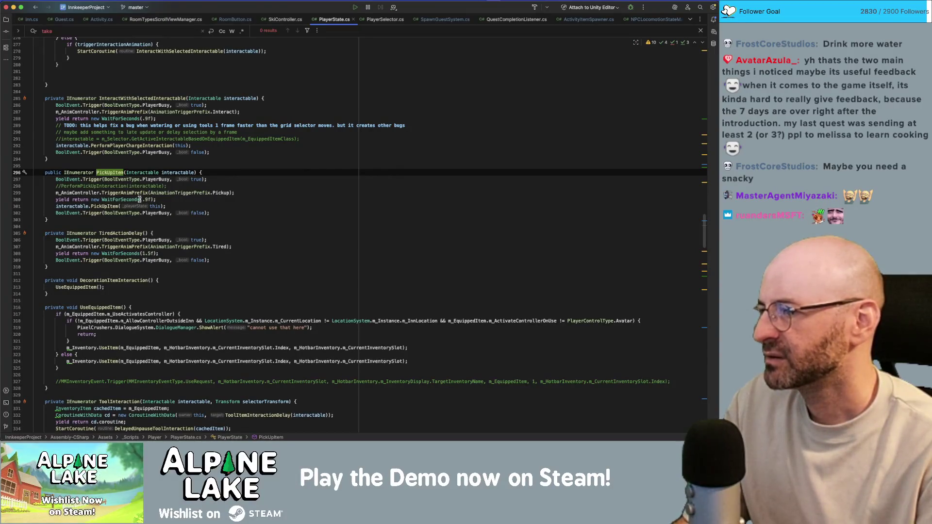
Change WaitForSeconds(.9f) to .6f in the PickUpItem coroutine on line 300.
click(144, 198)
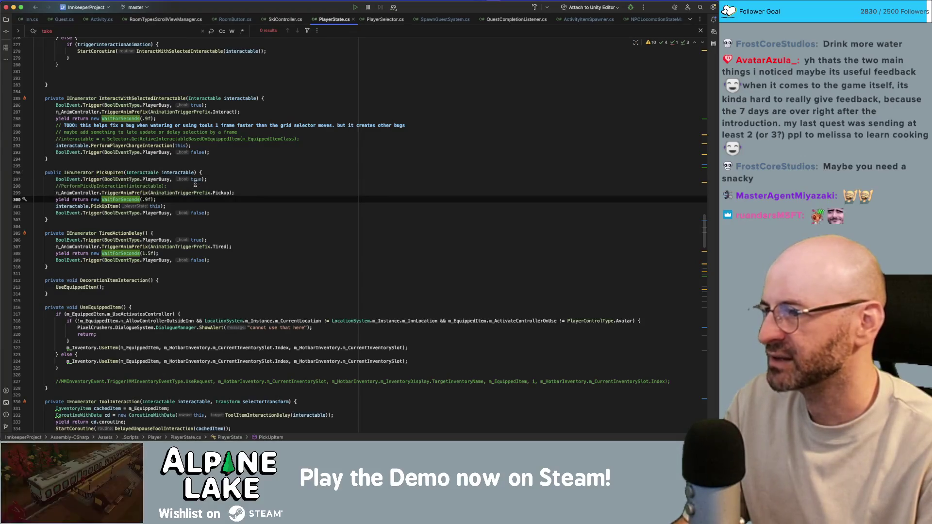
key(Delete)
text(6)
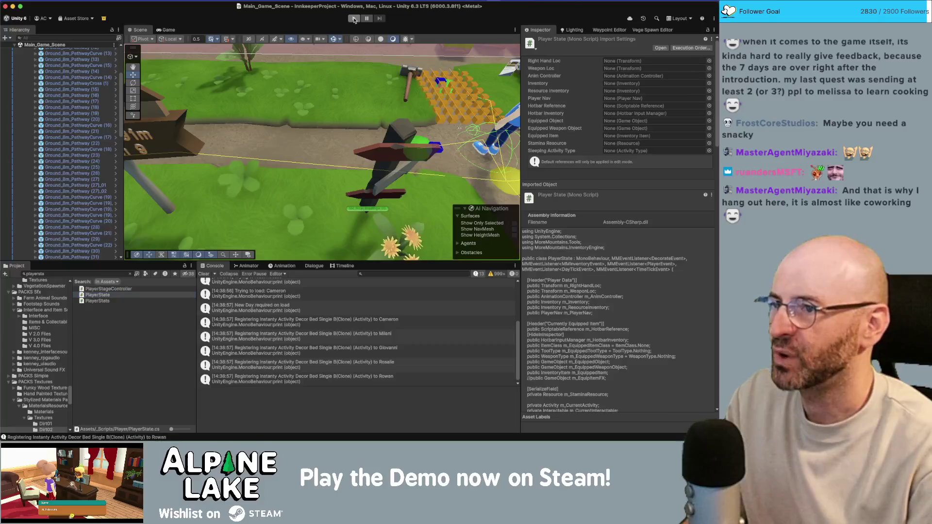
Play the game, walk north to the sweet herb, pick it up, and stop.
click(353, 18)
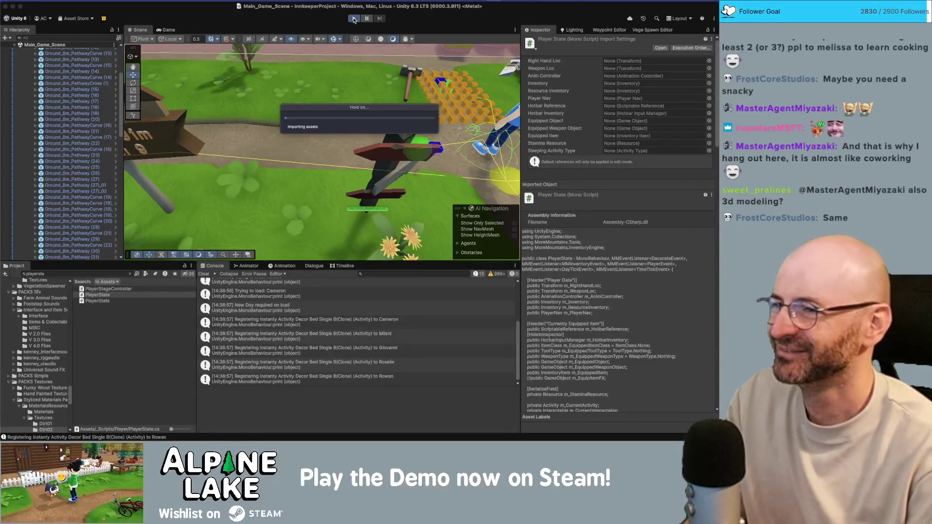
click(354, 19)
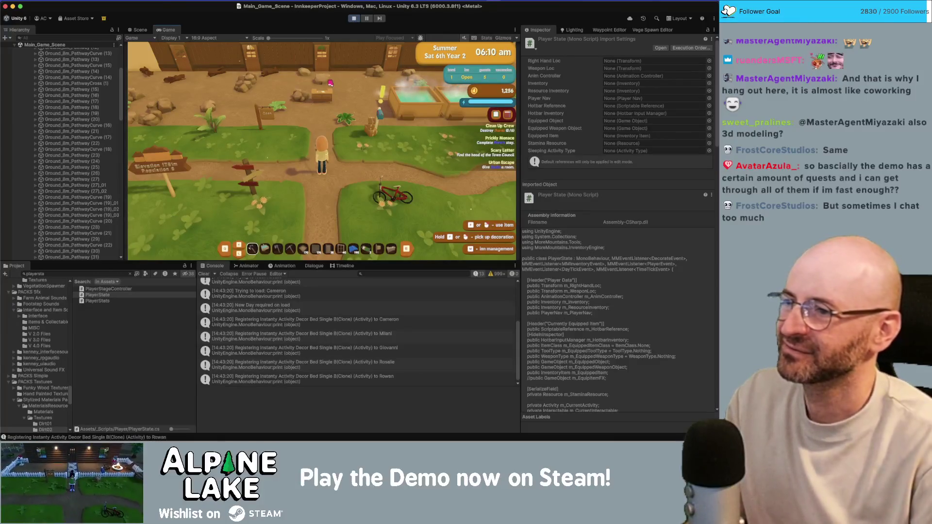
key(w)
key(e)
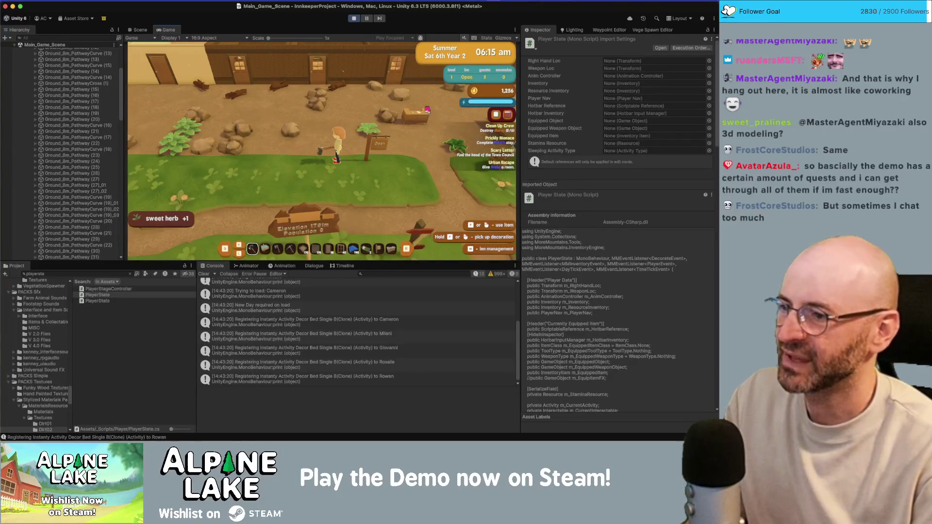
click(354, 19)
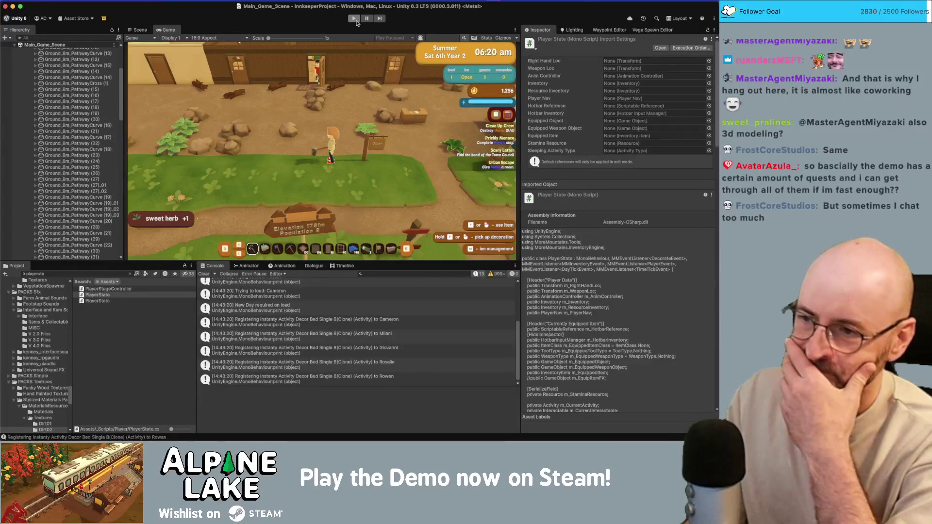
Glance at the code in Rider, then return to Unity's Project search.
key(super+Tab)
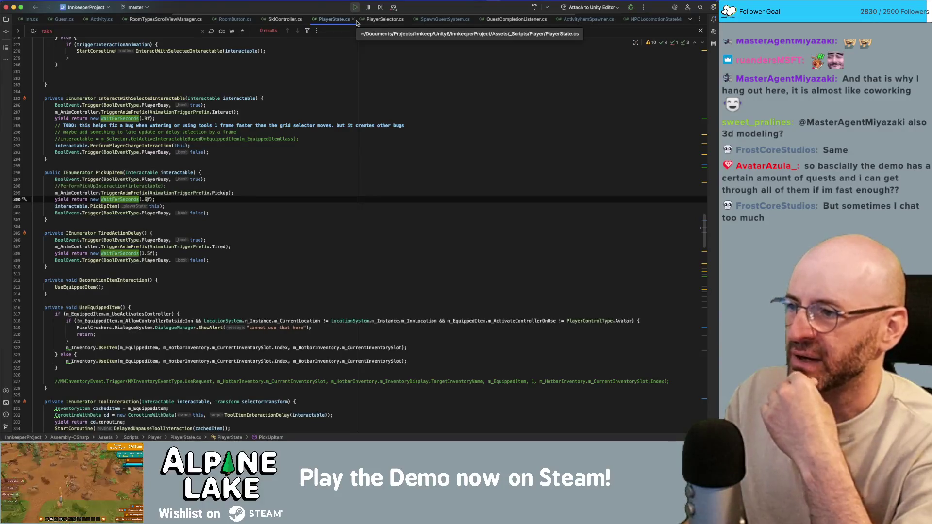
key(super+Tab)
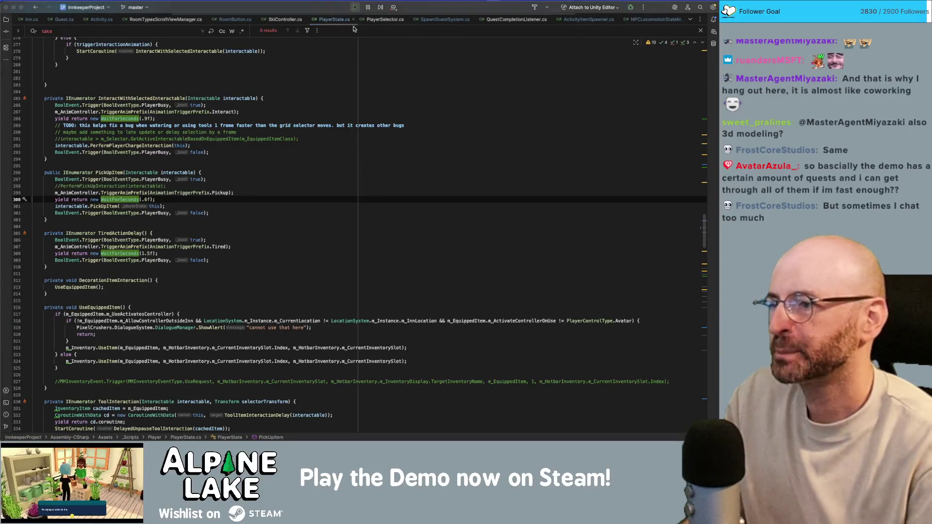
click(109, 274)
Clear the project search and select the Consumable Sweet Herb in the scene.
text(sw)
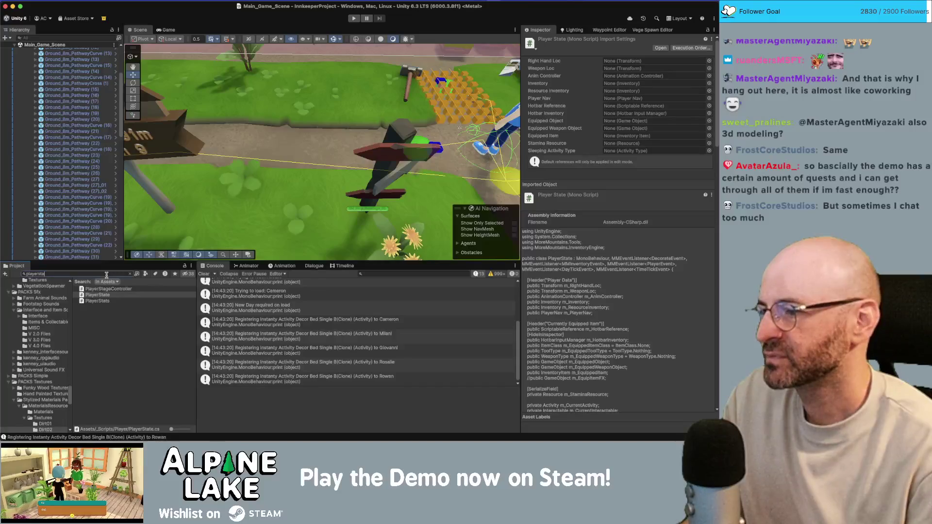
key(BackSpace)
key(BackSpace)
mouse_move(291, 165)
mouse_down()
mouse_move(304, 151)
mouse_move(262, 158)
mouse_up()
click(252, 159)
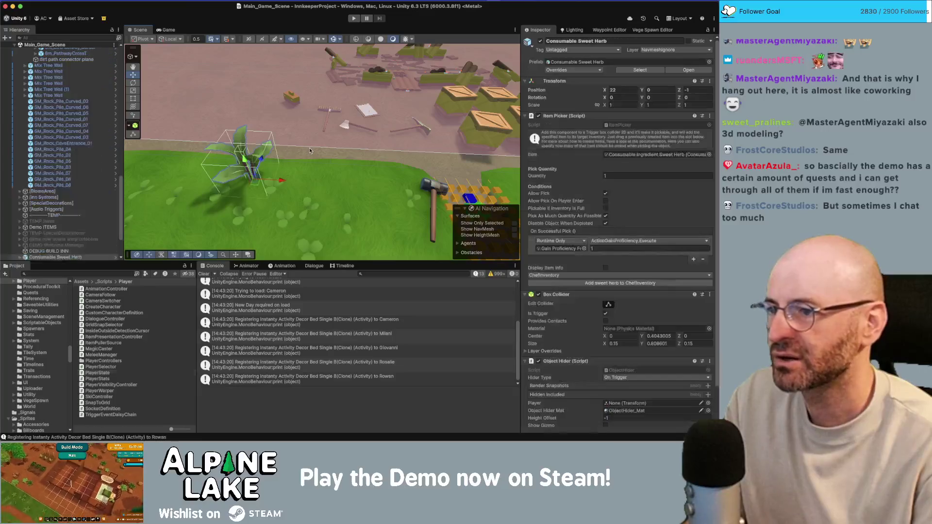
Open the Item Picker component's script, ItemPicker.cs, in Rider from the Inspector.
scroll(568, 233, down, 8)
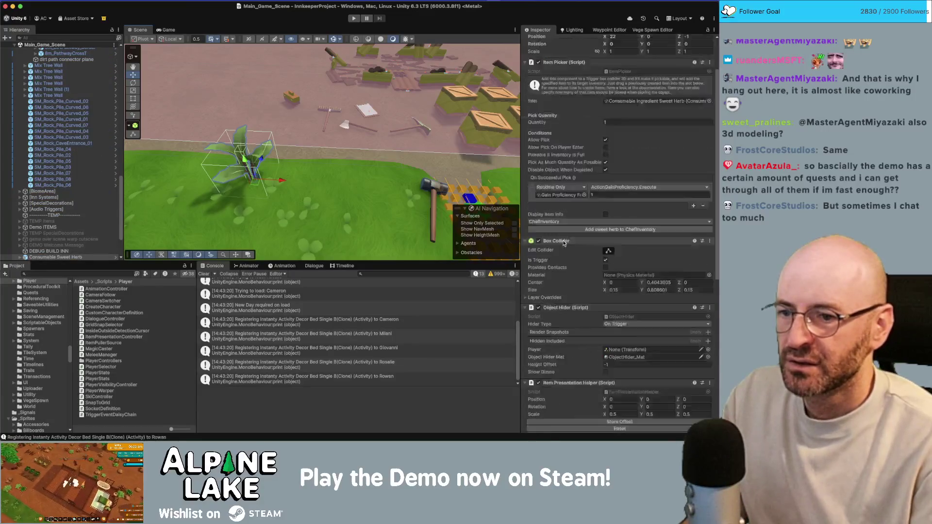
scroll(564, 241, down, 6)
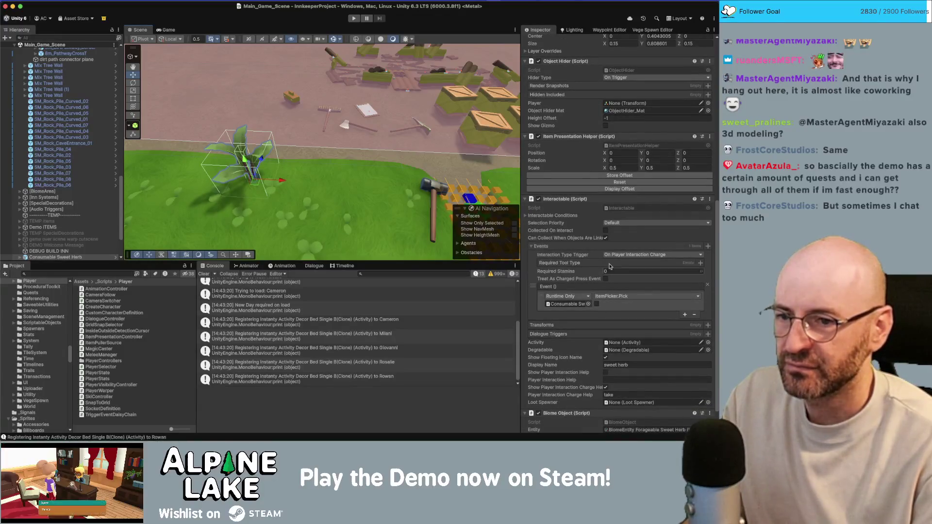
scroll(614, 264, down, 2)
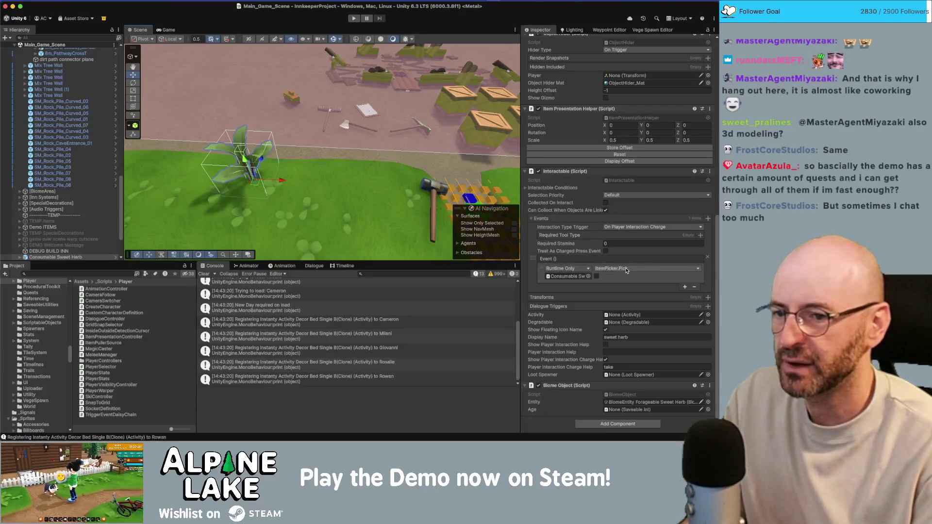
scroll(585, 262, up, 4)
scroll(584, 261, up, 9)
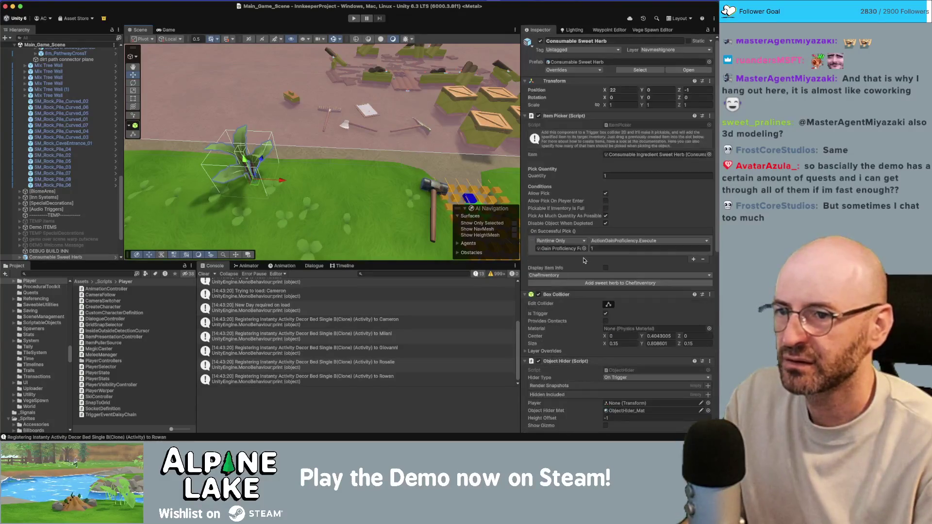
double_click(620, 125)
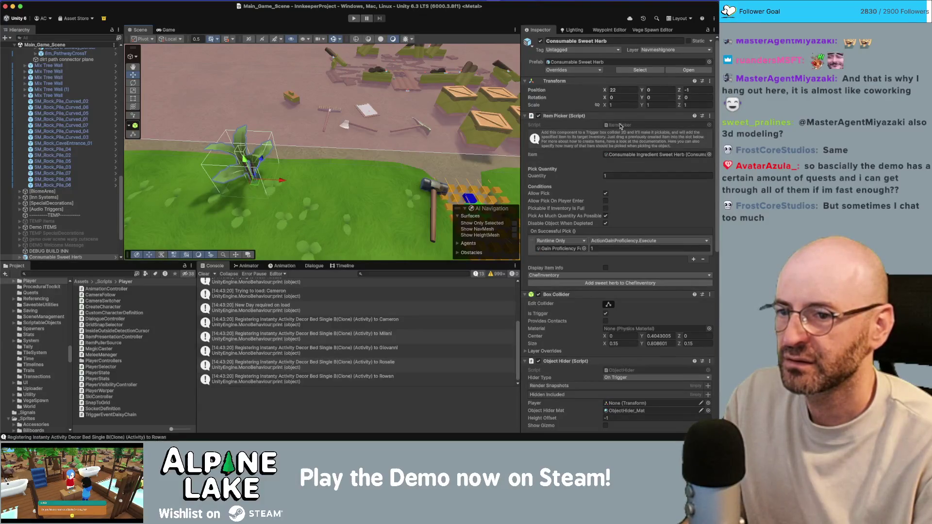
click(304, 238)
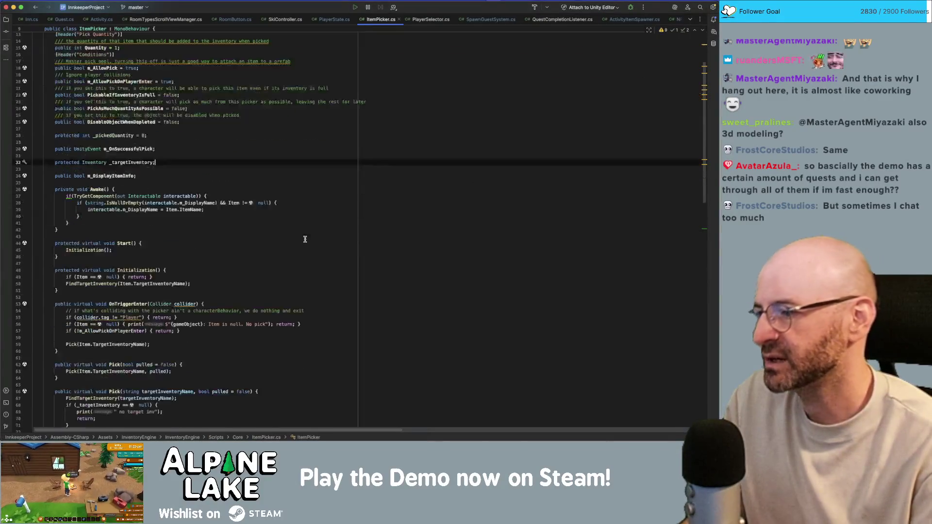
Search ItemPicker.cs for 'pick()' and go to the Pick(string, bool) declaration.
scroll(304, 239, down, 5)
key(super+f)
text(pick())
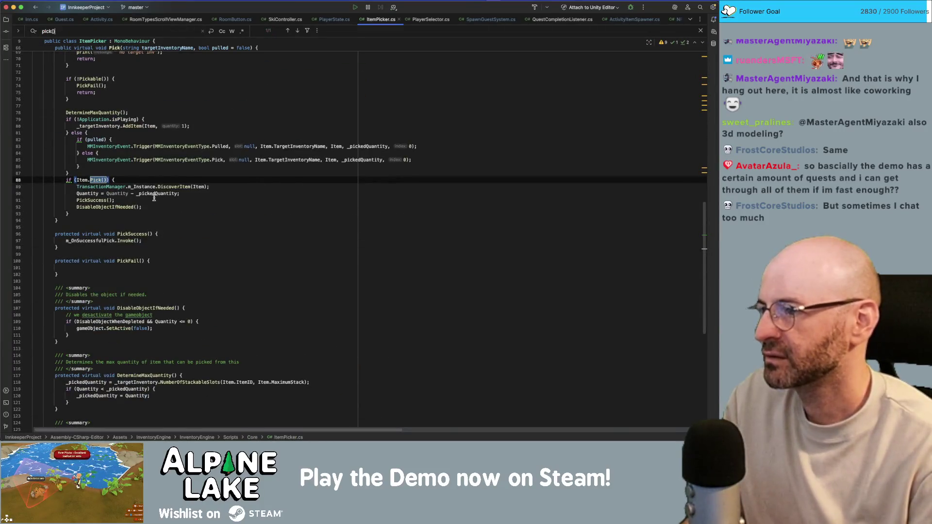
click(98, 182)
scroll(162, 193, up, 5)
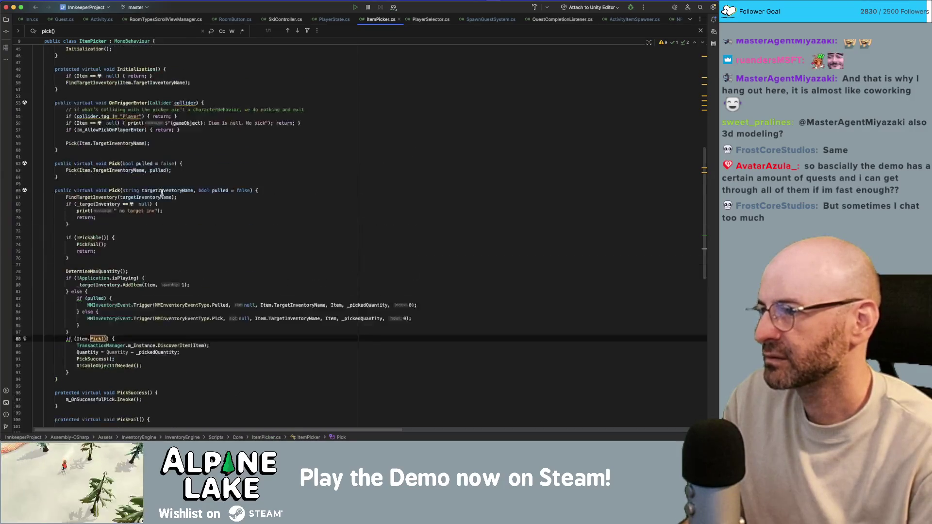
click(114, 190)
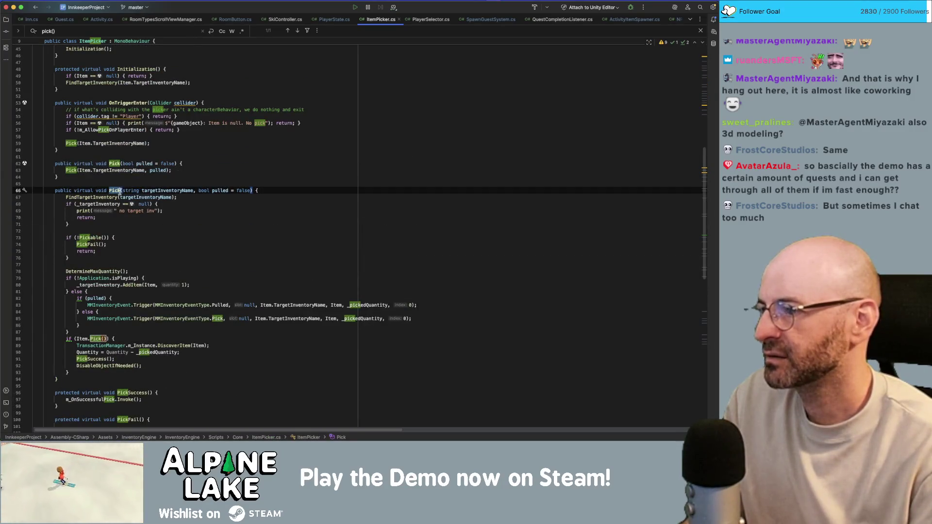
click(124, 190)
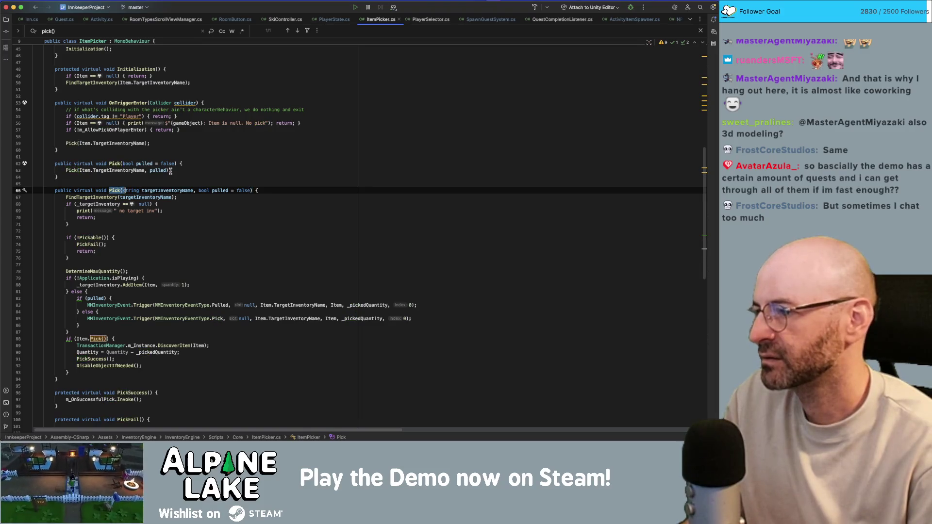
key(super+f)
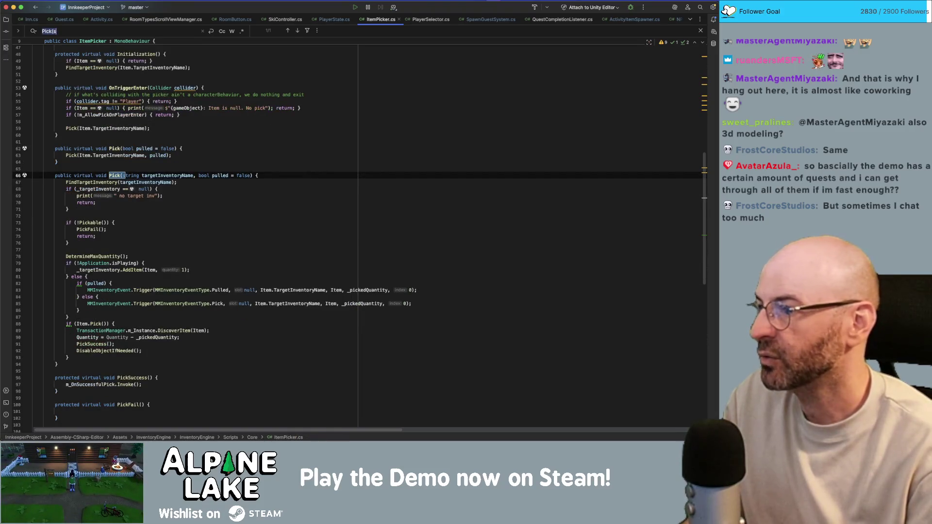
click(117, 149)
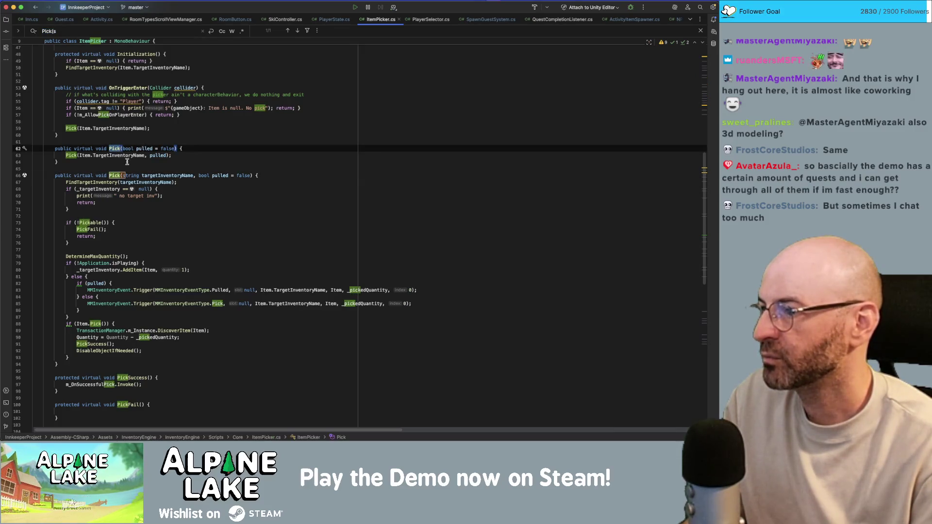
click(71, 154)
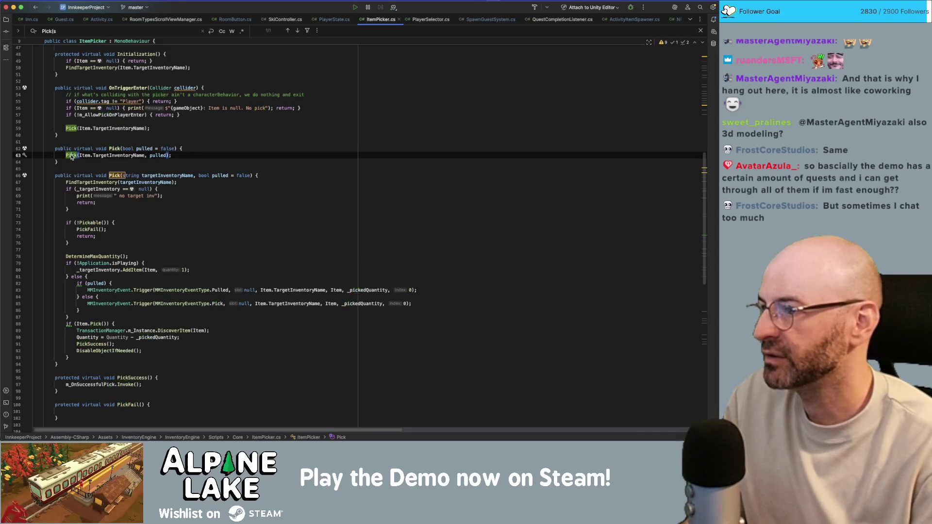
super+click(75, 154)
click(264, 175)
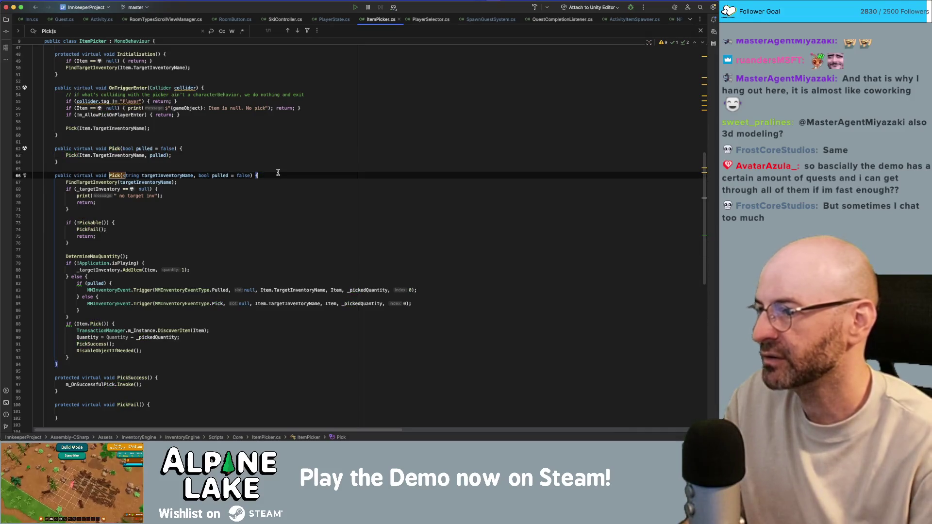
Add print("picking"); as the first line of Pick, then return to Unity.
key(Return)
text(print("picking)
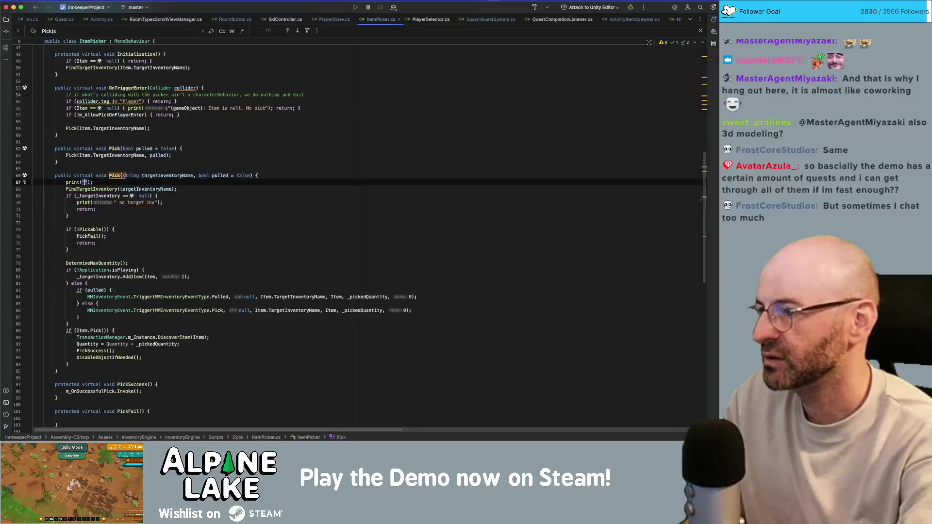
text(")
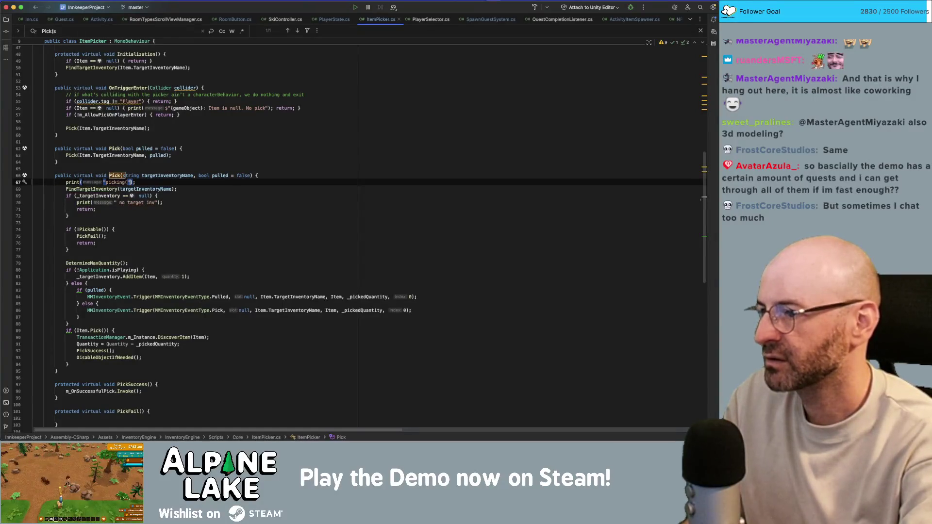
key(super+Tab)
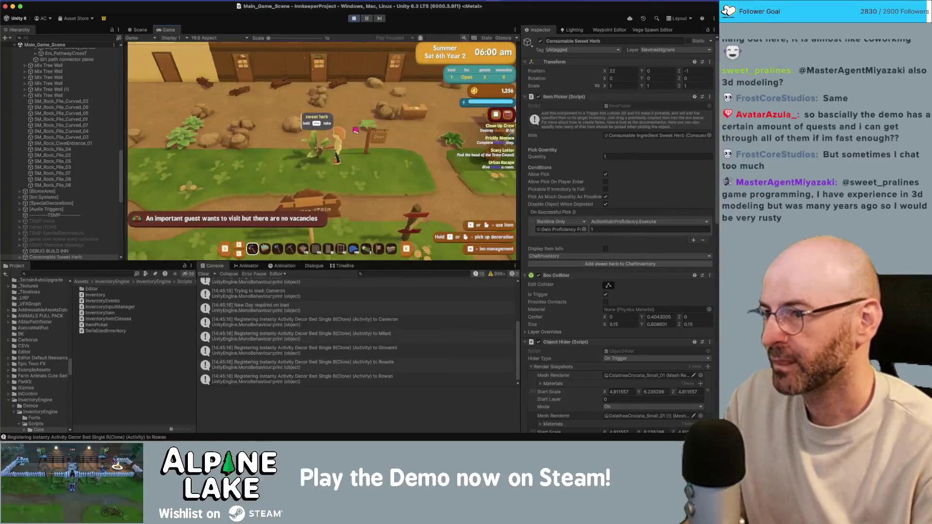
Harvest the sweet herb in play mode, stop the game, and reopen ItemPicker.cs.
key(space)
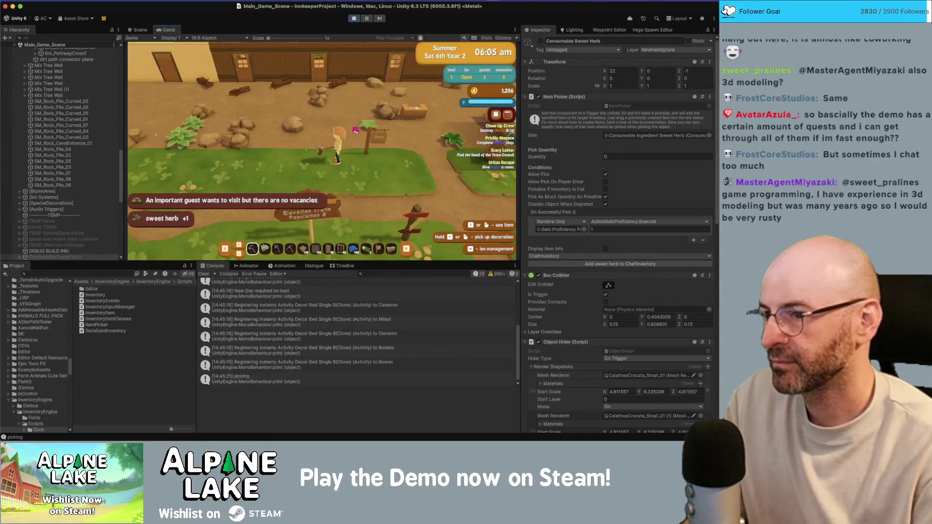
click(353, 19)
double_click(230, 376)
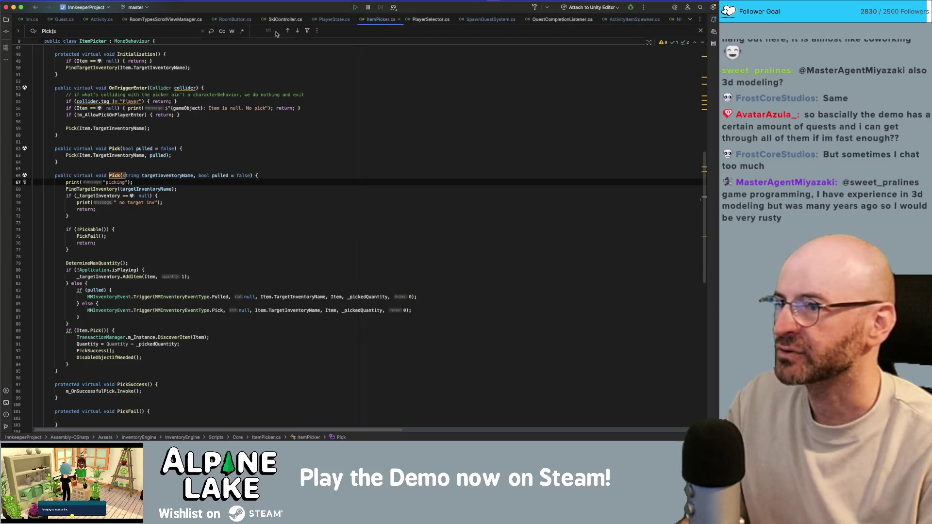
Follow PickUpItem from PlayerSelector.cs into PlayerState.cs and Interactable.cs, then back to PlayerState.
click(431, 19)
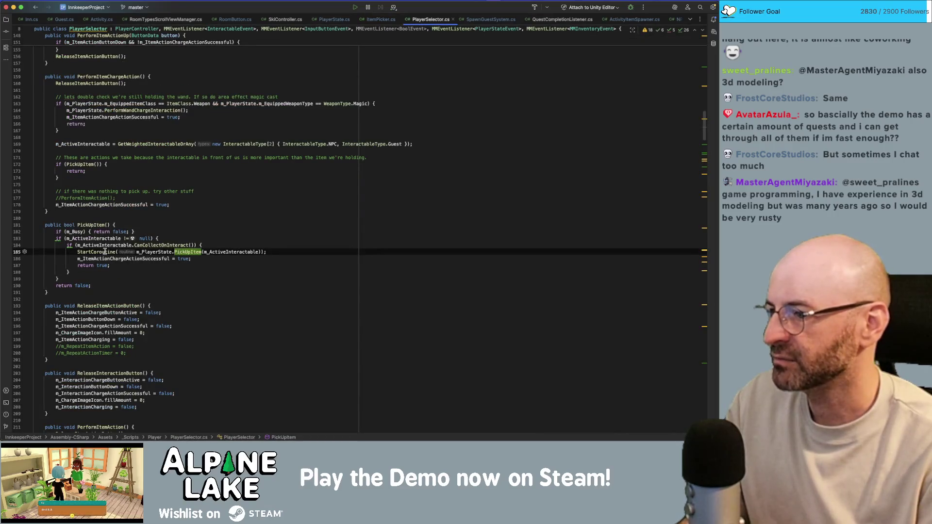
super+click(180, 252)
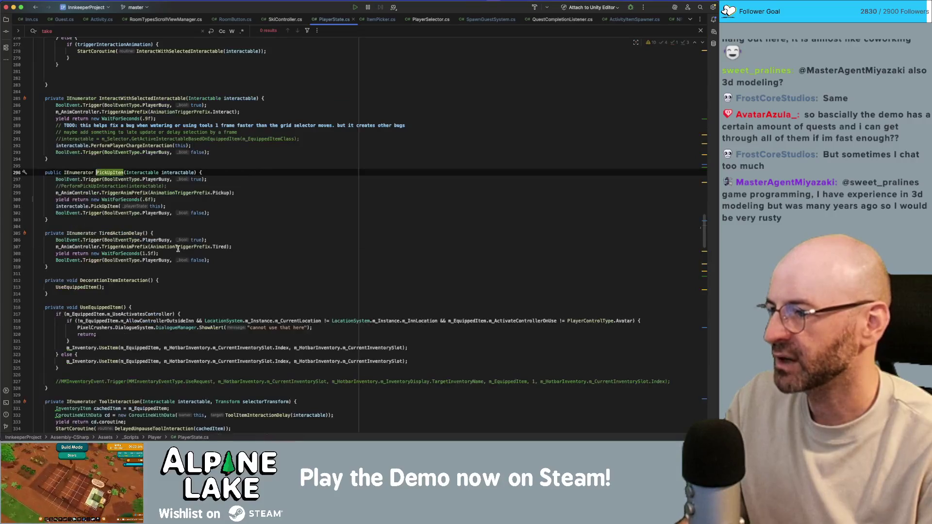
super+click(109, 205)
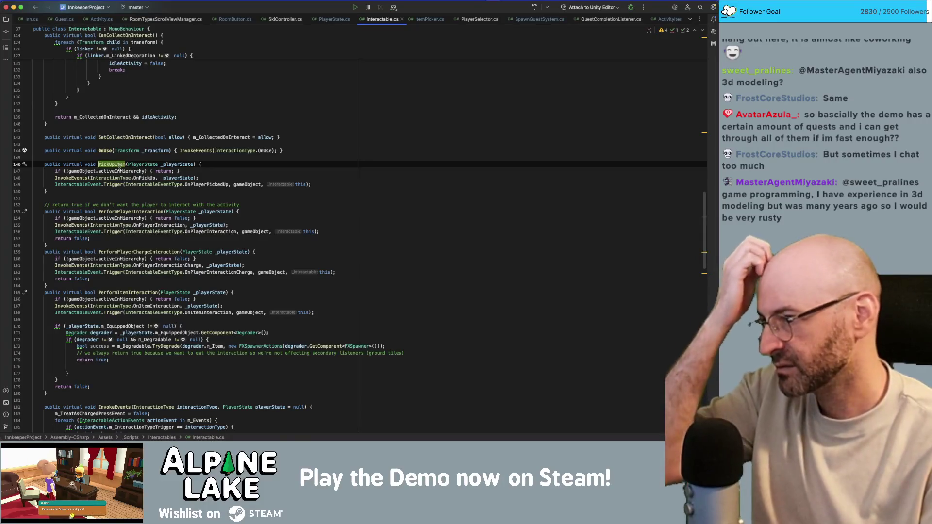
mouse_move(119, 170)
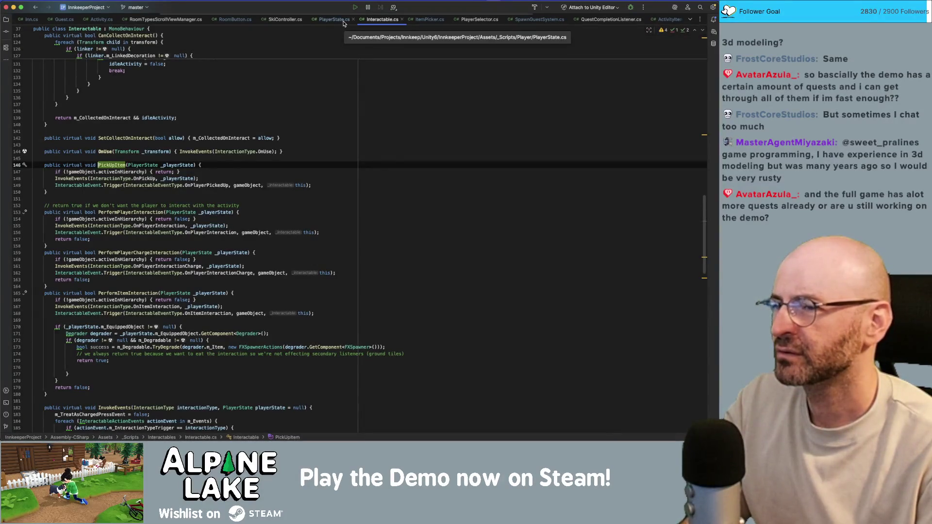
click(409, 21)
click(382, 19)
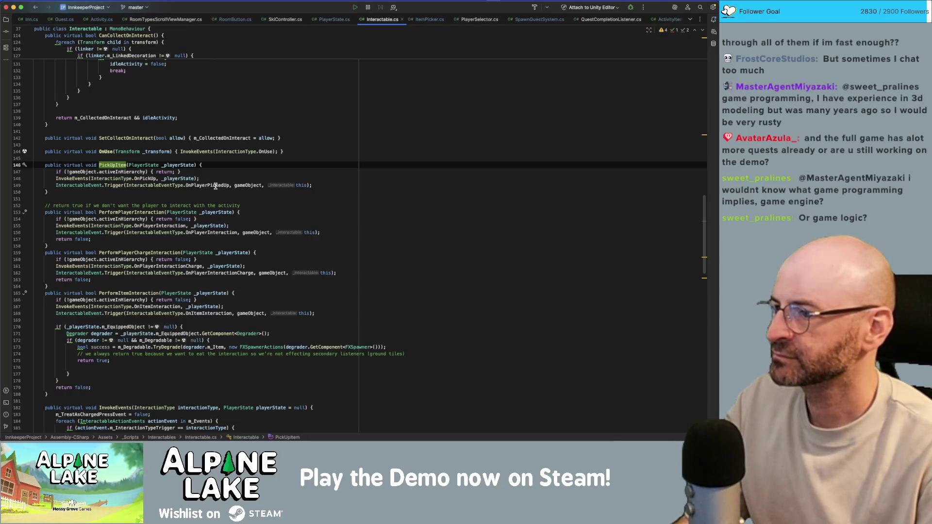
key(super+bracketleft)
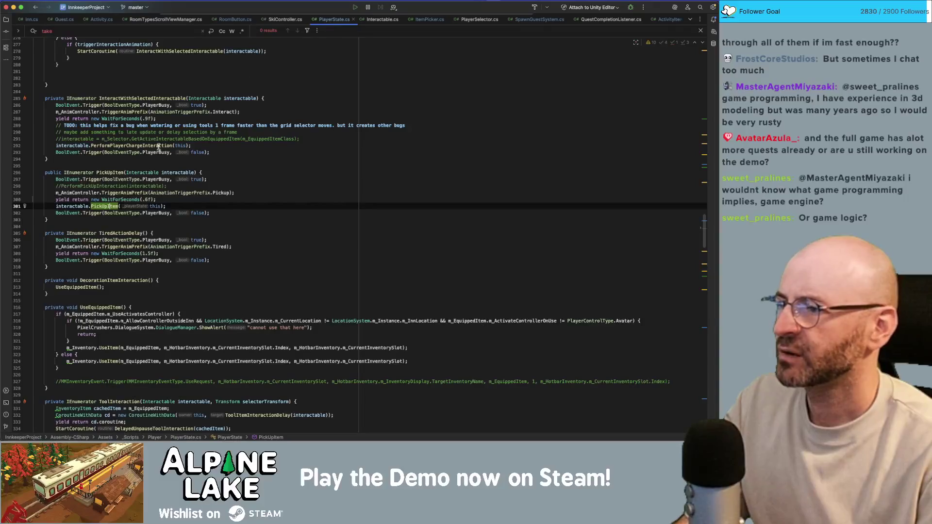
Change the PickUpItem wait on line 300 from .9f to .1f and switch to Unity.
click(145, 199)
key(BackSpace)
text(1)
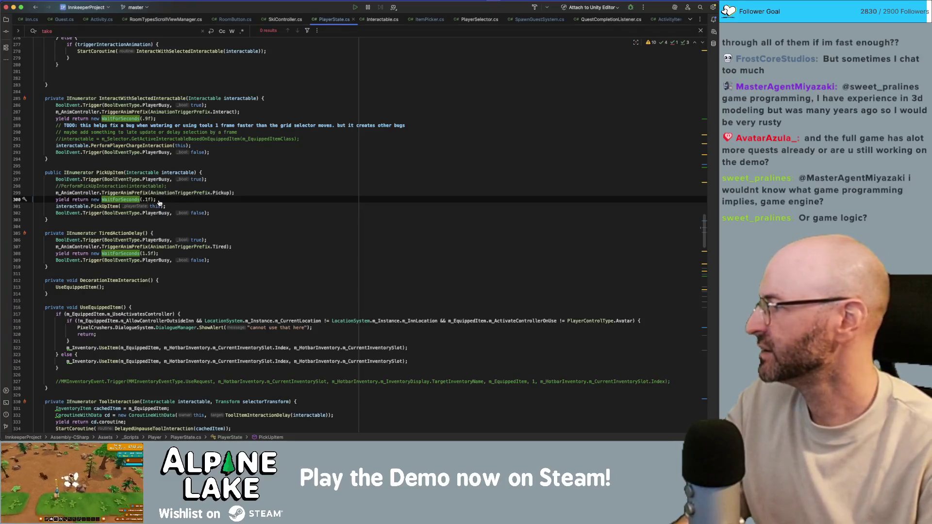
key(super+Tab)
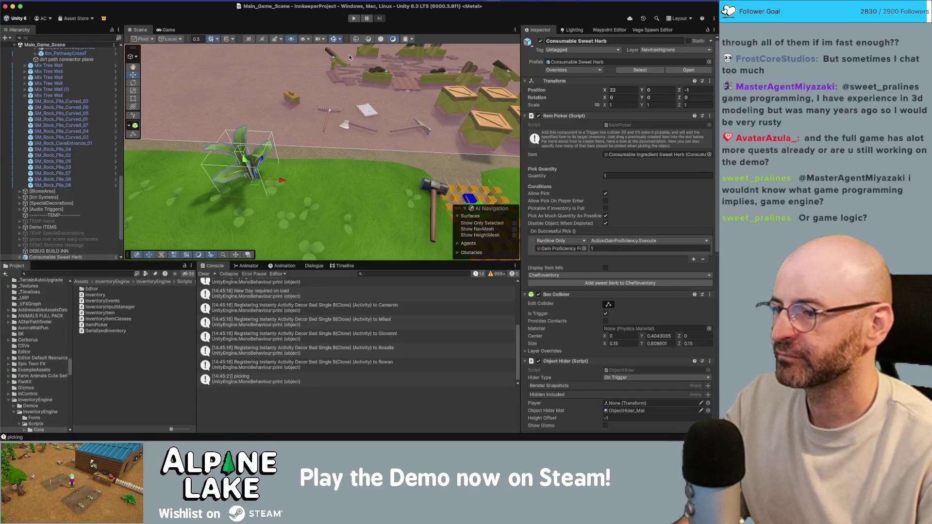
Play-test harvesting the sweet herb with the shorter wait, then stop and return to Rider.
click(354, 18)
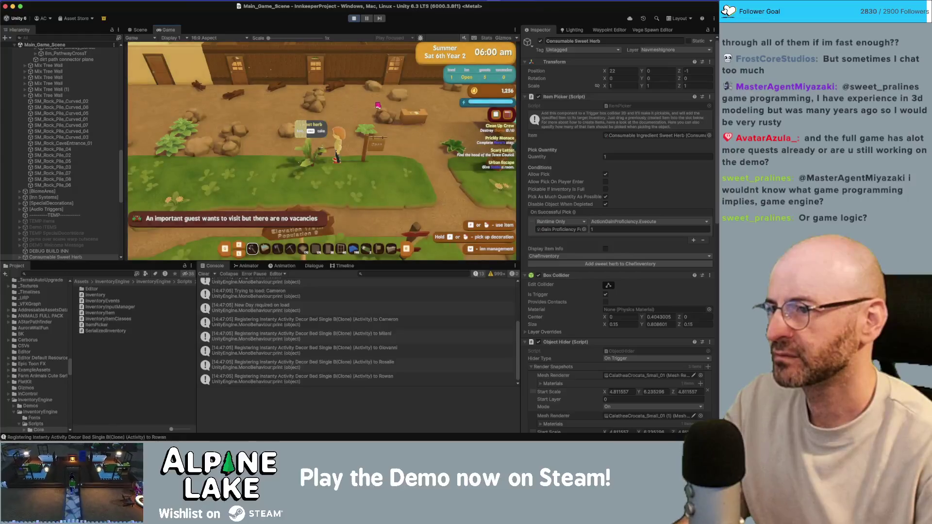
key(e)
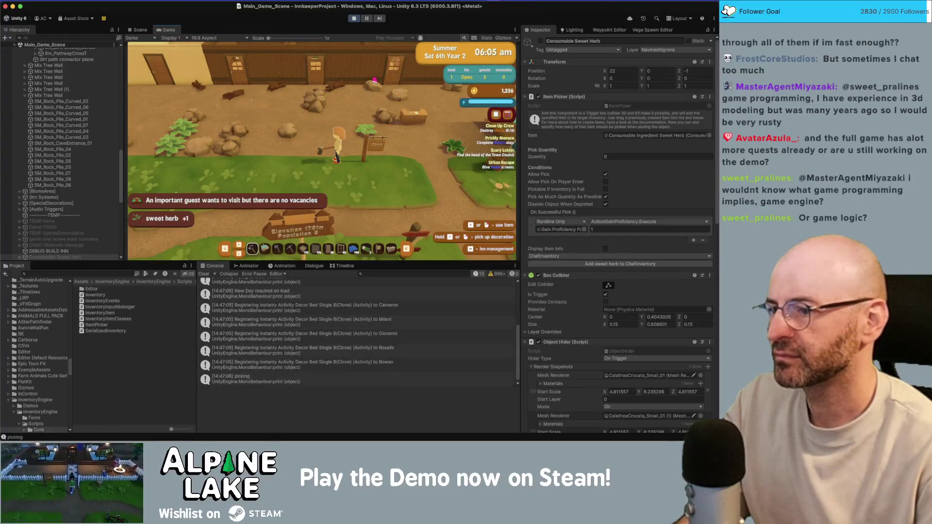
click(353, 18)
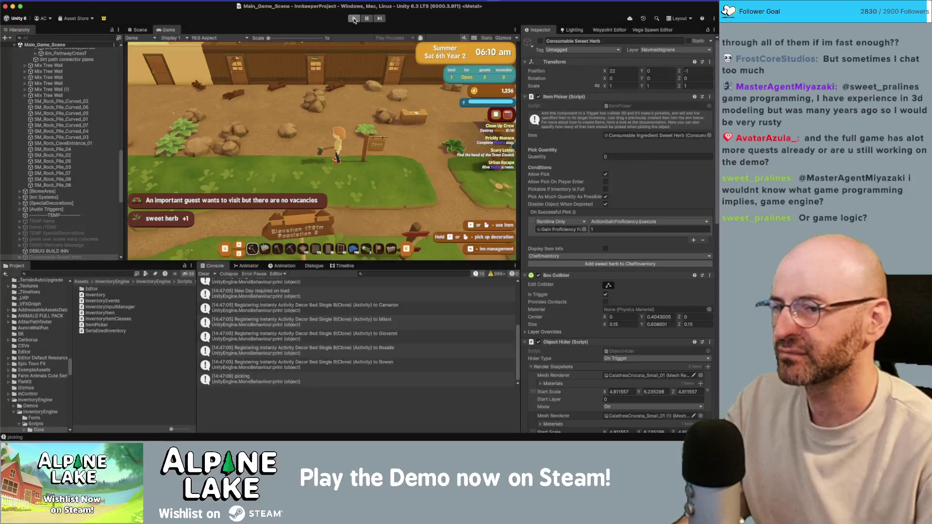
key(super+Tab)
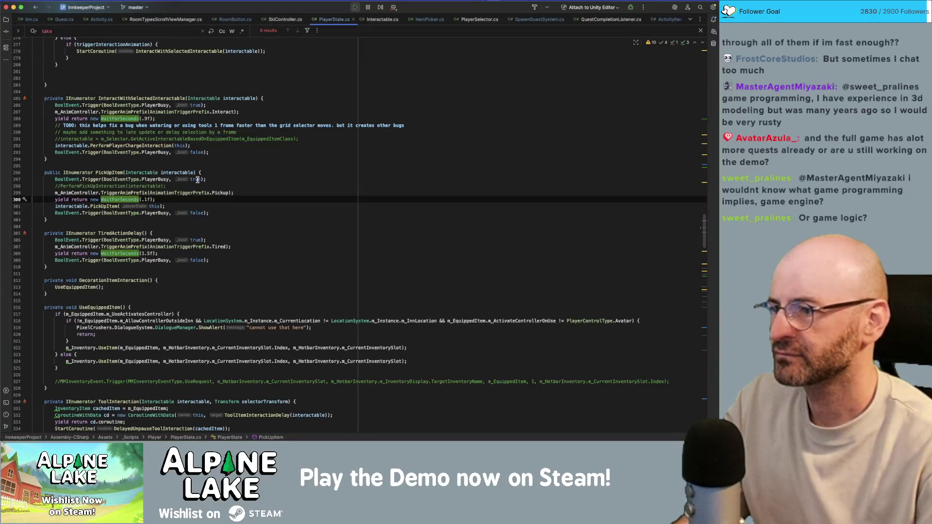
Dismiss the search and close the RoomTypesScrollViewManager, Activity, Guest and RoomButton tabs.
click(214, 165)
key(Escape)
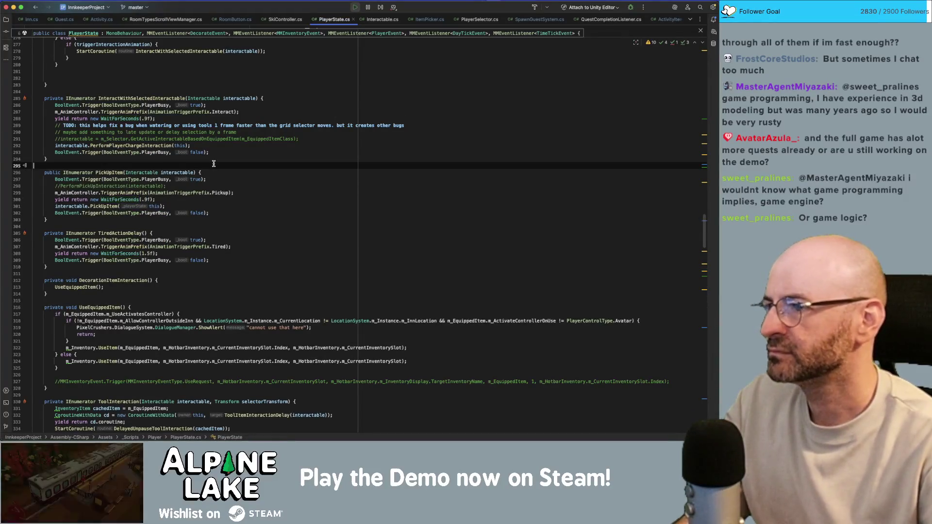
key(super+f)
scroll(213, 163, up, 2)
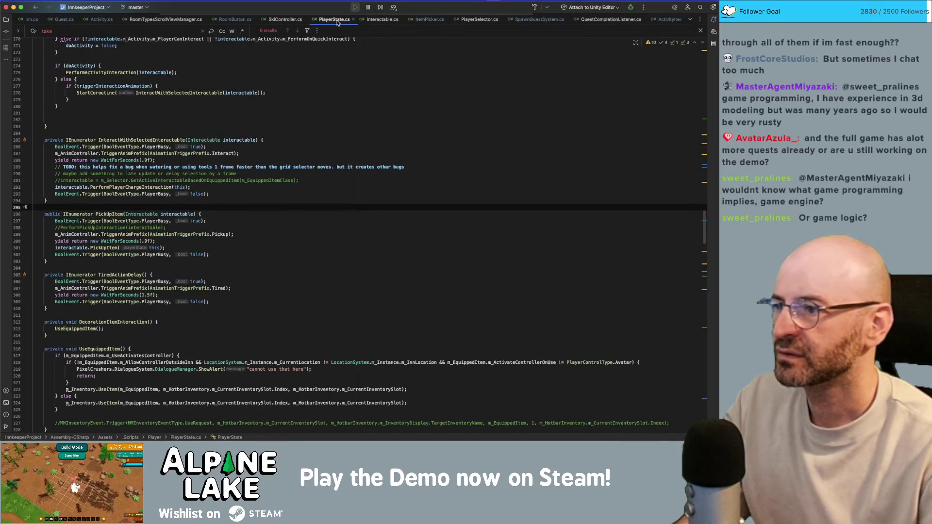
middle_click(154, 24)
middle_click(102, 23)
middle_click(68, 23)
middle_click(68, 23)
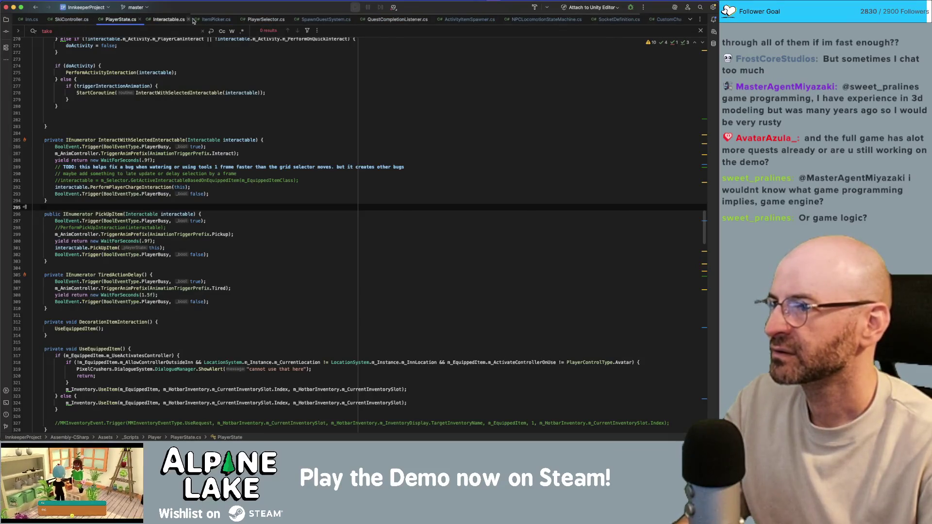
In PlayerSelector.cs, inspect PickUpItem's declaration and its call in PerformItemChargeAction.
click(274, 22)
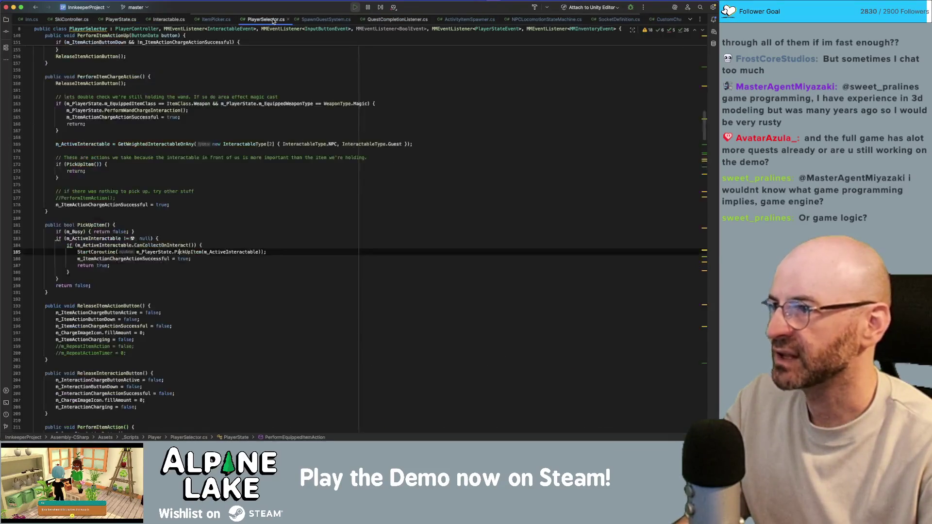
click(96, 223)
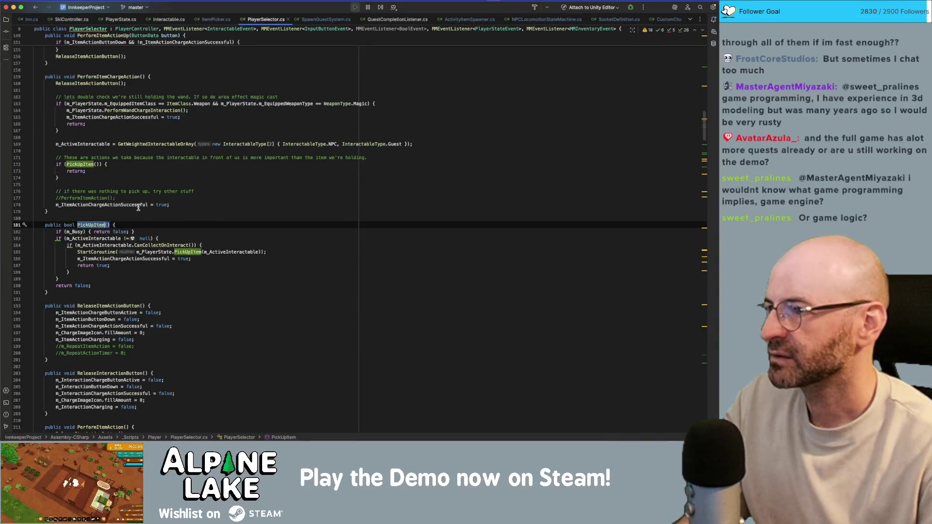
click(106, 77)
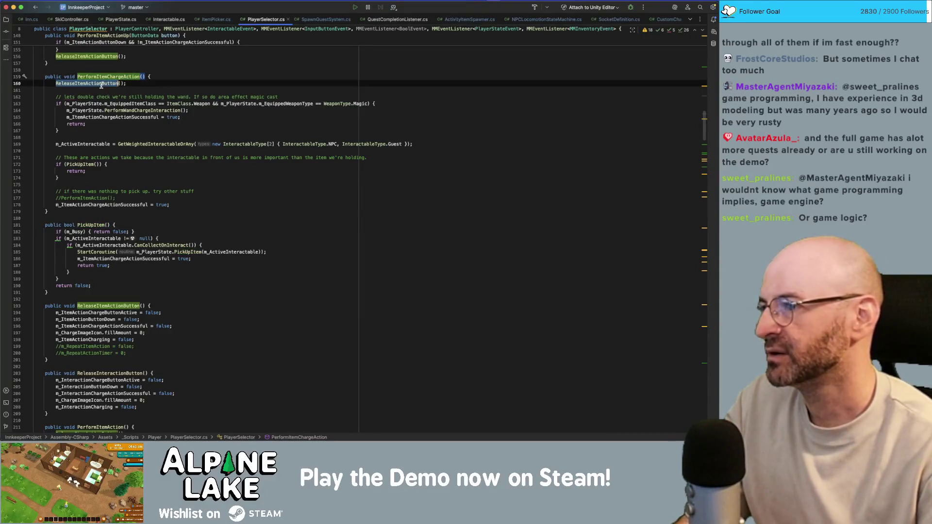
click(118, 83)
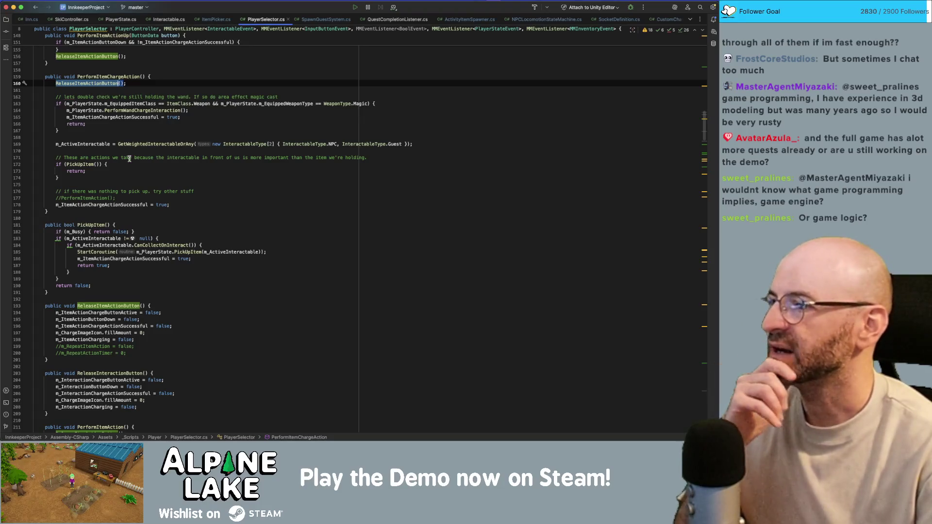
double_click(90, 165)
key(alt+Up)
key(alt+Up)
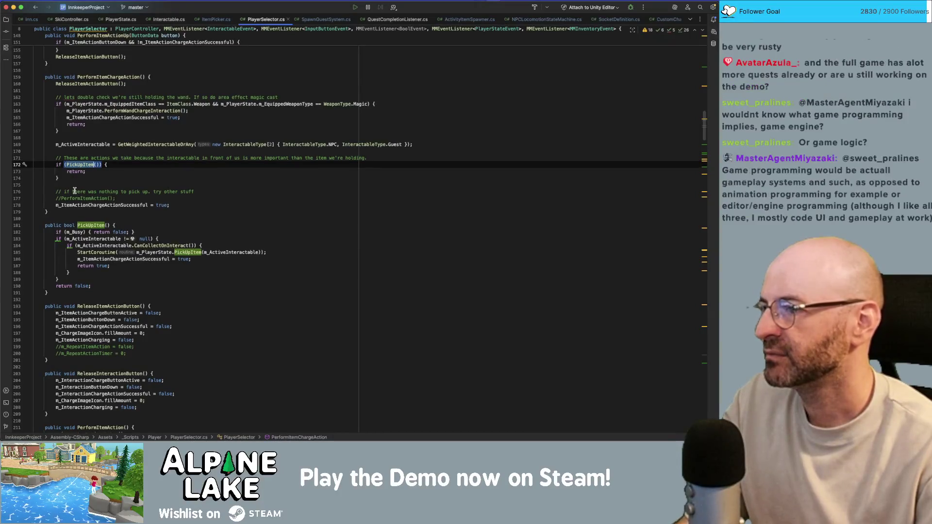
Examine the m_ActiveInteractable check, CanCollectOnInteract and m_ItemActionChargeActionSuccessful usages.
scroll(80, 190, up, 2)
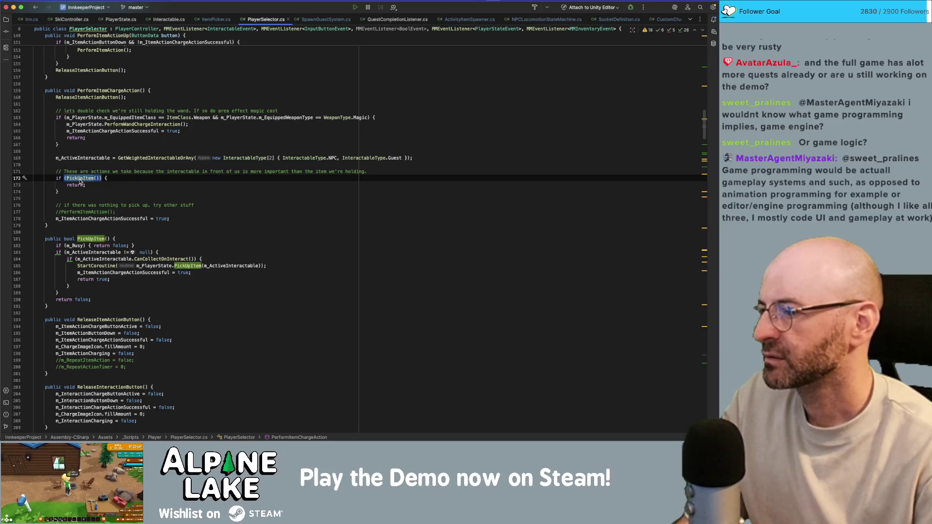
click(96, 252)
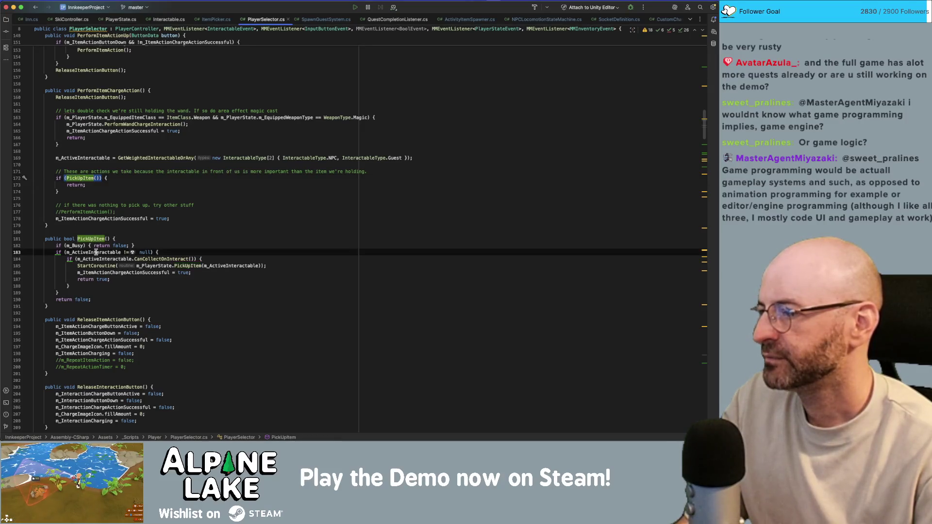
click(105, 259)
click(148, 252)
double_click(148, 258)
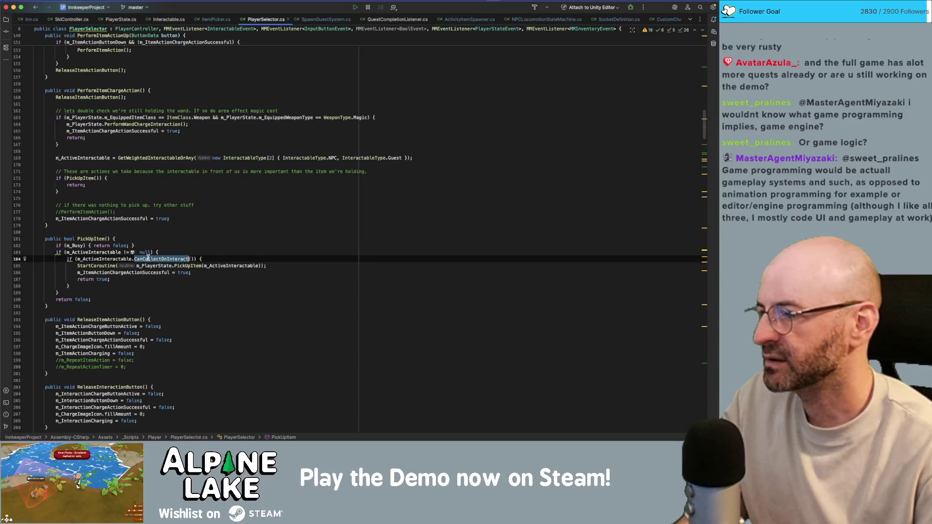
double_click(180, 266)
double_click(91, 238)
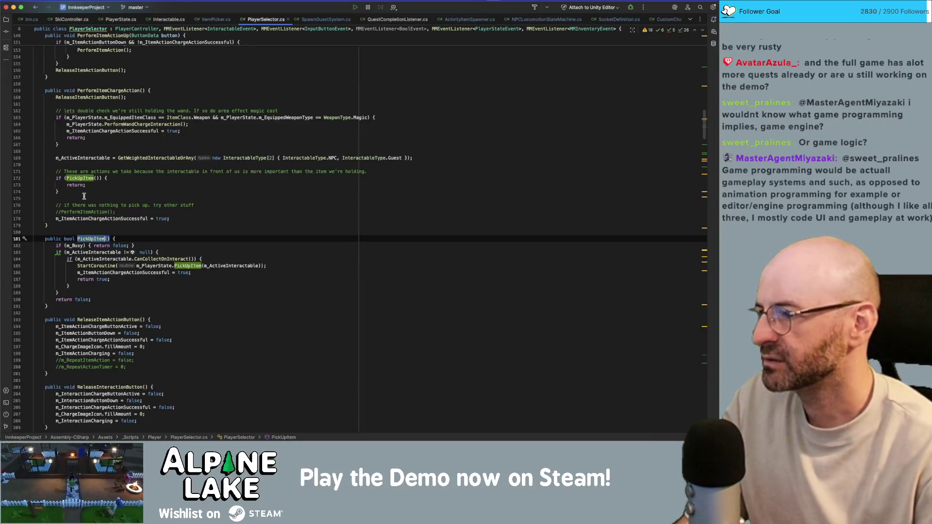
double_click(86, 219)
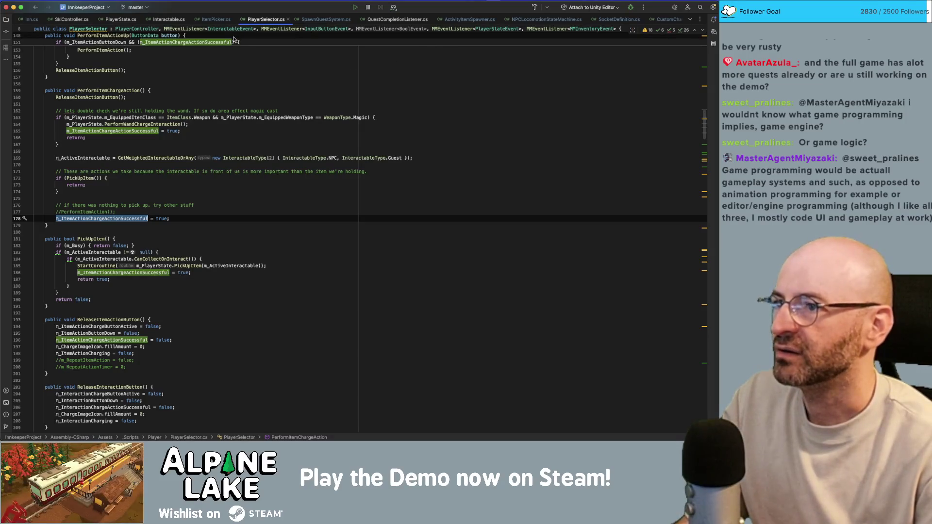
key(super+Tab)
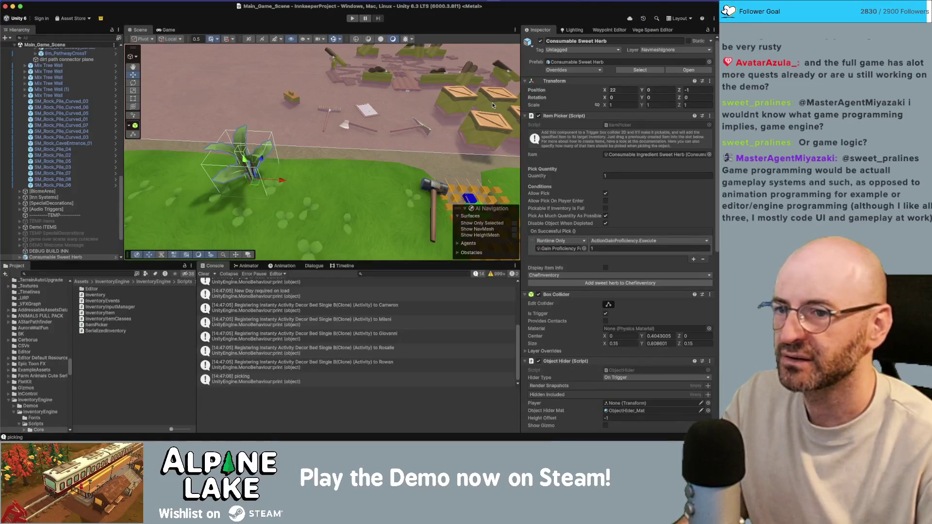
scroll(590, 307, down, 5)
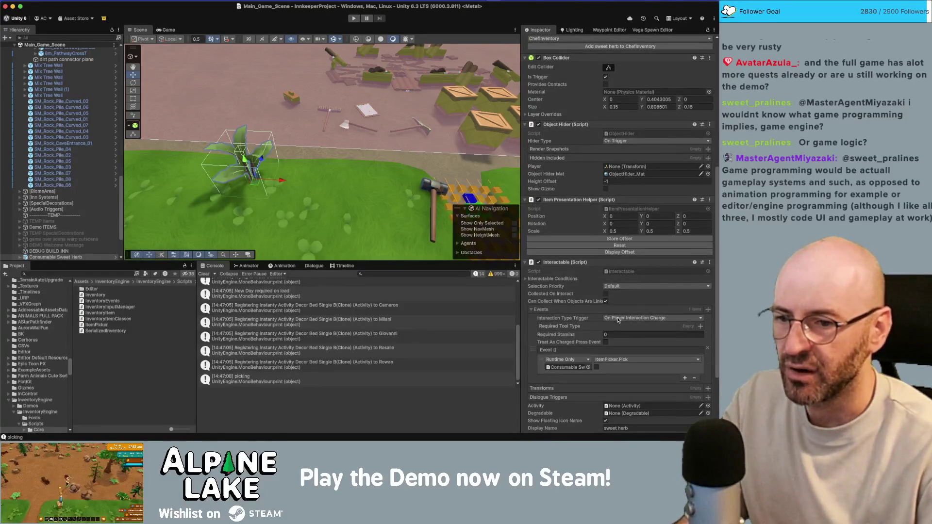
key(super+Tab)
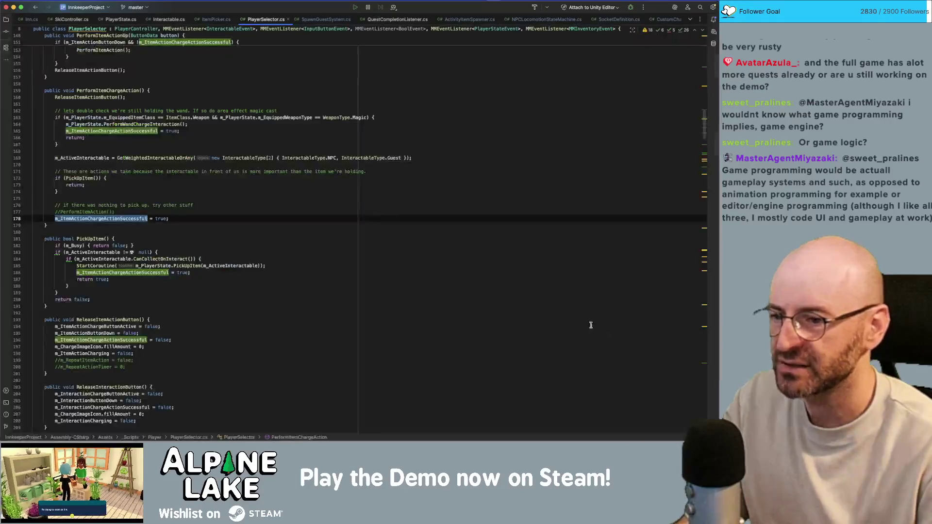
Find in Files for PerformPlayerChargeInteraction and open its call in PlayerState.cs.
click(169, 20)
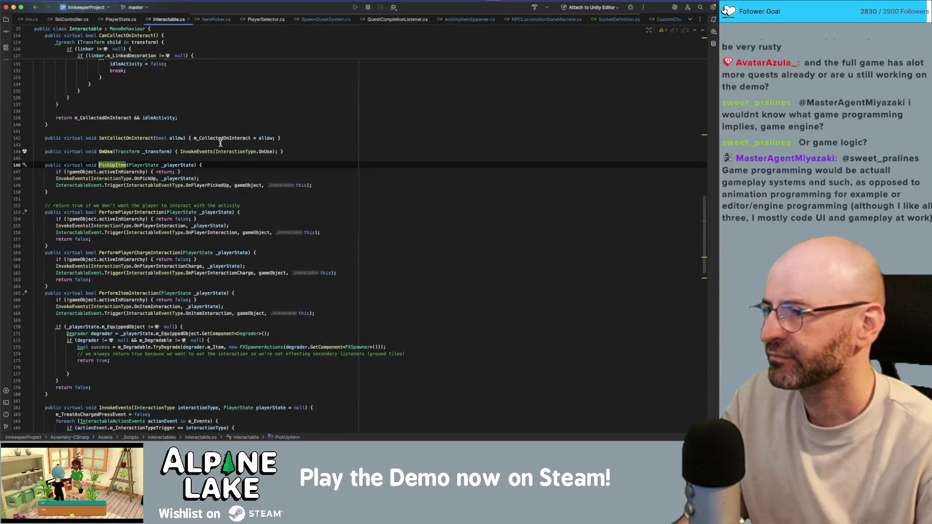
click(118, 214)
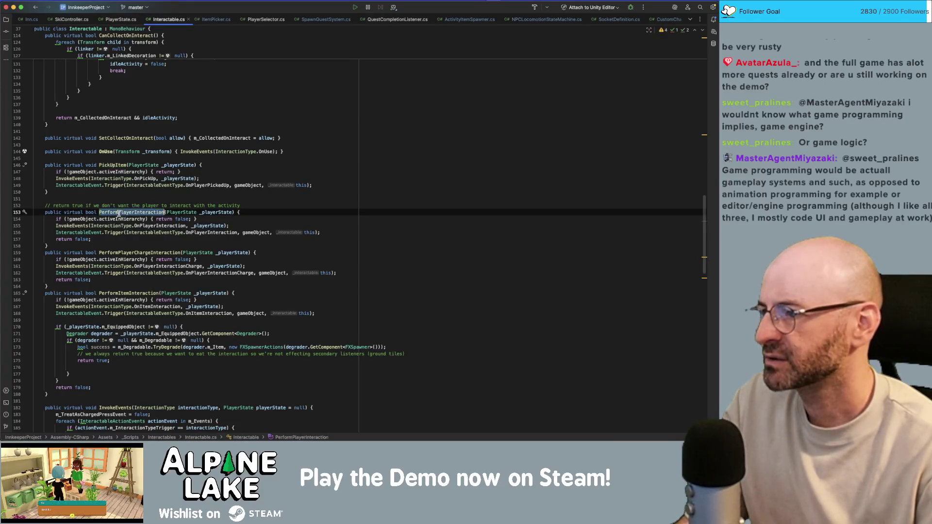
click(145, 252)
key(super+shift+f)
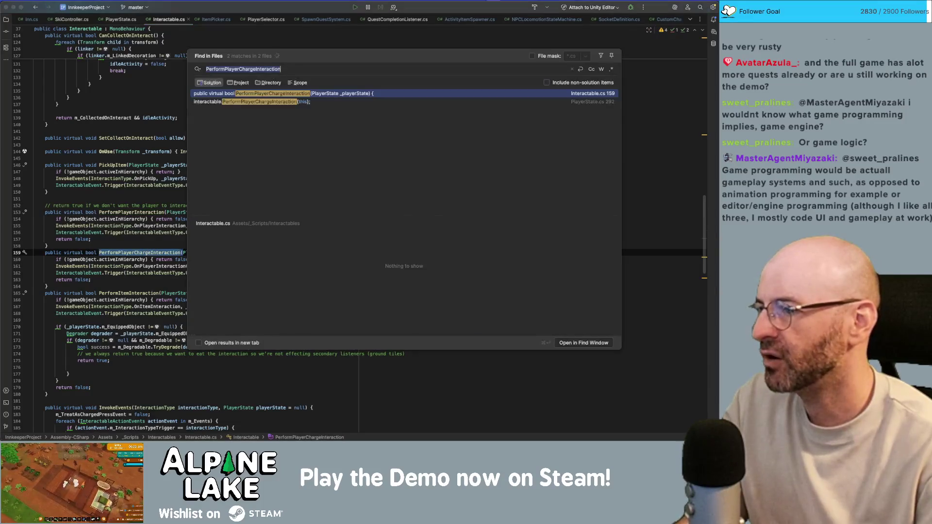
double_click(238, 103)
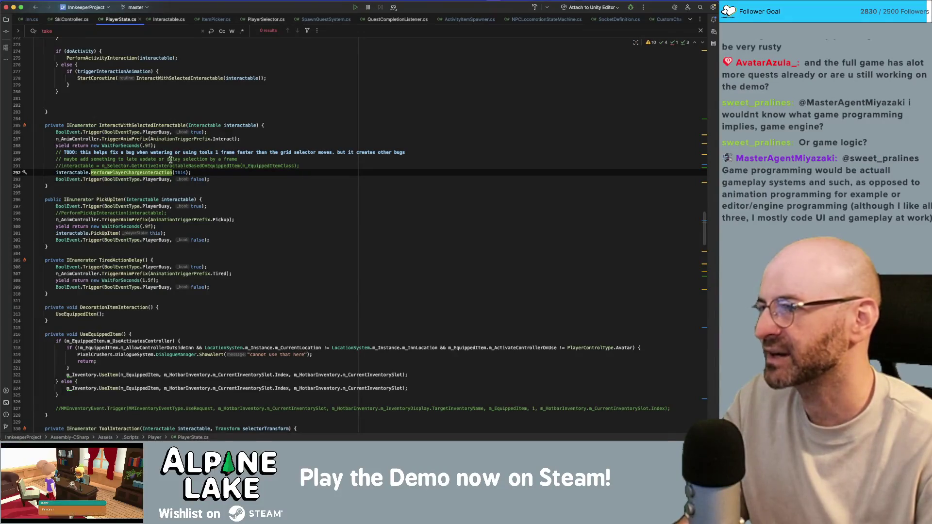
click(146, 145)
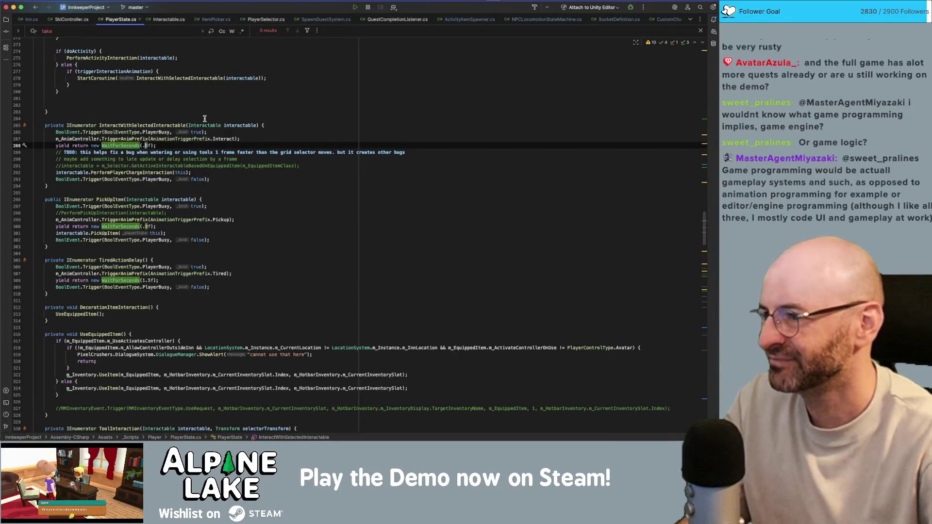
Change InteractWithSelectedInteractable's wait from .9f to .5f and switch to Unity.
text(8)
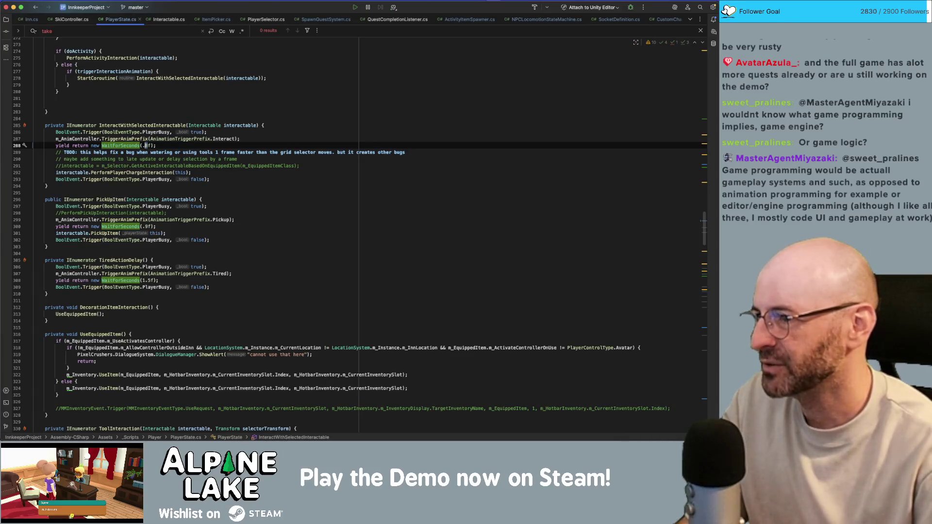
key(BackSpace)
text(5)
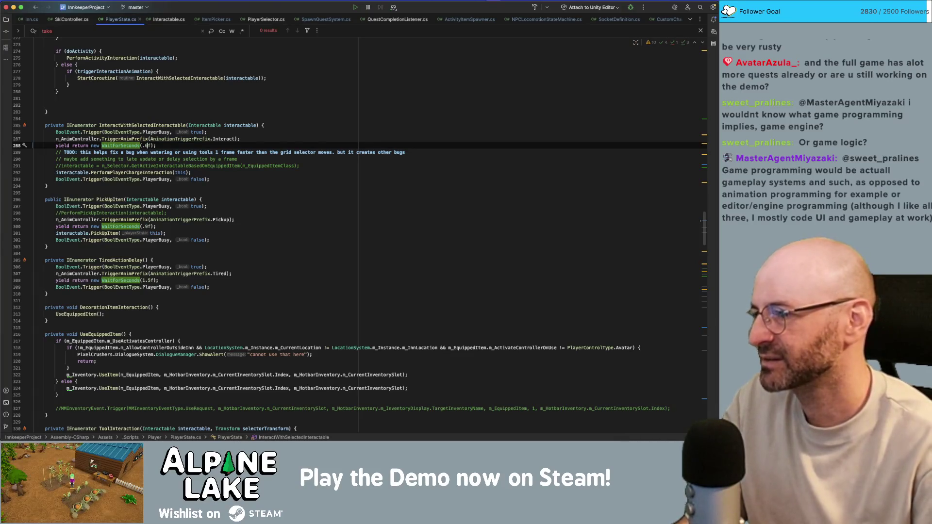
key(super+Tab)
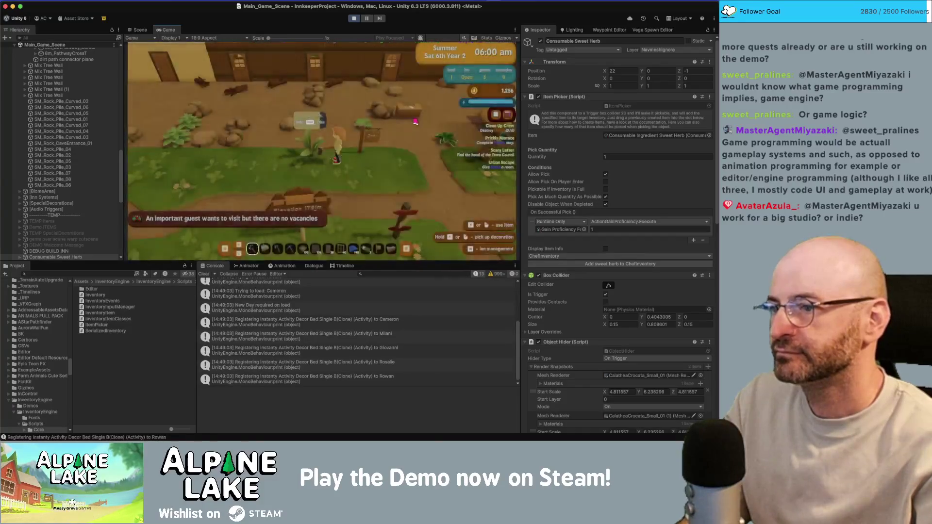
Pick up the sweet herb in game and check the coroutine in Rider before returning.
key(w)
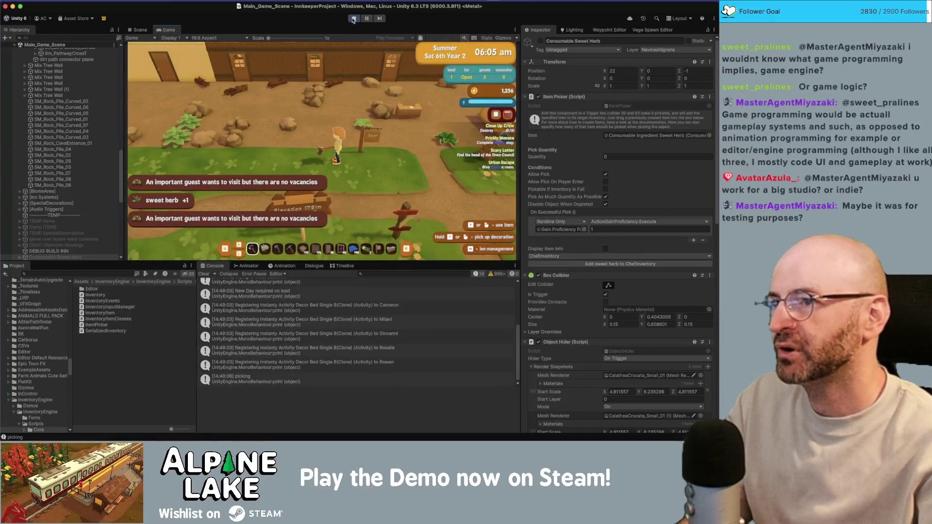
key(super+Tab)
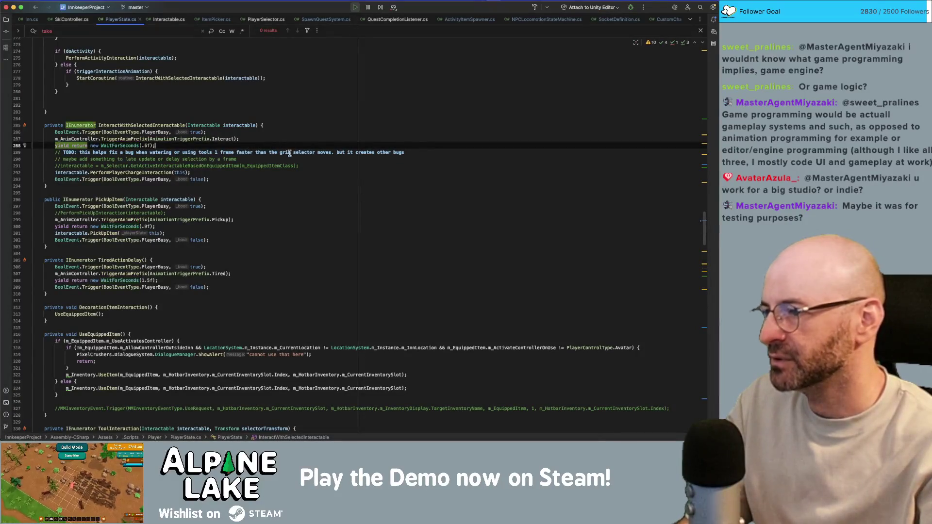
click(315, 183)
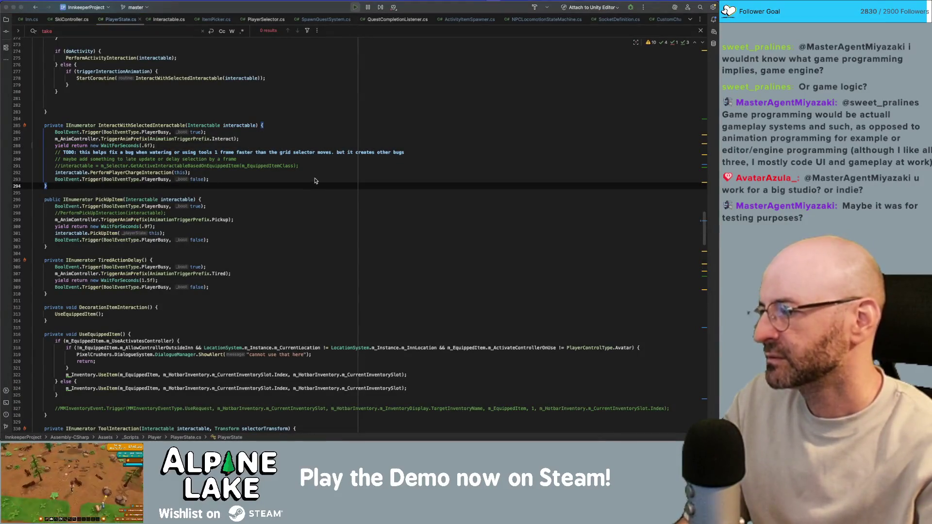
key(super+Tab)
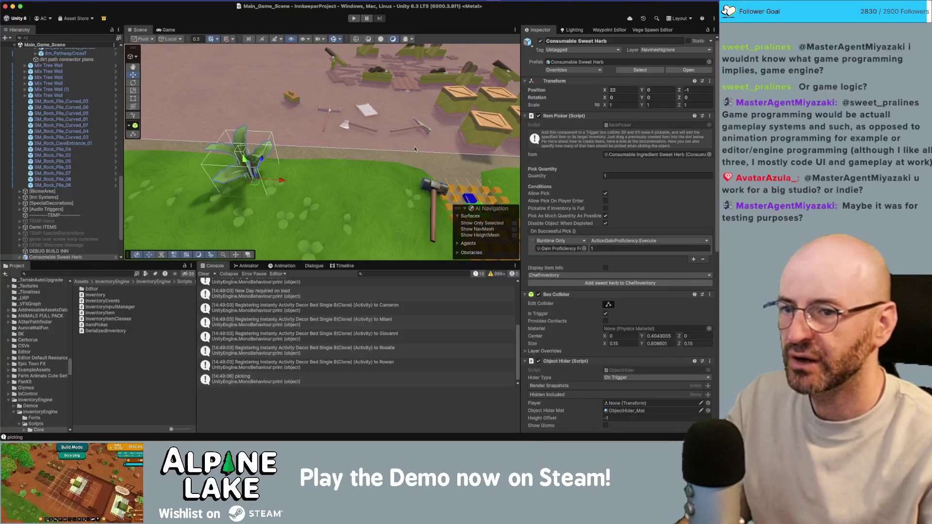
Scroll through the Sweet Herb's Inspector, then collapse the Hierarchy from pathways to Main_Game_Scene.
scroll(551, 220, down, 10)
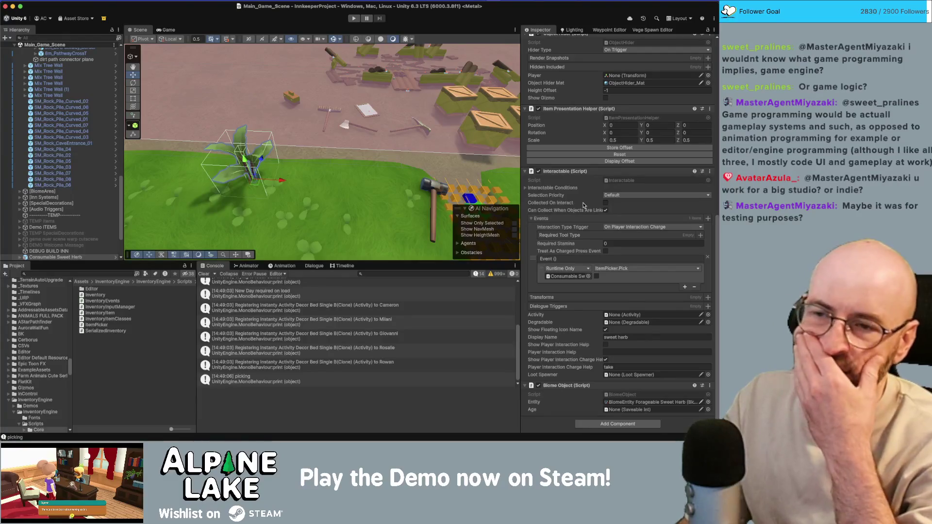
scroll(611, 183, up, 10)
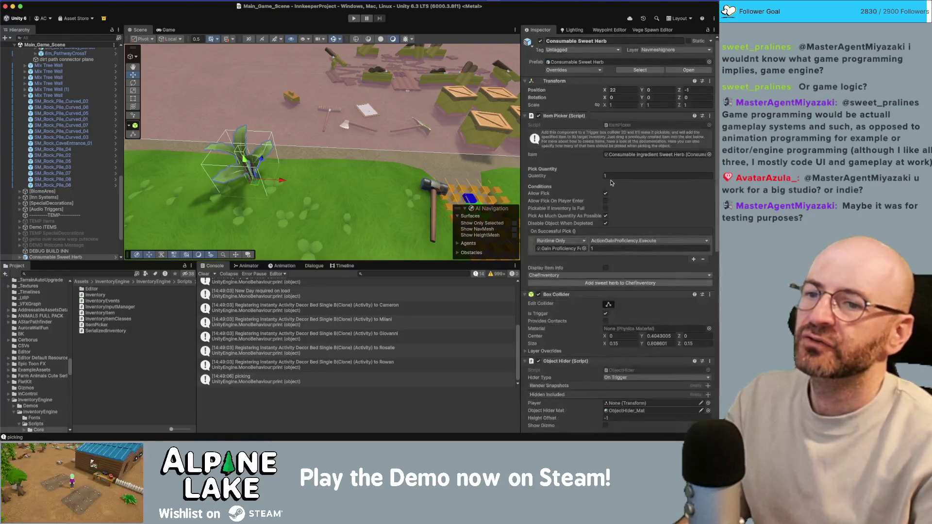
scroll(611, 183, down, 10)
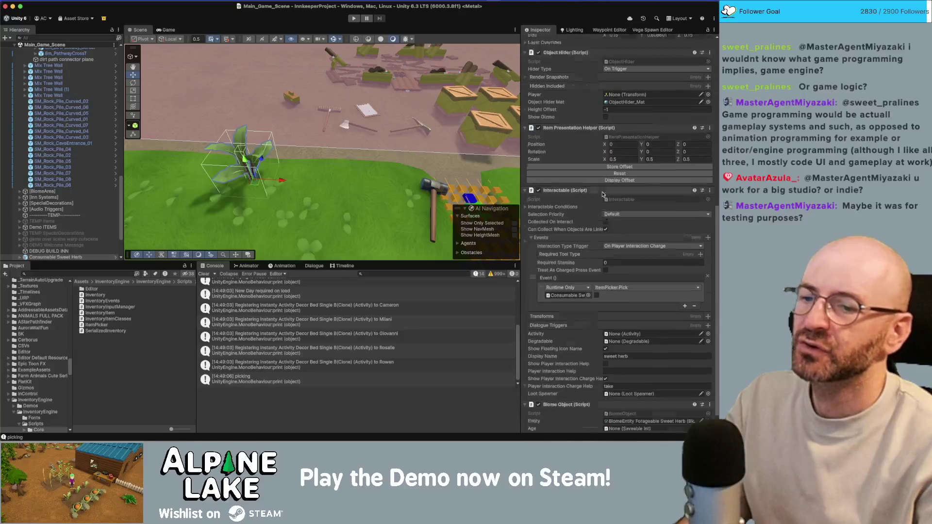
scroll(570, 247, up, 10)
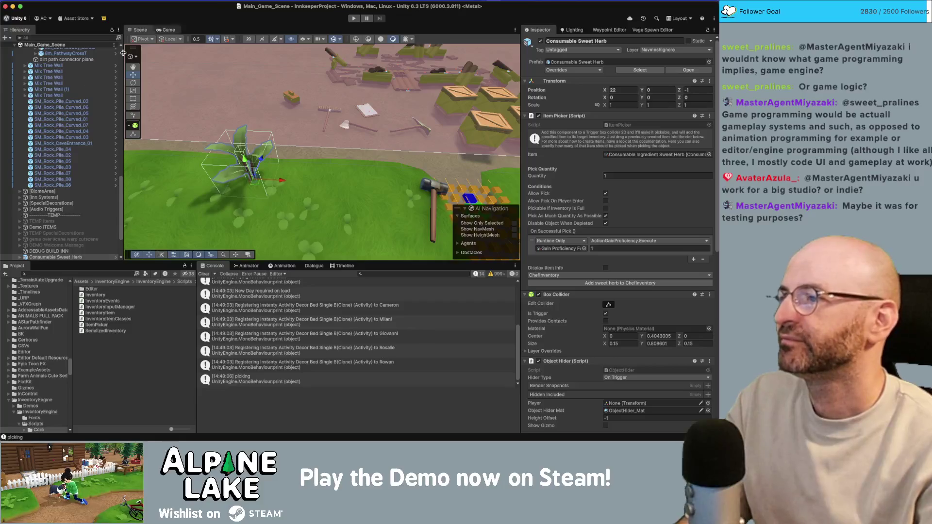
click(236, 223)
key(Left)
key(Left)
key(Left)
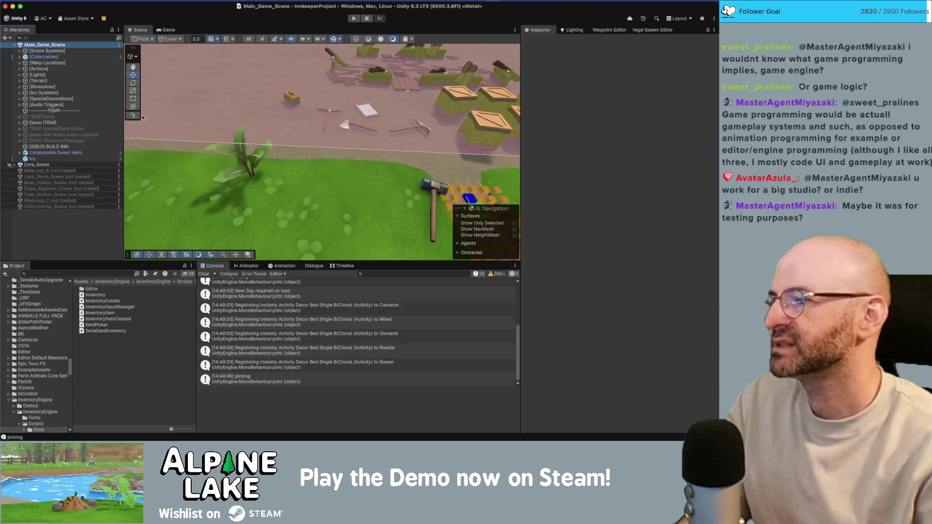
Select the Consumable Sweet Herb plant and Ivy together and delete them.
mouse_move(249, 91)
alt+mouse_down()
mouse_move(291, 92)
mouse_move(346, 47)
alt+mouse_up()
click(193, 214)
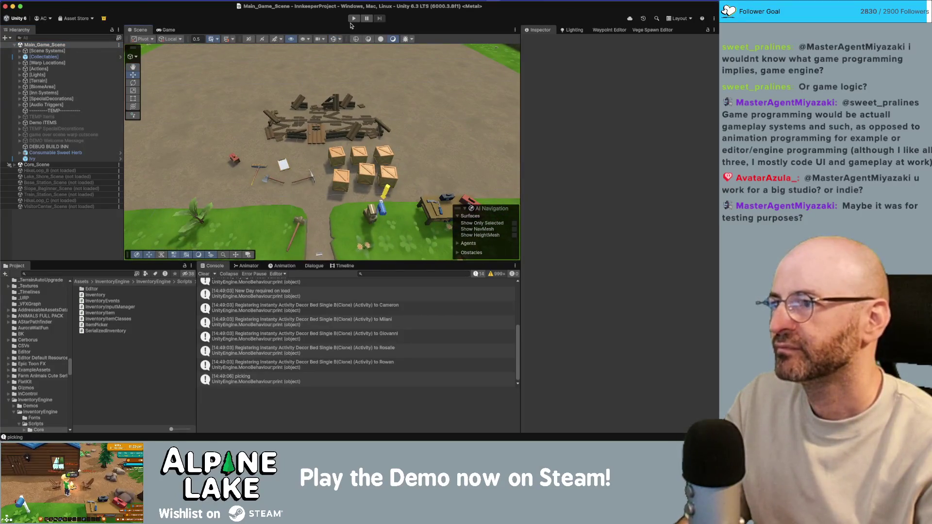
click(53, 159)
shift+click(56, 152)
key(Delete)
Look down on the path and select the grass and dirt pathway border tiles.
mouse_move(187, 142)
mouse_down()
mouse_move(193, 126)
mouse_move(274, 120)
mouse_move(282, 98)
mouse_move(177, 88)
mouse_move(354, 87)
mouse_move(469, 57)
mouse_move(460, 61)
mouse_up()
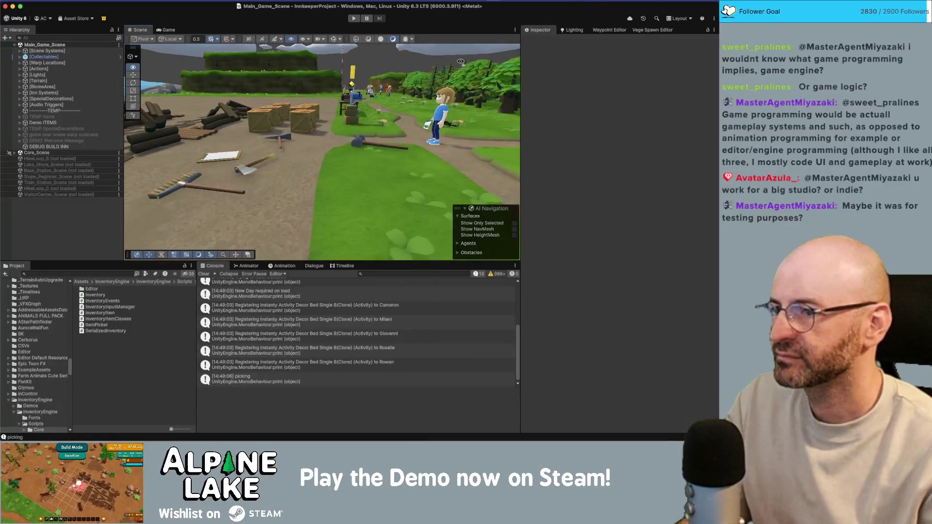
click(315, 202)
drag(348, 164, 260, 169)
click(260, 169)
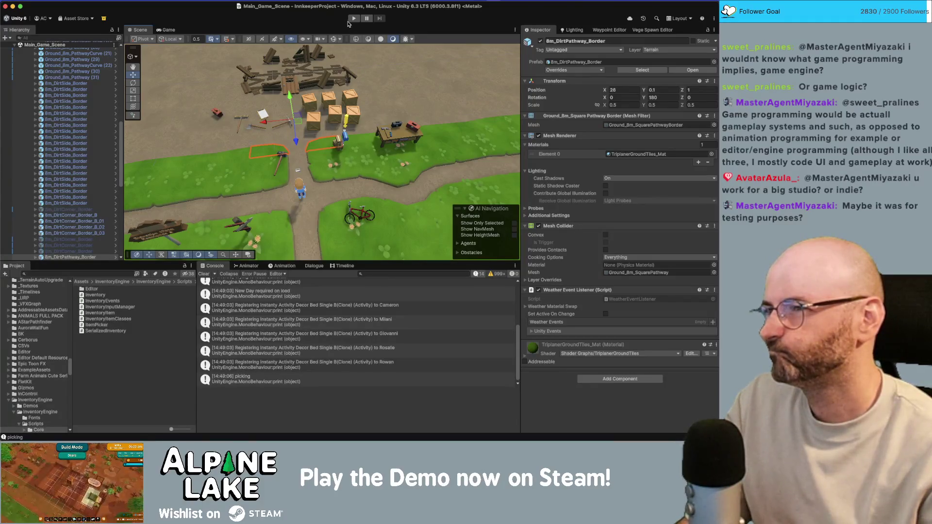
Collapse the main scene tree and load Slope_Beginner_Scene alongside Main_Game_Scene.
click(93, 150)
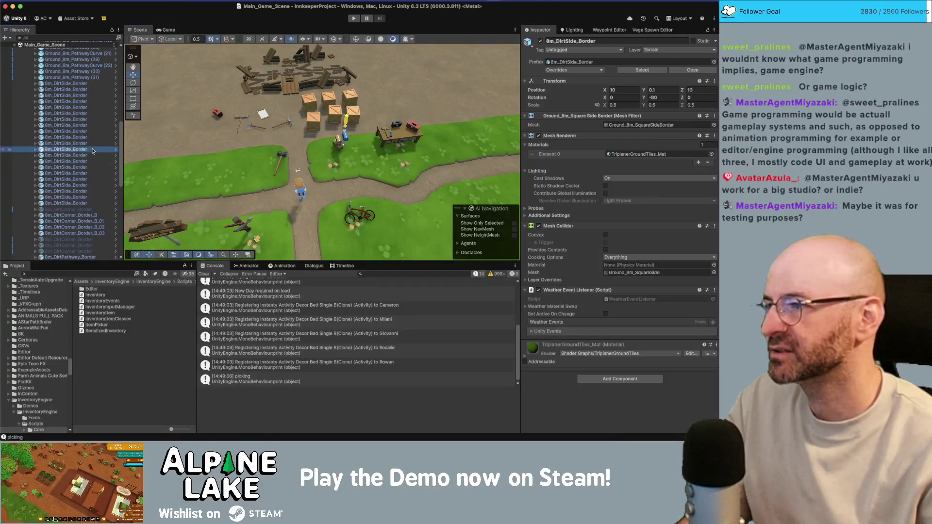
key(Left)
key(Left)
key(Down)
key(Down)
key(Down)
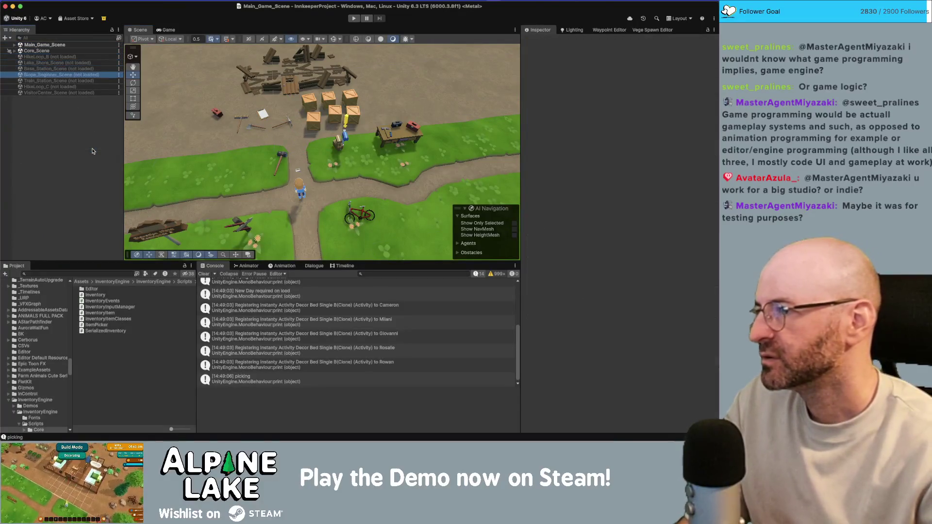
right_click(88, 78)
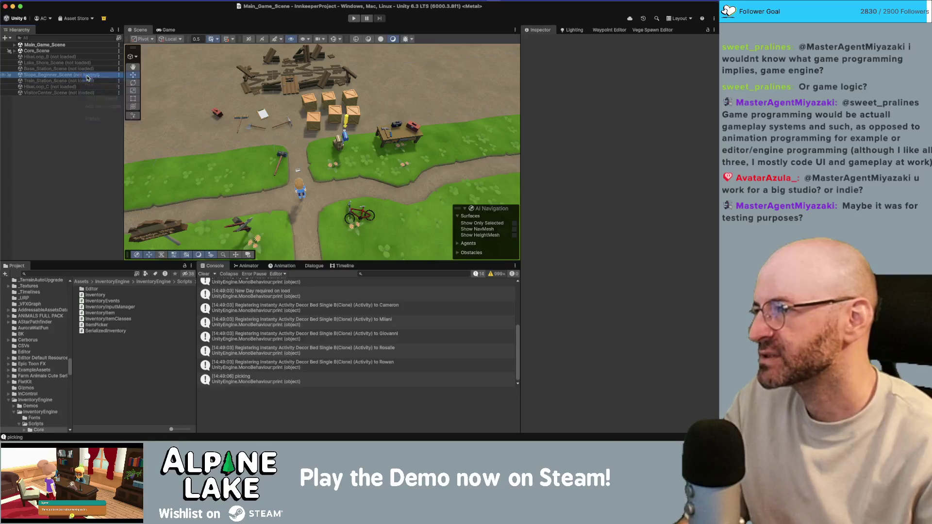
click(62, 159)
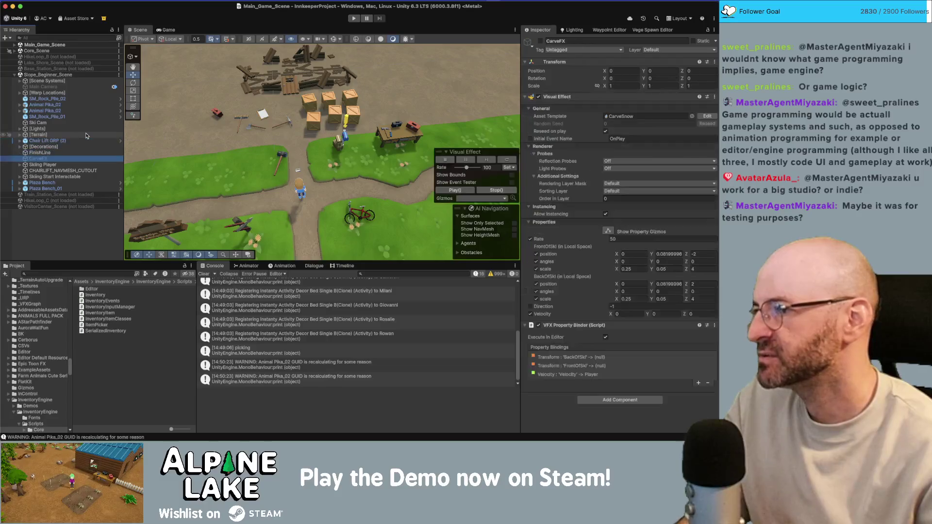
Frame the Skiing Player in the Scene view and select its left and right skis.
key(Down)
key(Right)
key(f)
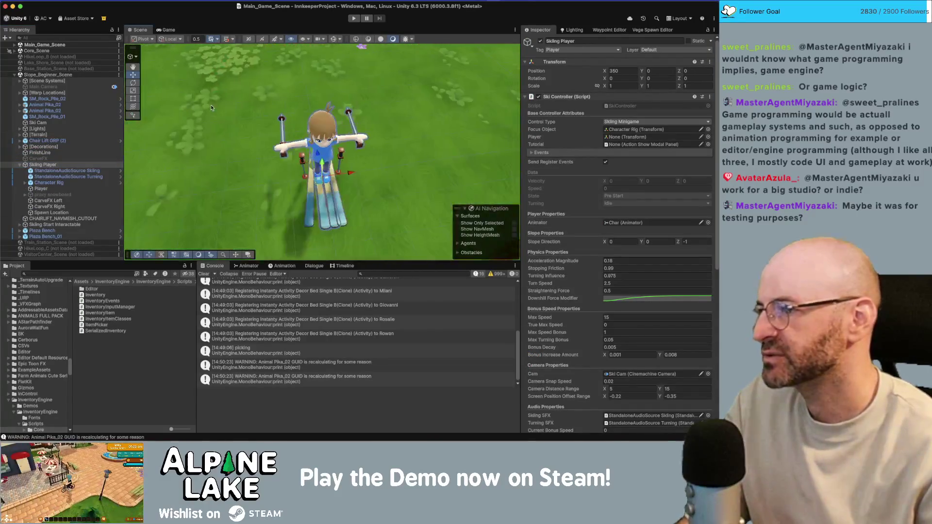
mouse_move(211, 107)
mouse_down()
mouse_move(396, 195)
mouse_move(336, 173)
mouse_up()
scroll(396, 195, up, 3)
scroll(337, 173, up, 2)
click(333, 185)
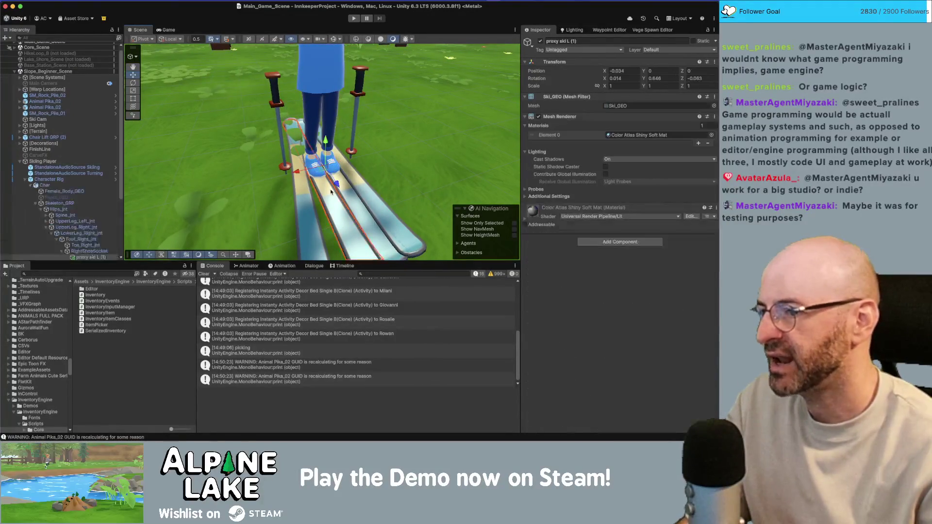
click(351, 202)
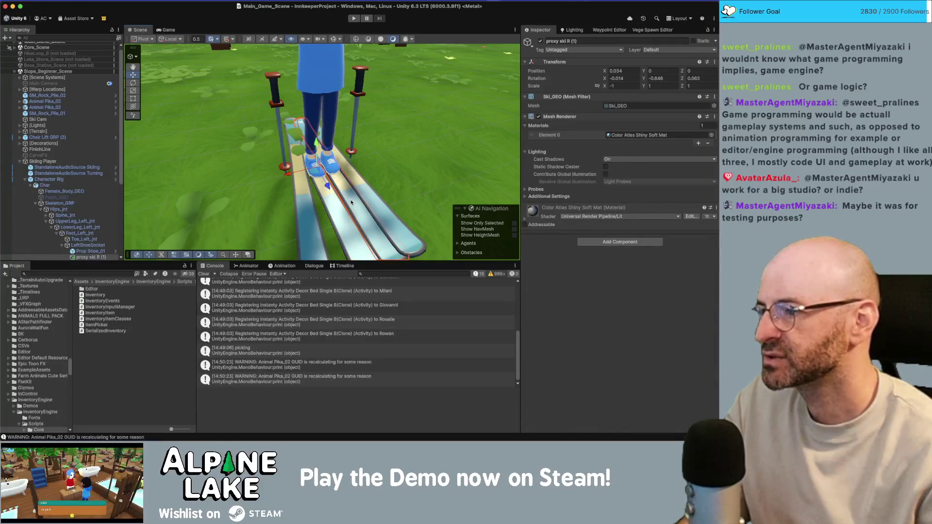
drag(339, 199, 137, 149)
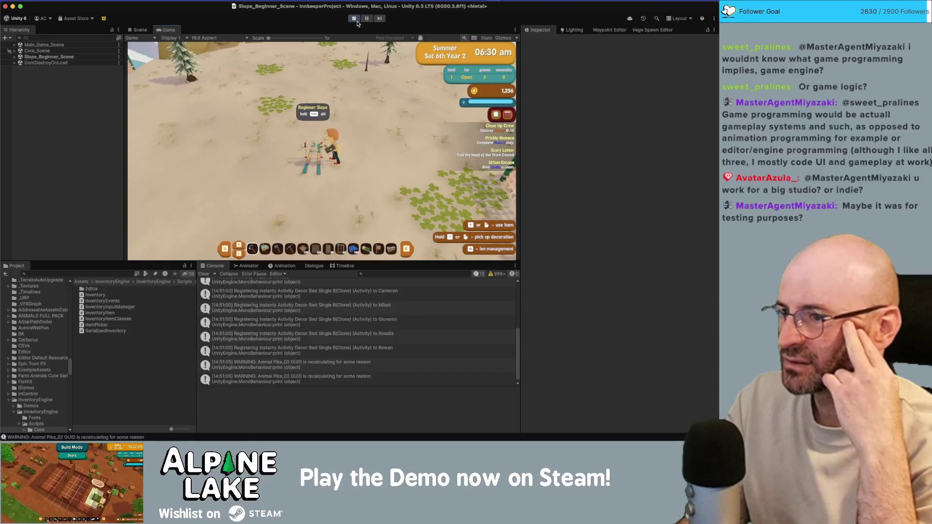
Start the Beginner Course run and select the character's right shoe in the Scene view.
key(f)
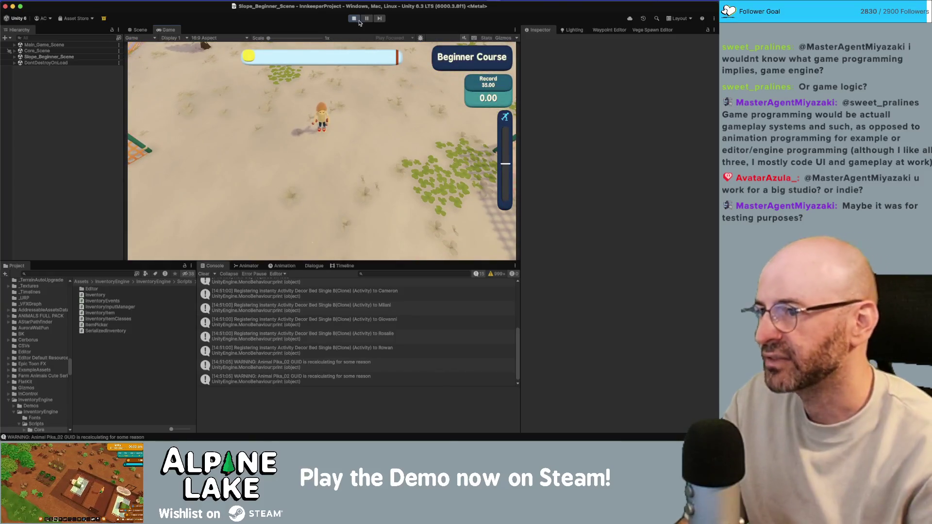
click(140, 30)
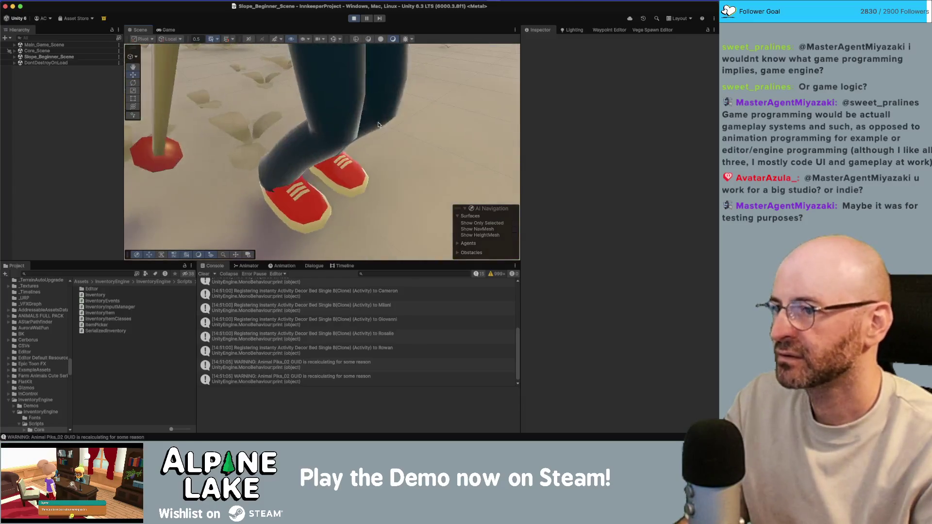
click(293, 204)
scroll(87, 153, down, 1)
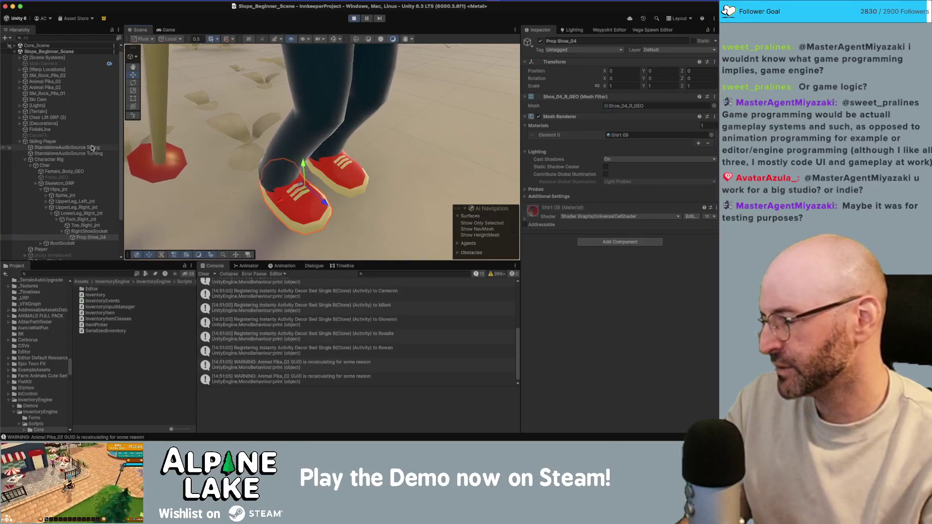
Inspect the Ski_Pole_GEO held in the right hand socket, then stop play mode.
click(156, 125)
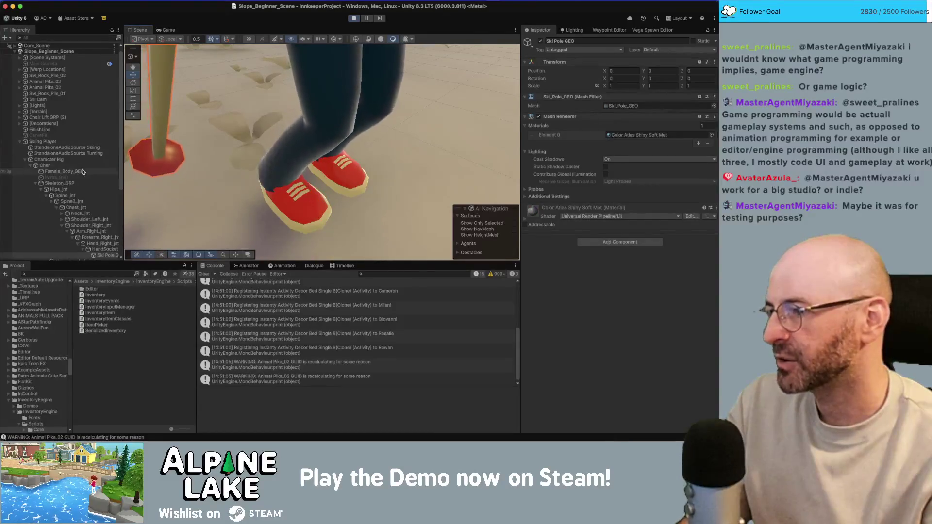
scroll(117, 199, down, 3)
drag(123, 202, 144, 202)
scroll(233, 117, down, 5)
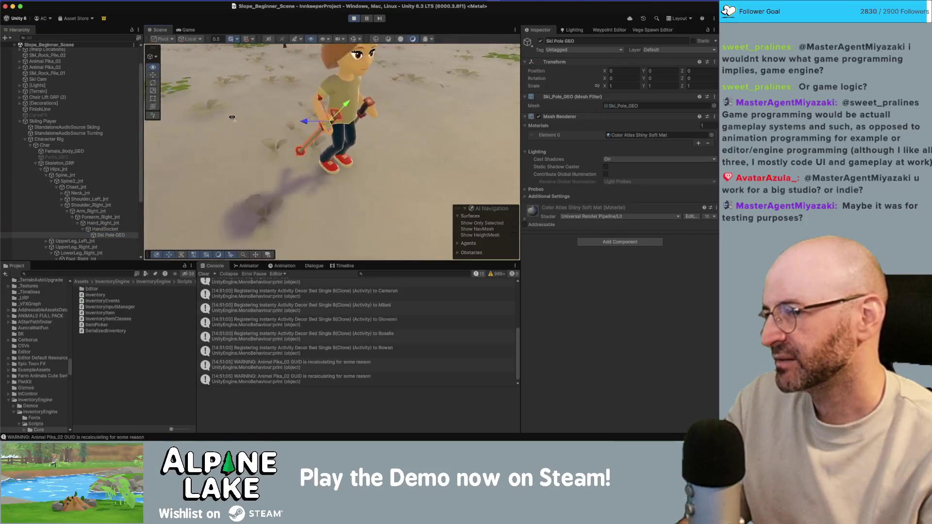
drag(233, 117, 195, 115)
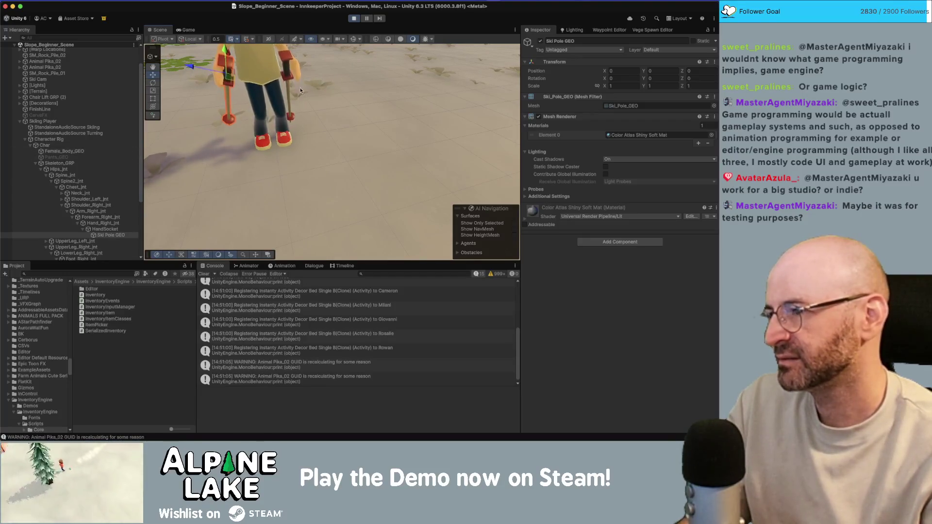
click(352, 18)
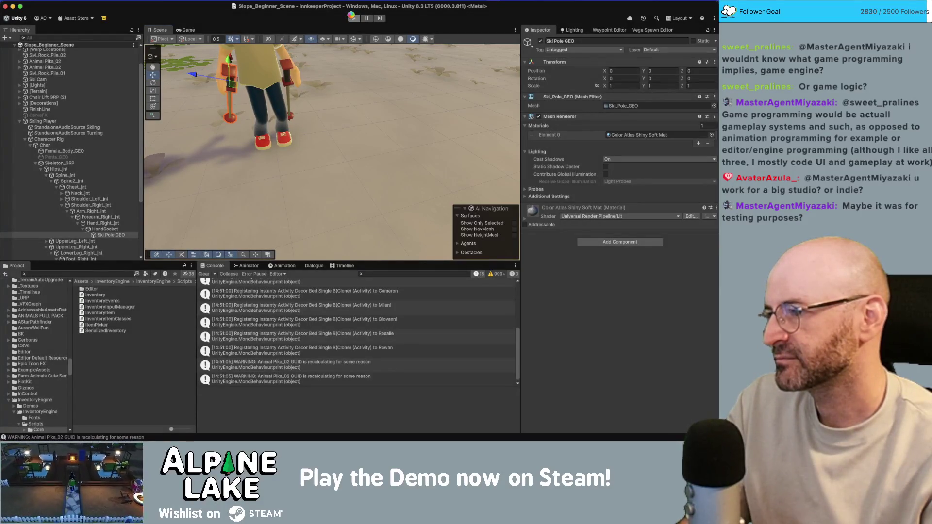
Expand Main_Game_Scene and load Slope_Beginner_Scene into the editor again.
click(115, 46)
key(Right)
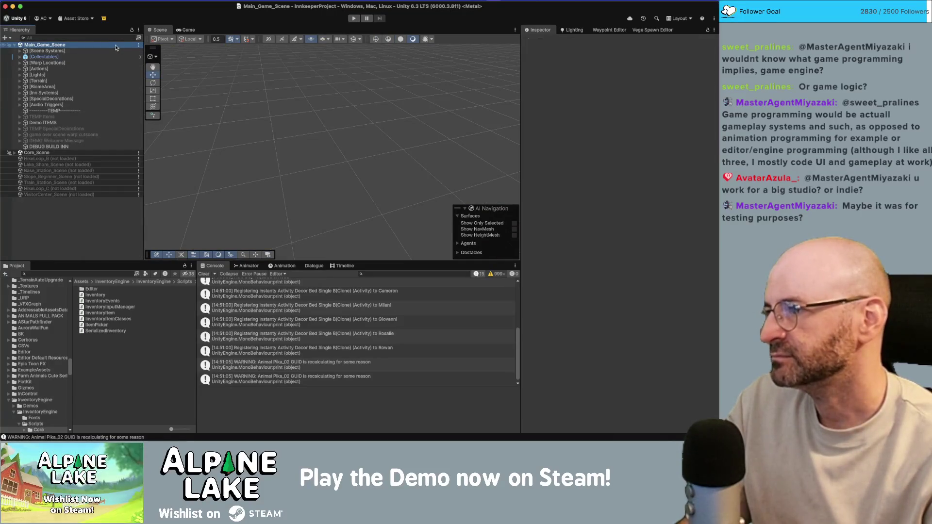
click(82, 181)
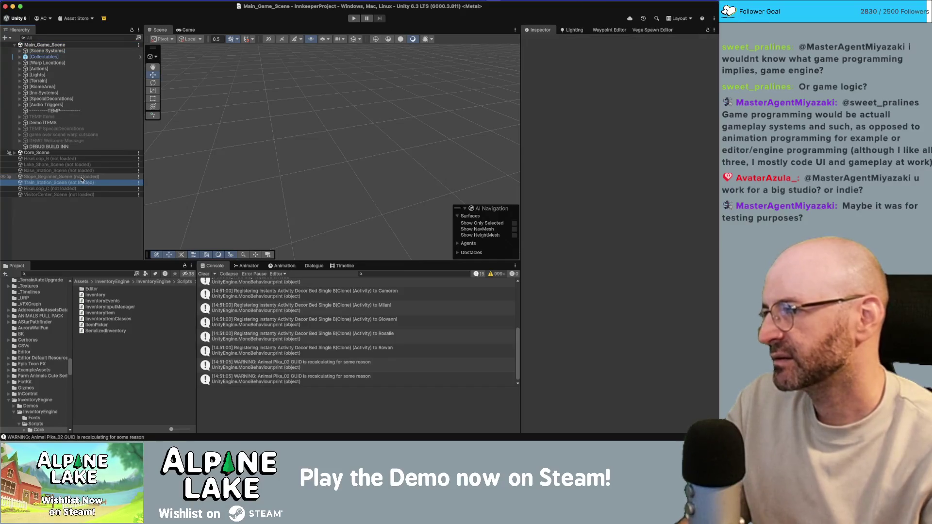
right_click(83, 177)
click(90, 182)
Inspect the skier's right ski, left ski pole, proxy pole (1) and held Ski Pole GEO.
click(279, 168)
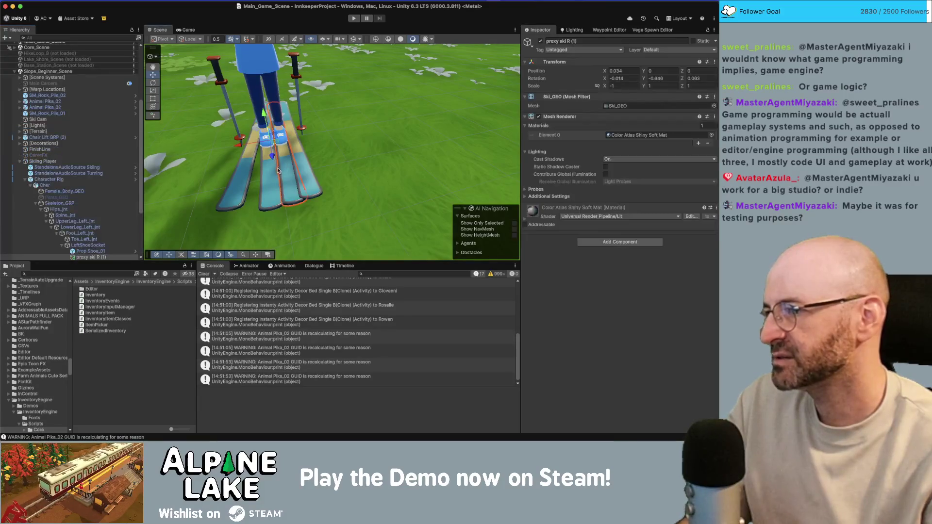
click(222, 90)
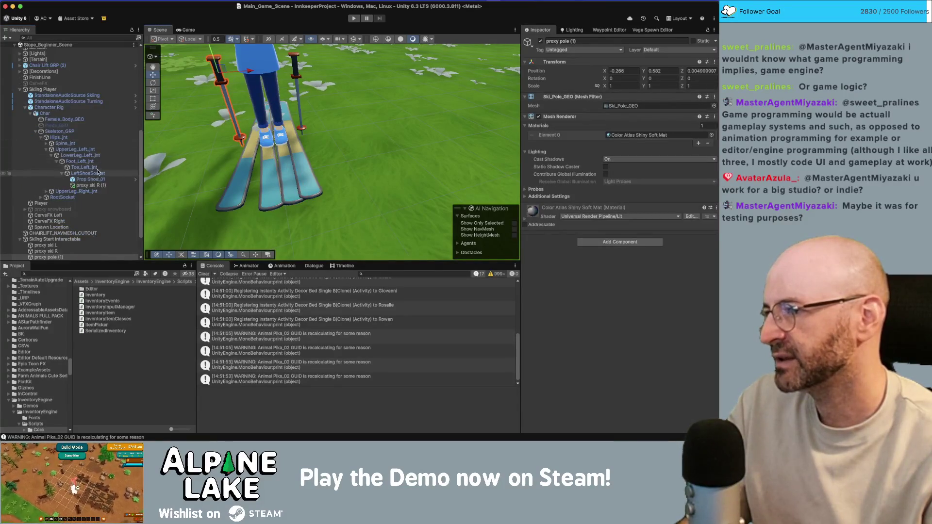
scroll(118, 174, down, 3)
scroll(118, 174, down, 2)
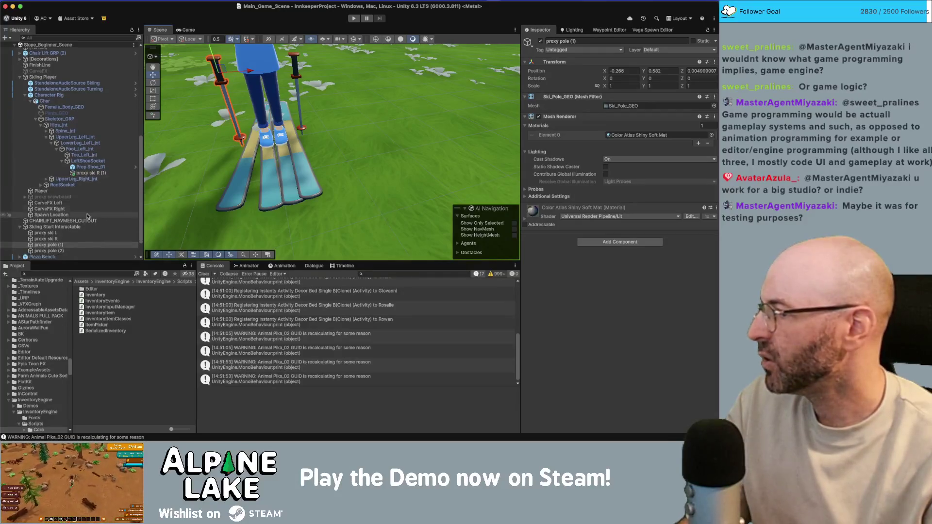
click(56, 226)
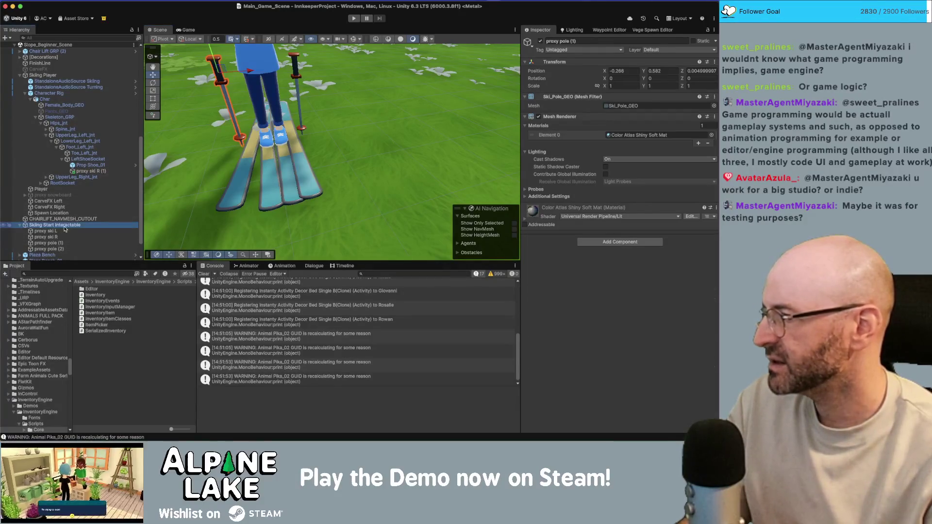
click(63, 242)
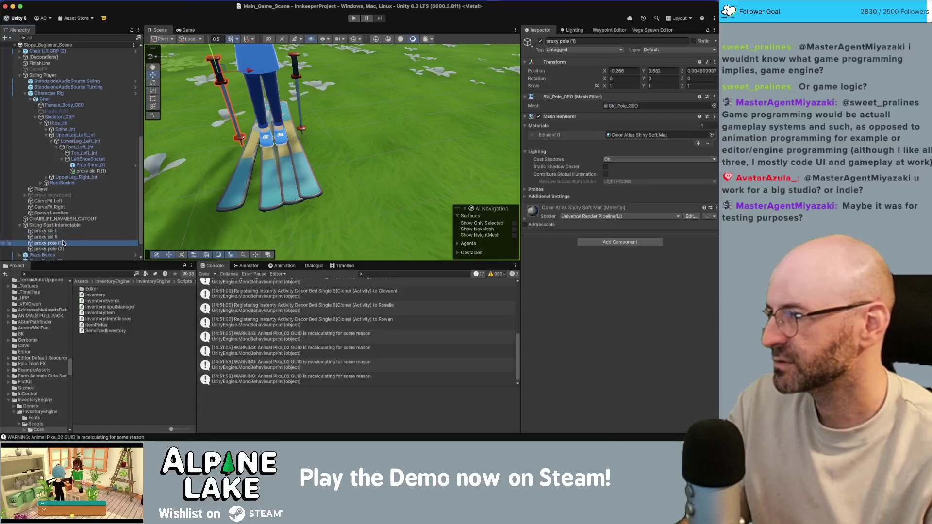
double_click(62, 242)
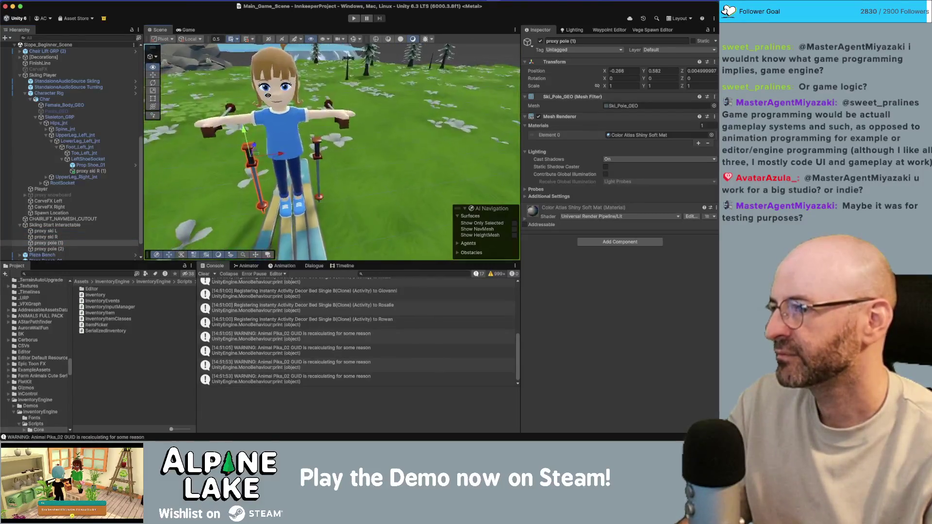
click(249, 110)
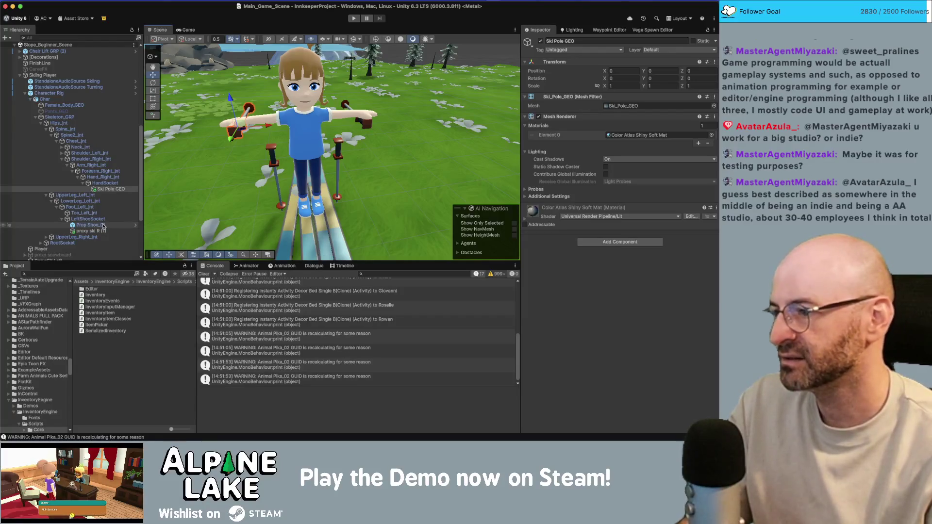
Check LeftShoeSocket, then open Character Rig's CustomCharacterDefinition script in Rider.
click(96, 220)
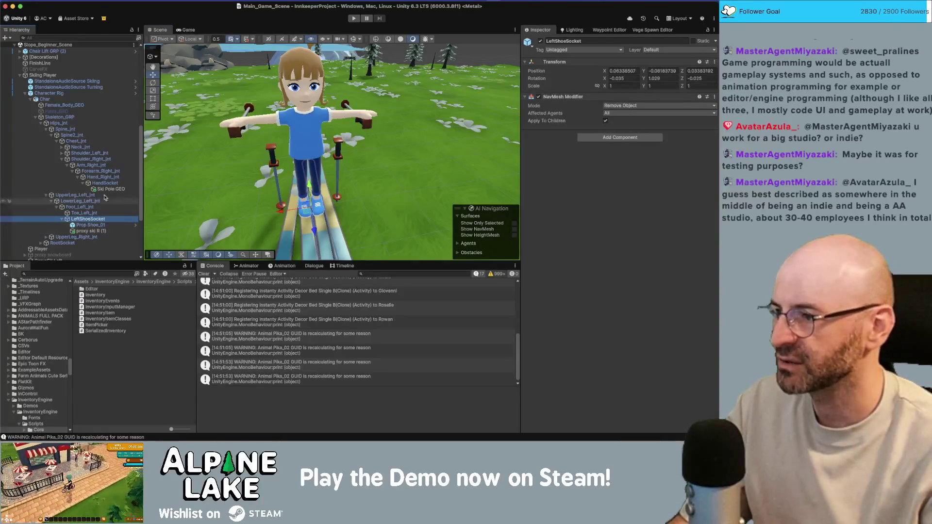
click(93, 97)
double_click(620, 125)
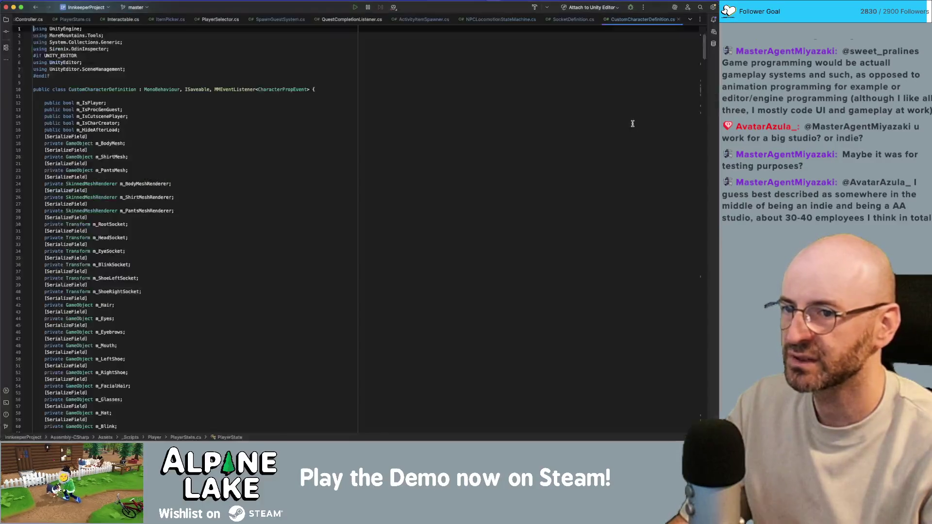
Search for DeleteAllProps and follow it into the DeleteAllChildren method.
text(deleteallp)
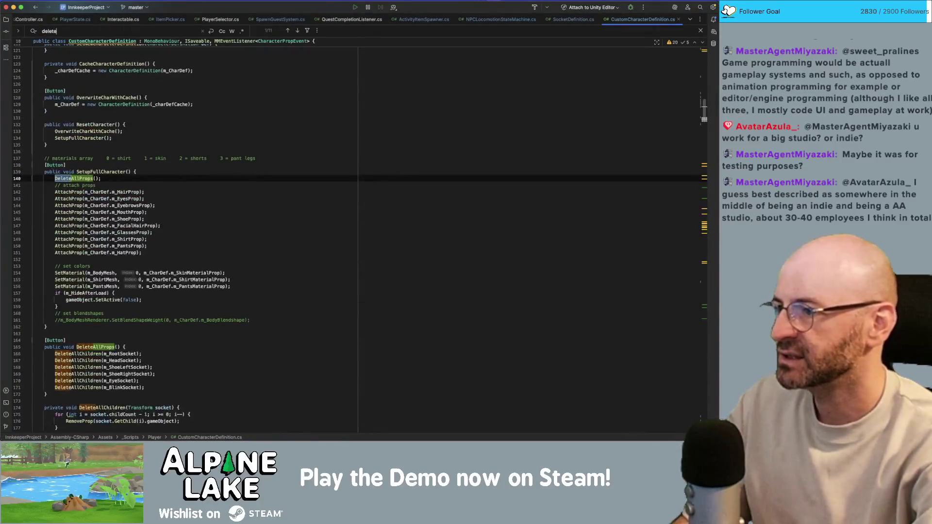
text(rops)
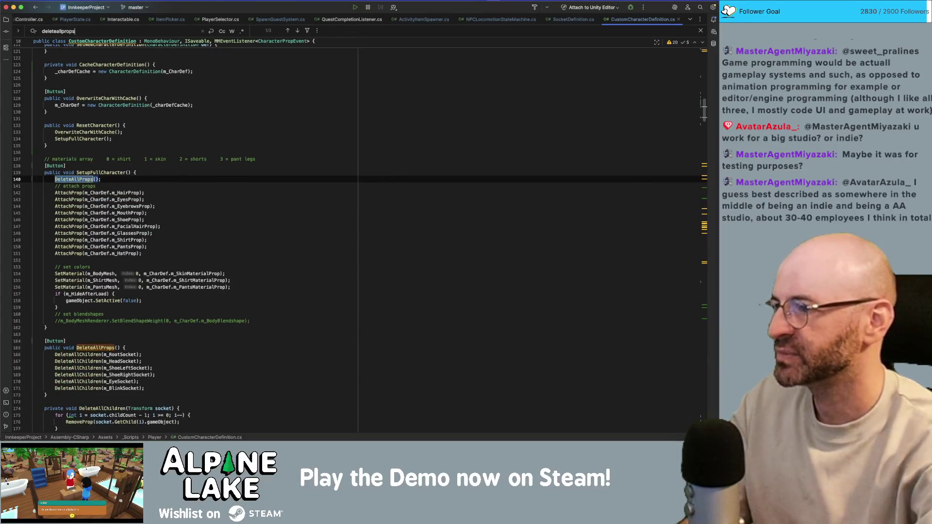
click(108, 179)
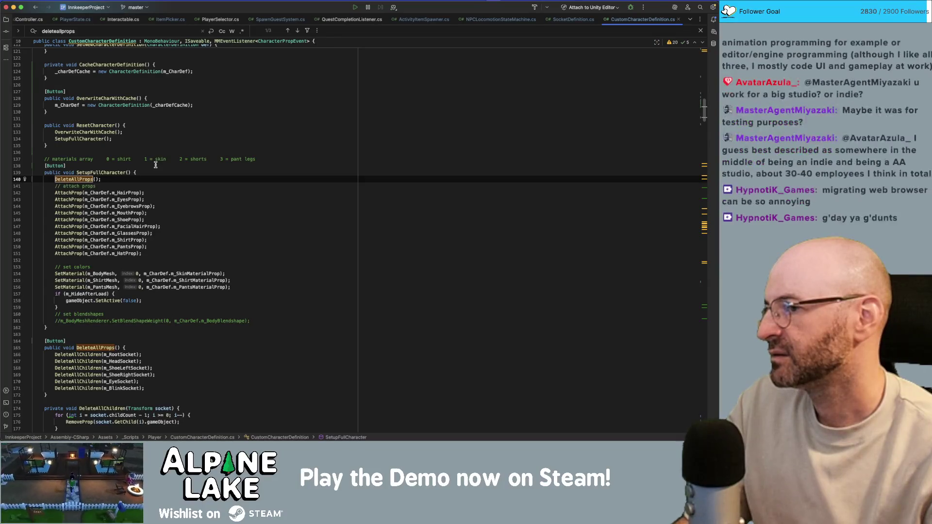
scroll(83, 194, down, 3)
super+click(80, 323)
scroll(82, 340, down, 3)
scroll(84, 342, down, 2)
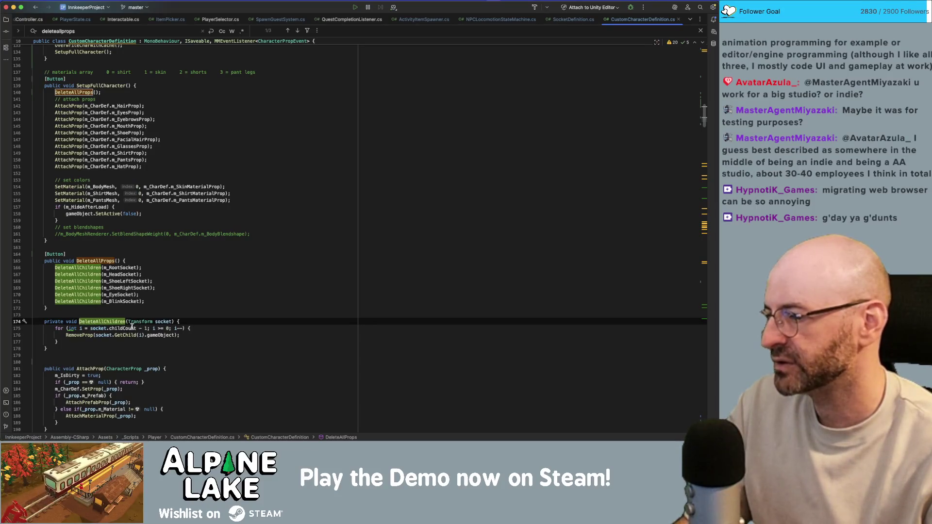
Inspect RemoveProp's DestroyImmediate call, then select Ski Pole GEO back in Unity.
click(92, 335)
super+click(91, 335)
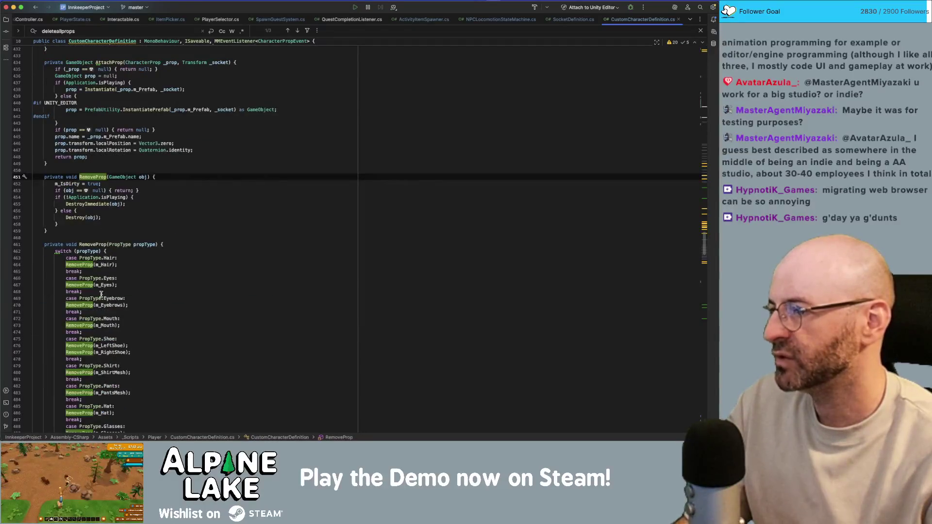
scroll(102, 291, up, 20)
scroll(98, 301, up, 10)
scroll(98, 304, up, 5)
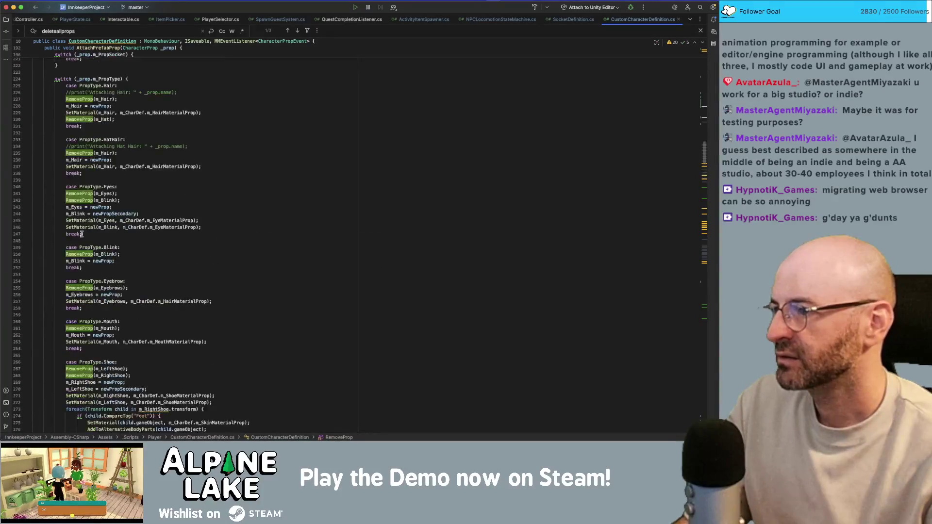
super+click(73, 200)
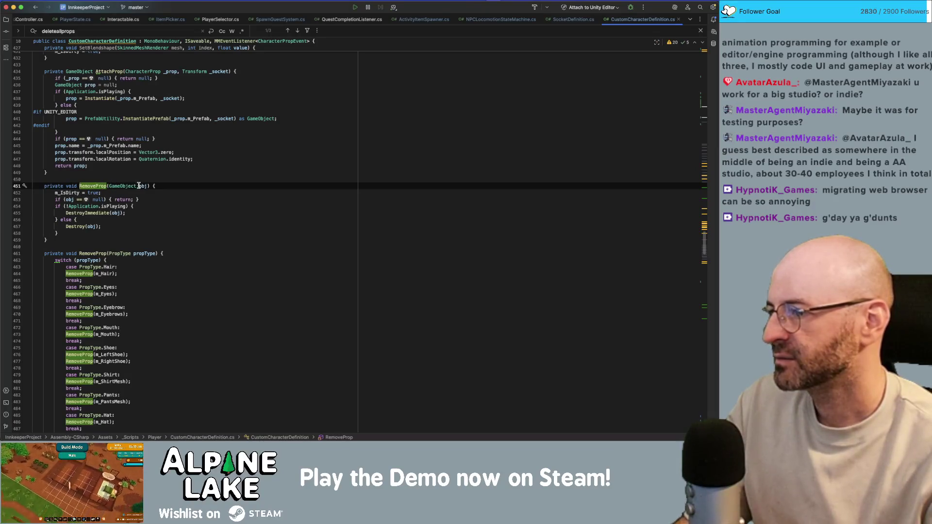
double_click(75, 227)
double_click(101, 212)
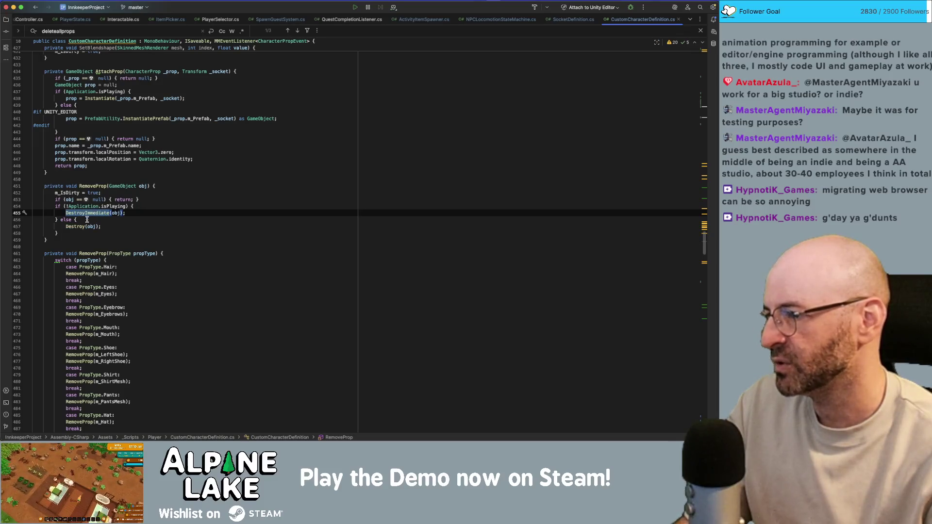
mouse_move(104, 161)
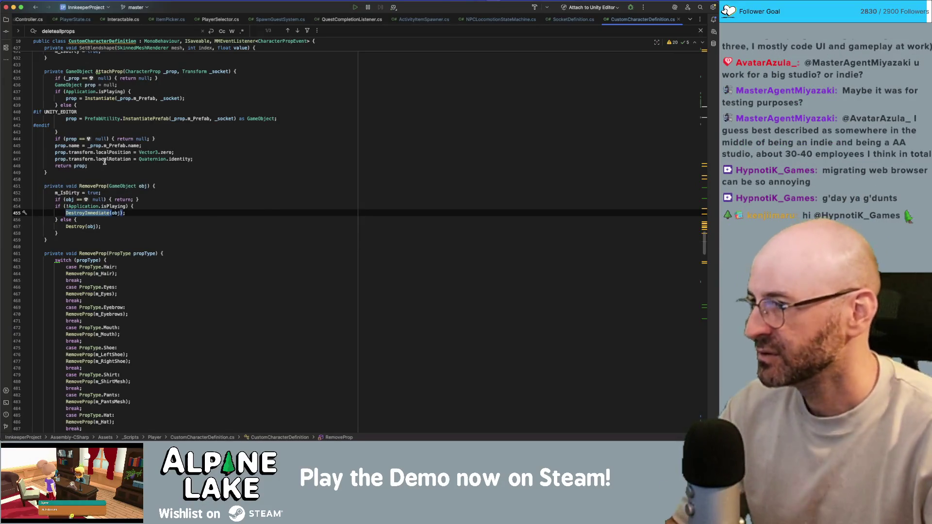
key(super+Tab)
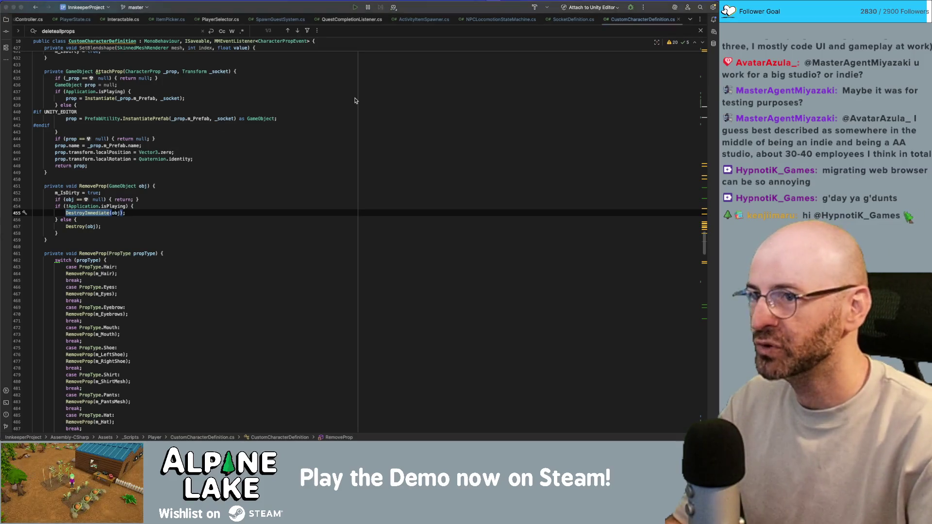
click(110, 189)
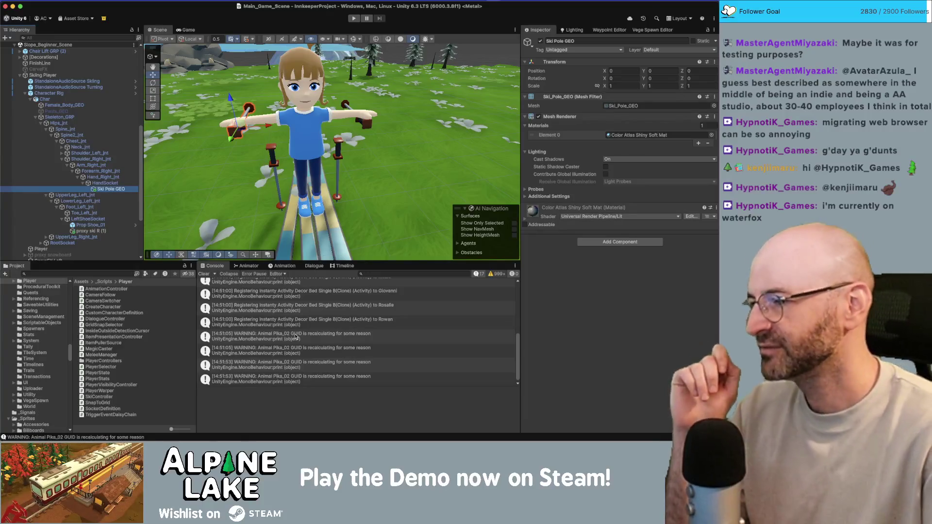
Add a new tag named PropDoNotDelete in the Tags settings.
click(580, 50)
click(570, 354)
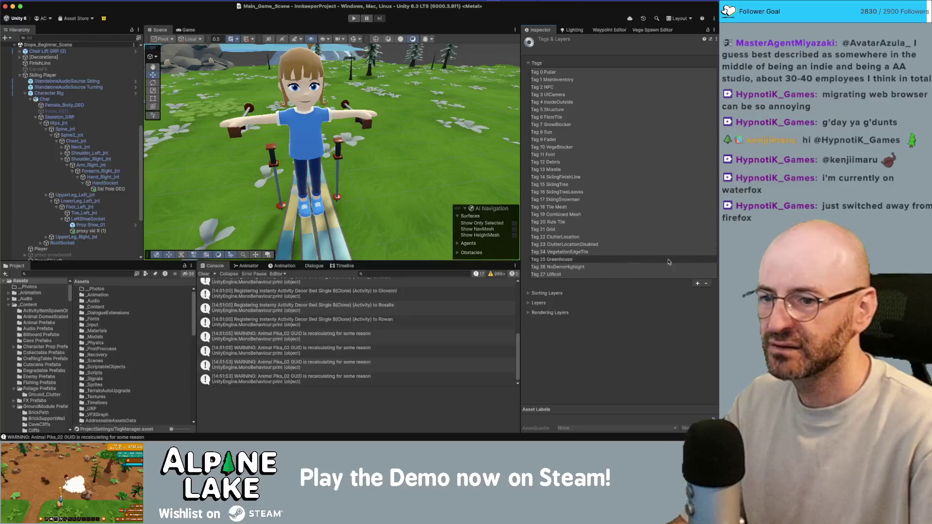
click(697, 283)
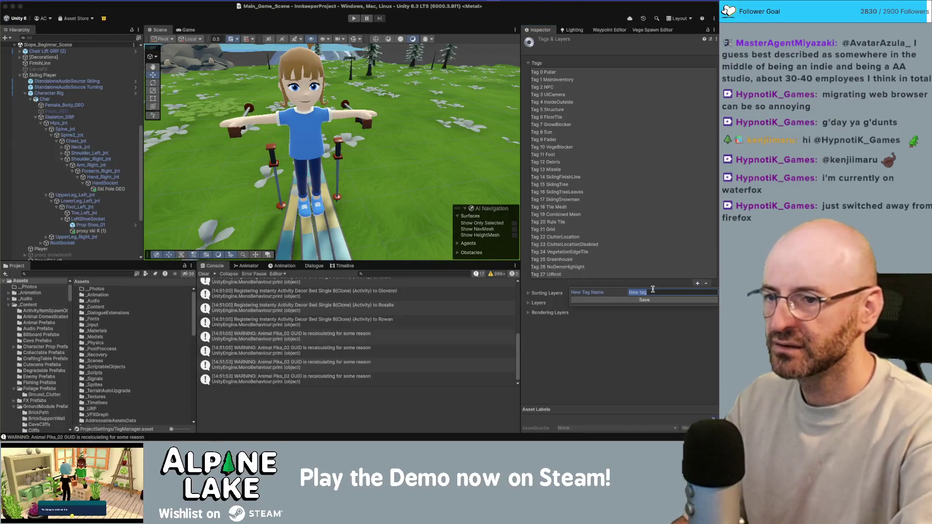
text(propDoNotS)
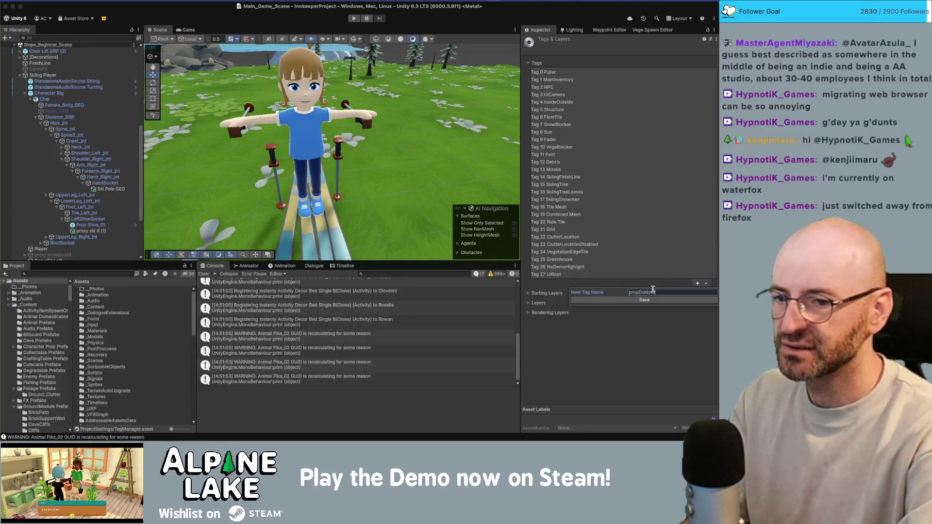
text(elete)
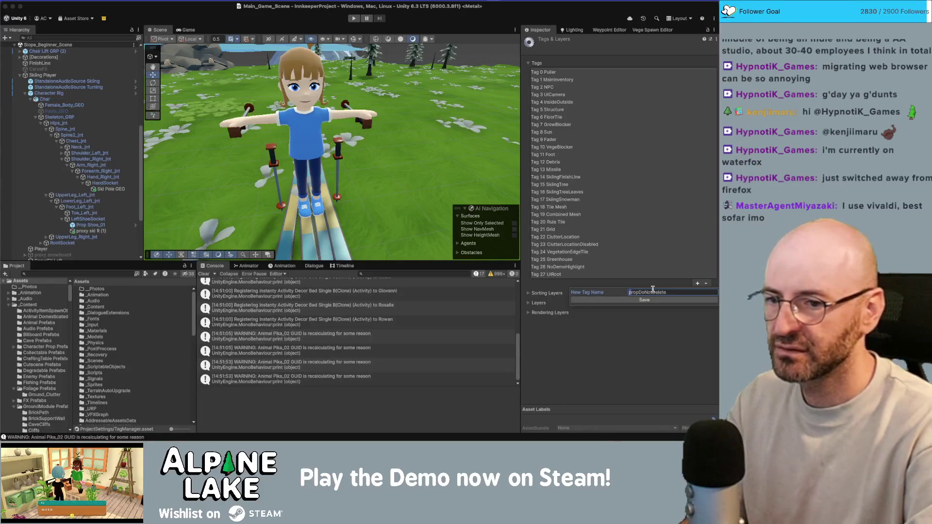
click(645, 300)
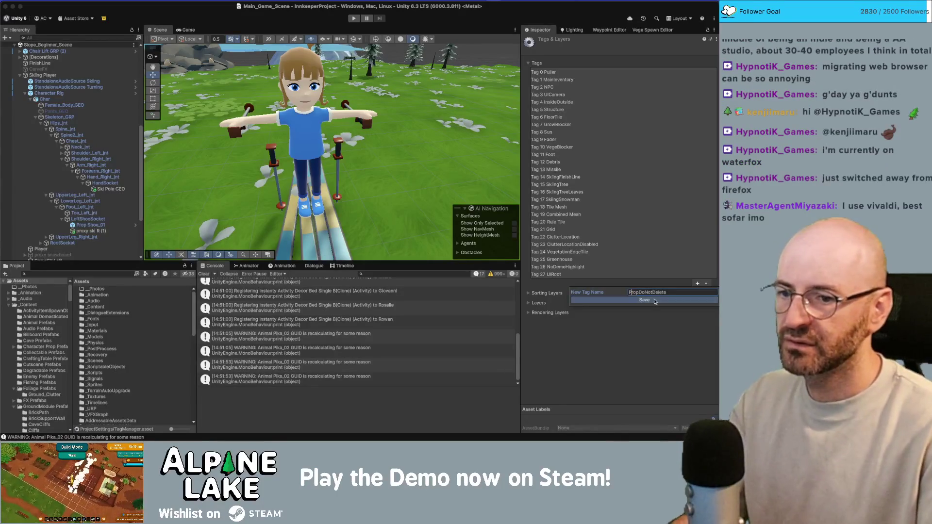
Apply the PropDoNotDelete tag to both ski poles and the skis.
click(109, 189)
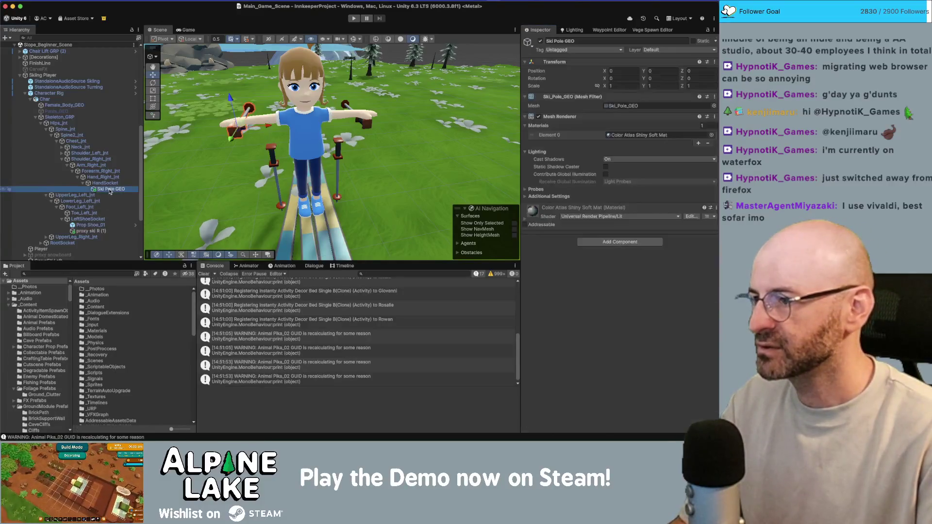
shift+click(366, 125)
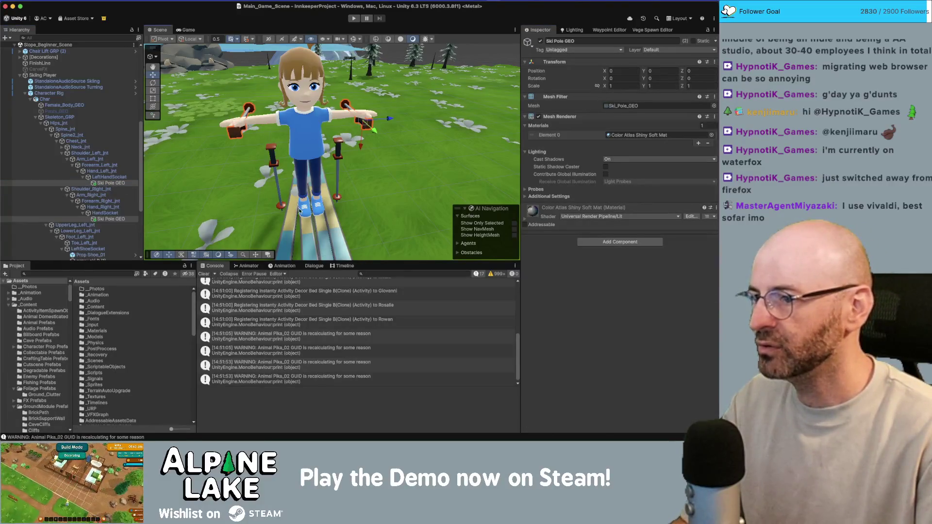
shift+click(311, 227)
shift+click(323, 235)
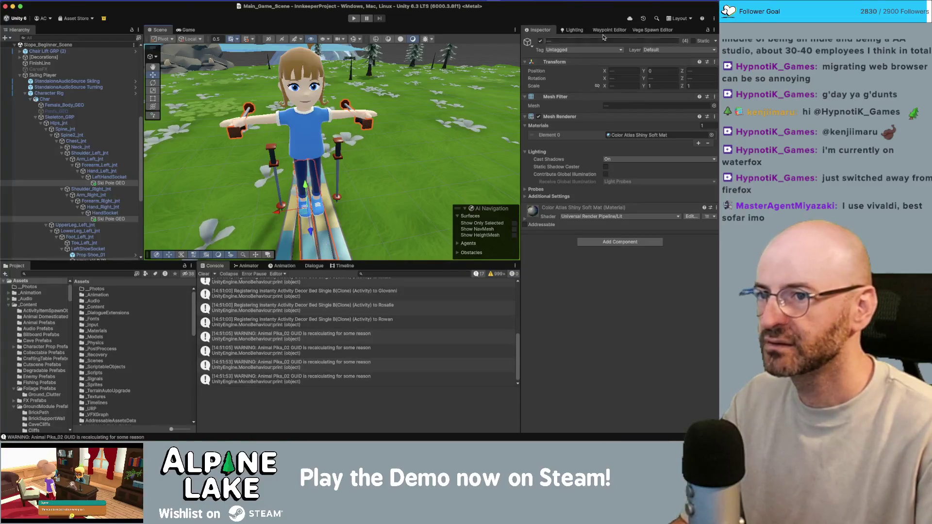
click(583, 50)
click(585, 350)
key(super+Tab)
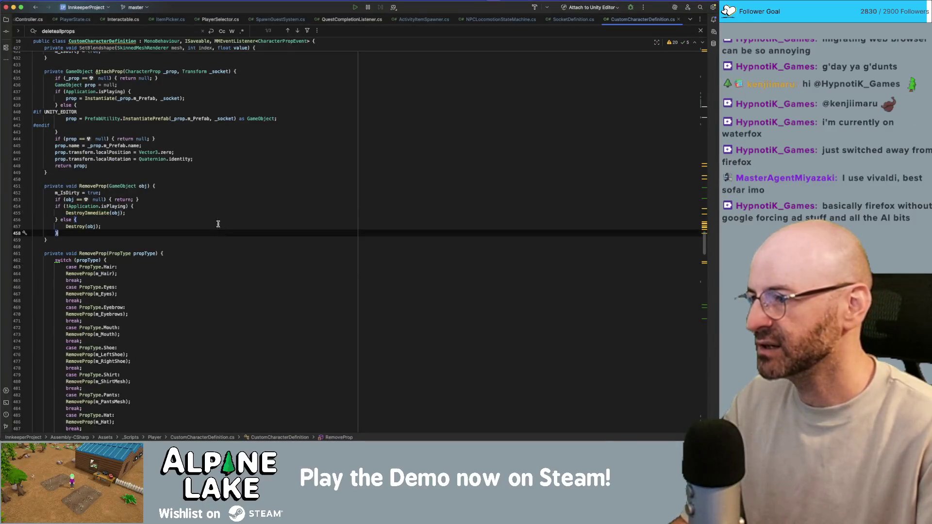
Add an early return to RemoveProp when obj.CompareTag("PropDoNotDelete") is true.
click(217, 201)
key(Return)
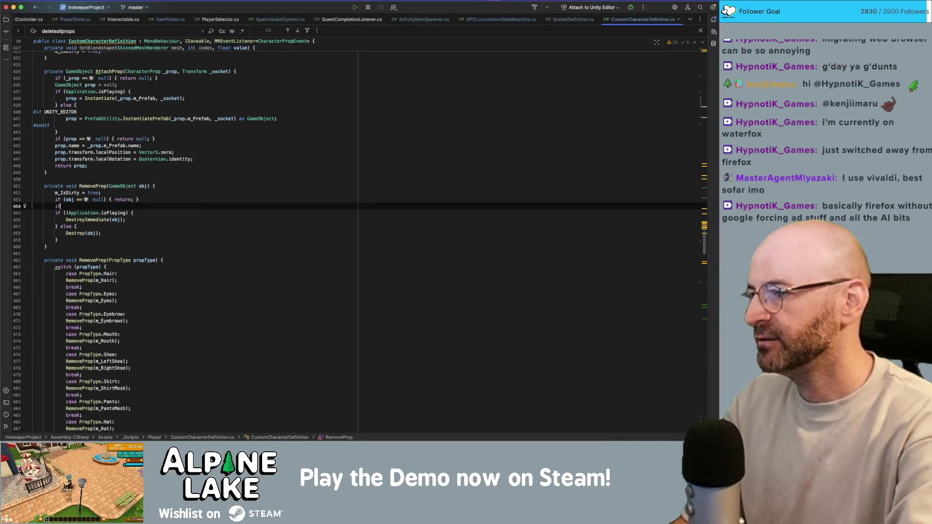
text(if(obj)
text(.tag)
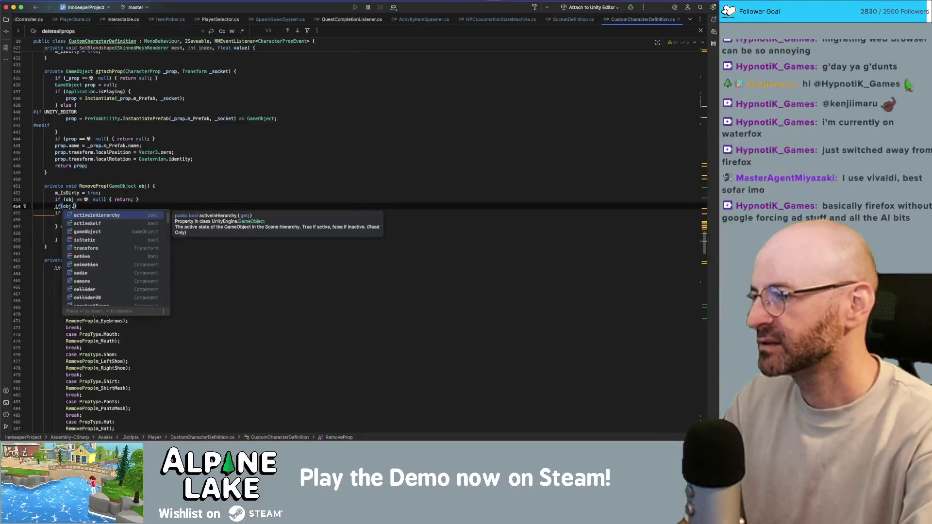
key(Down)
key(Return)
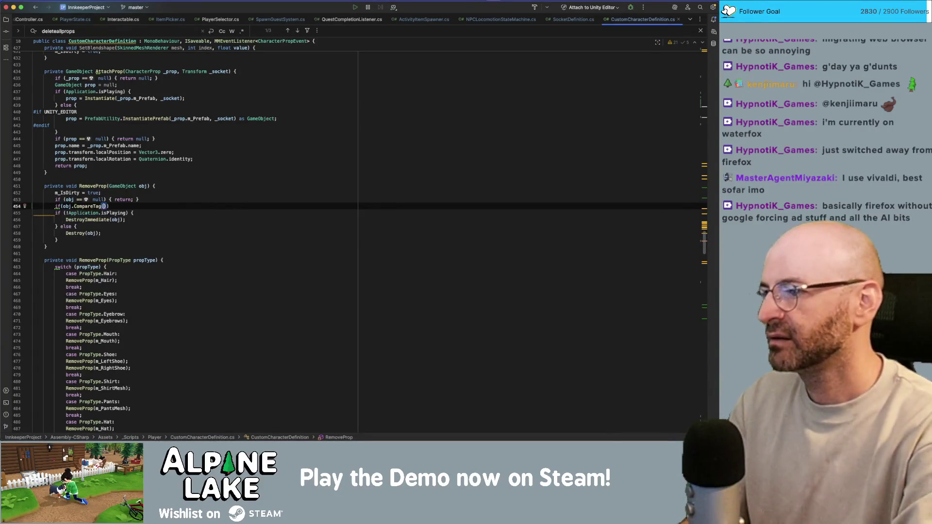
text("PropDoNotDelete)
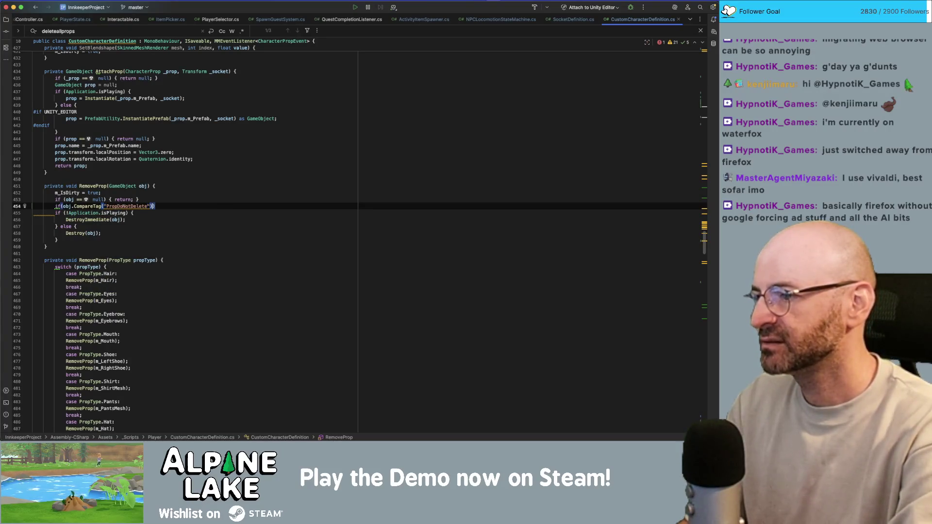
text(eturn;)
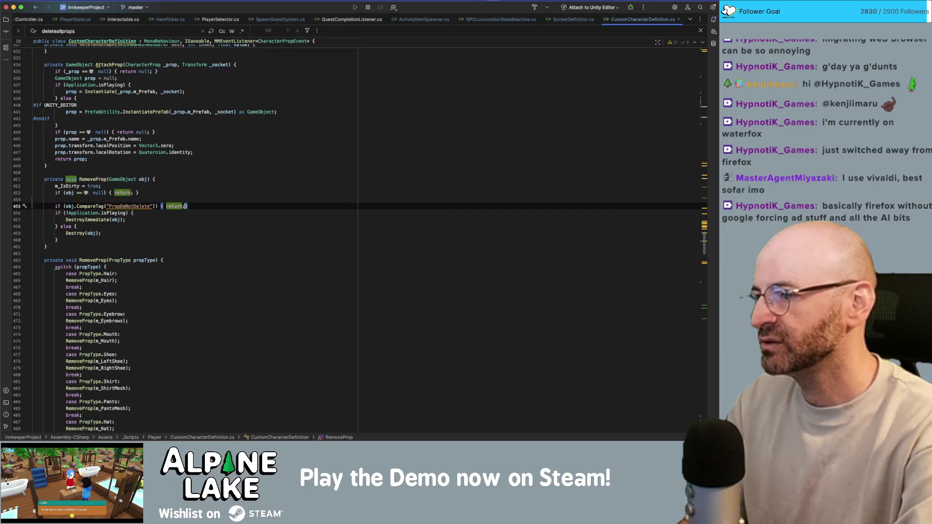
key(Up)
key(Up)
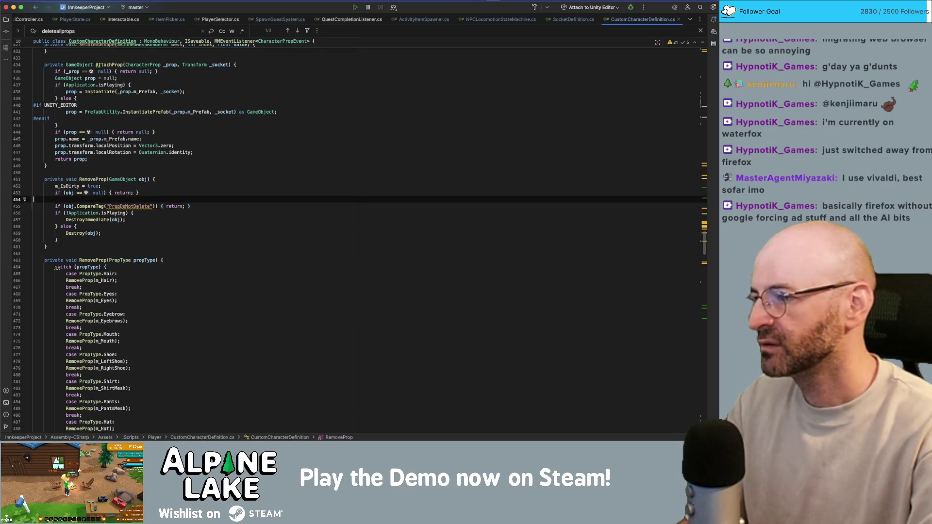
key(Delete)
key(super+Tab)
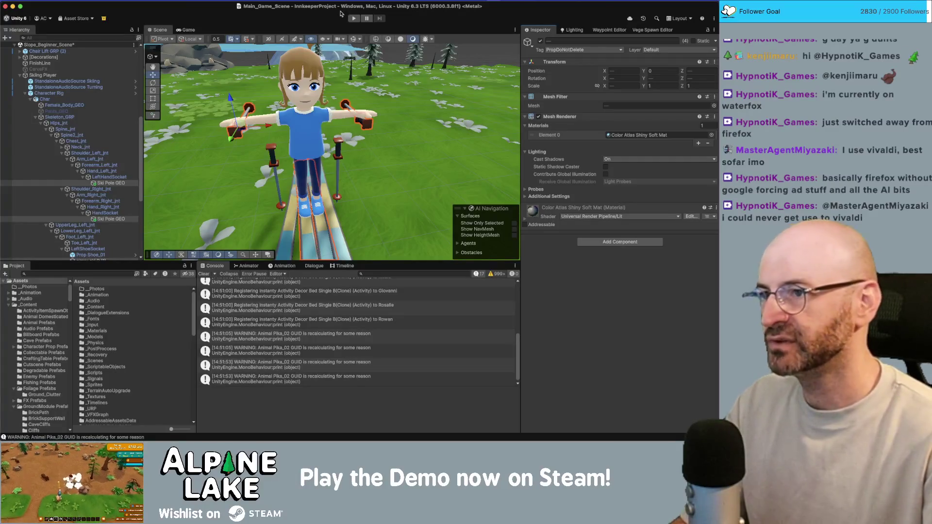
Play through the Beginner Course to test the PropDoNotDelete change, then exit Play mode.
click(353, 18)
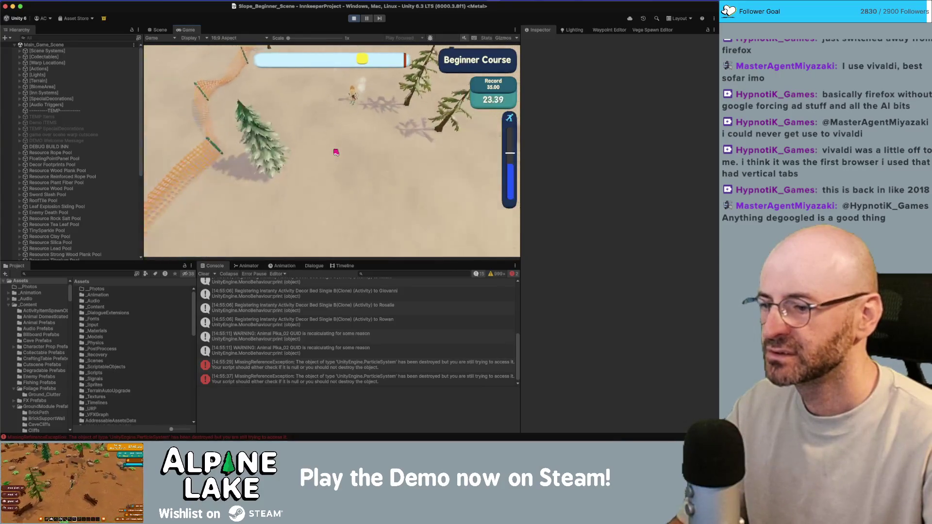
click(358, 21)
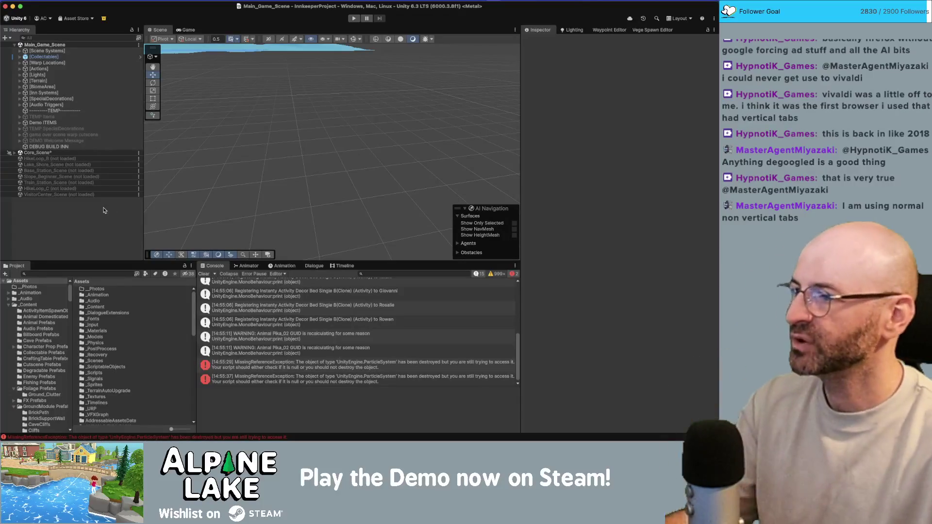
Load Slope_Beginner_Scene and browse the StarPoof and StunStarExplosion prefabs in FX Prefabs.
right_click(90, 178)
click(90, 181)
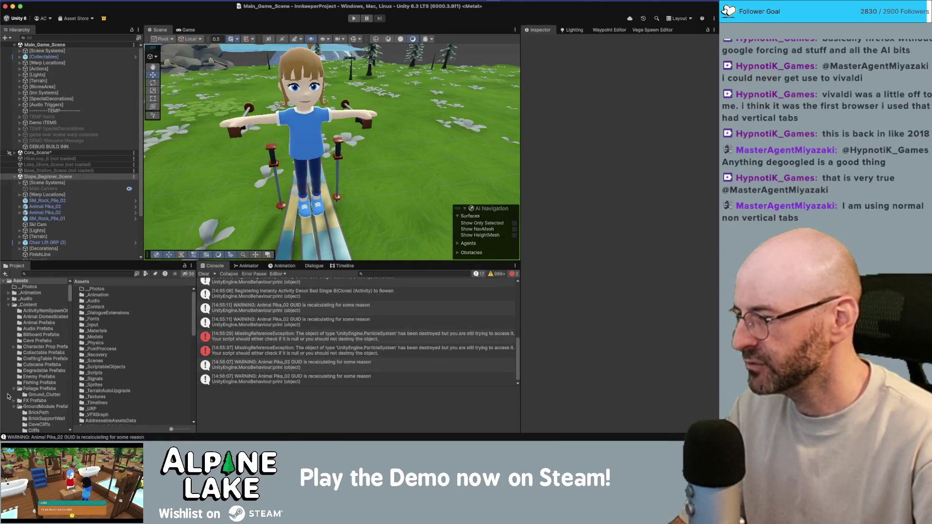
click(34, 400)
drag(176, 429, 170, 429)
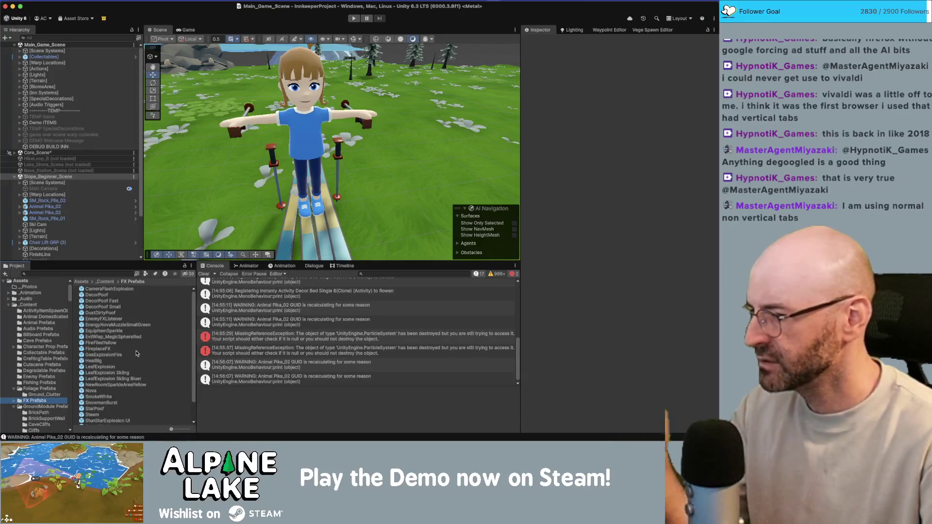
scroll(138, 350, down, 1)
scroll(138, 350, down, 1)
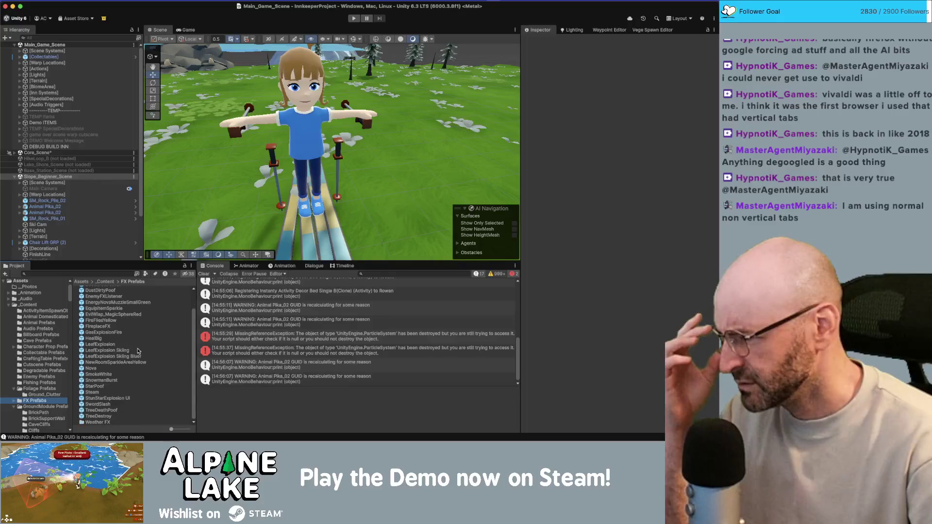
click(103, 387)
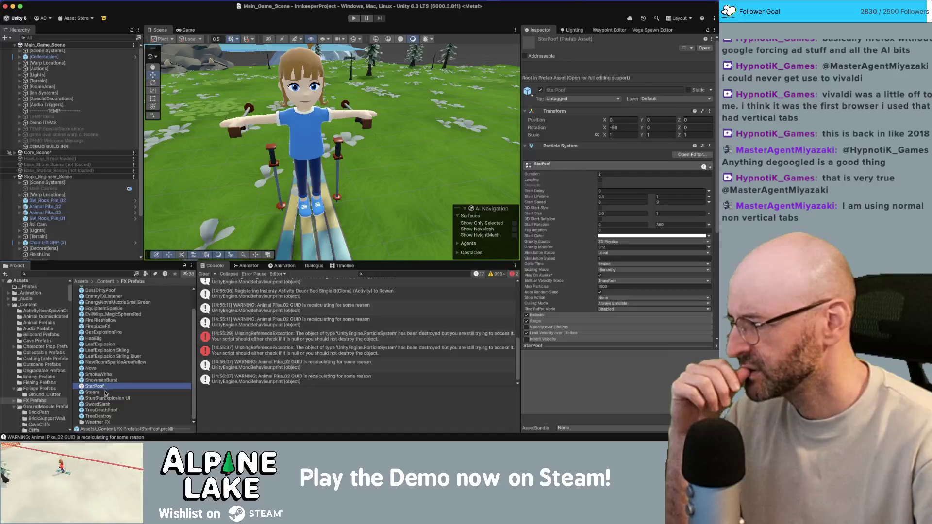
click(106, 398)
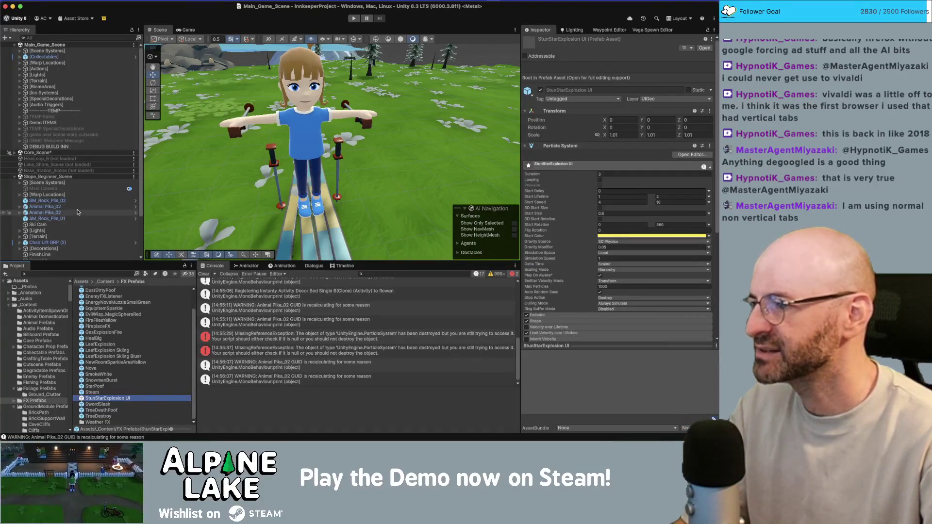
scroll(78, 212, down, 3)
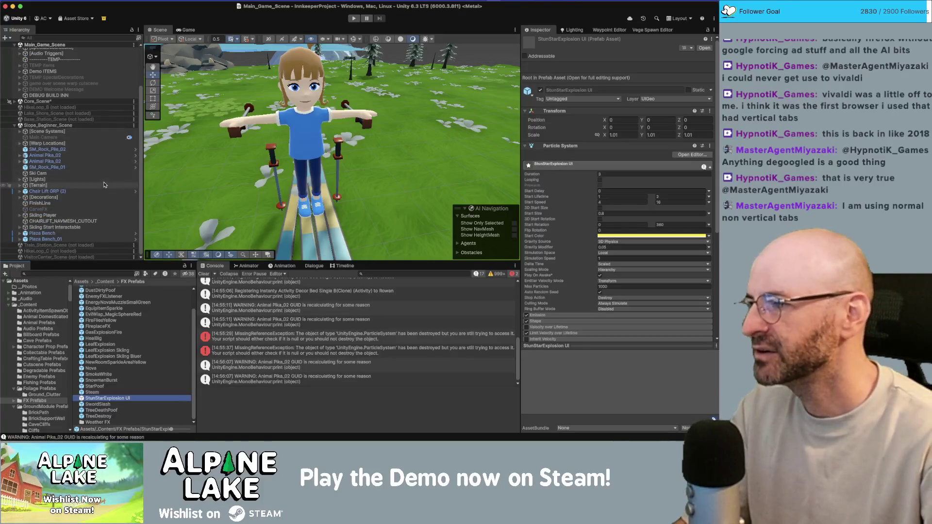
Locate Skiing Player's StunnedCirclingStarsSimple particles and tag them PropDoNotDelete.
click(111, 215)
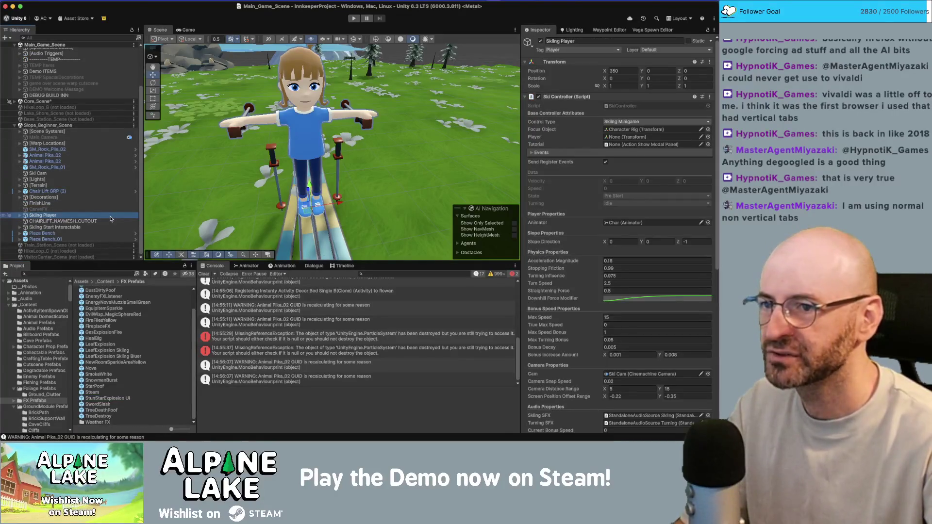
scroll(611, 271, down, 3)
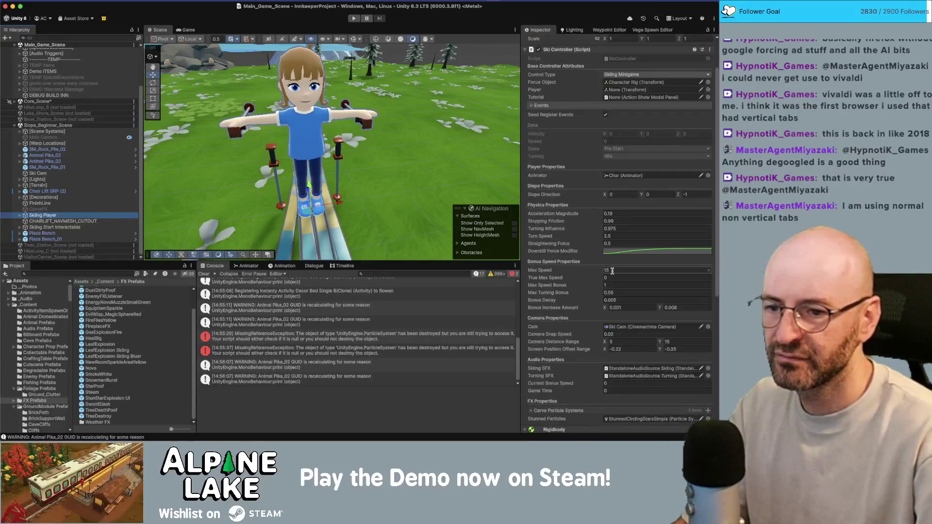
scroll(612, 271, down, 7)
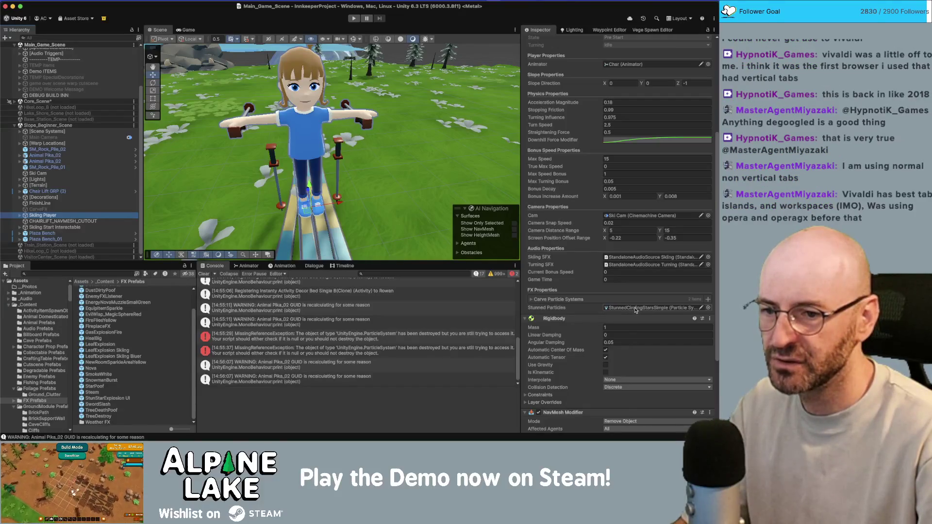
click(638, 308)
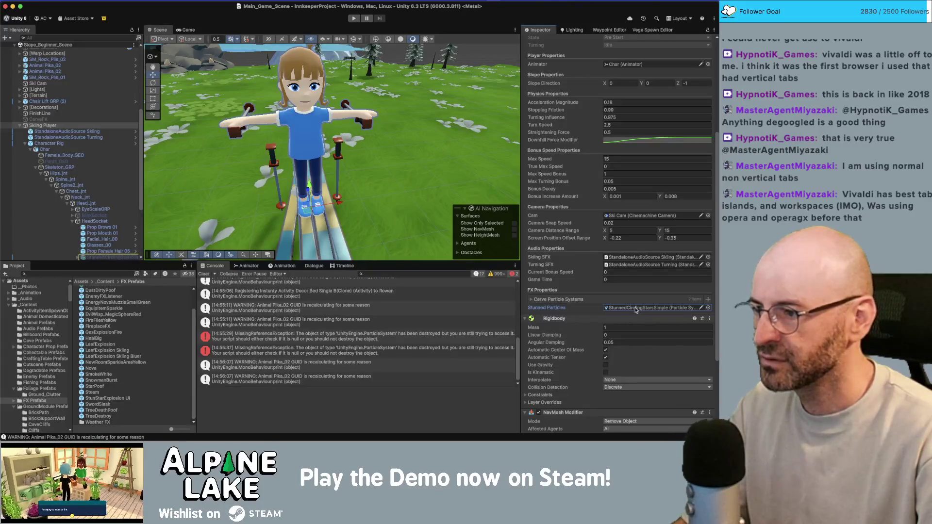
double_click(635, 309)
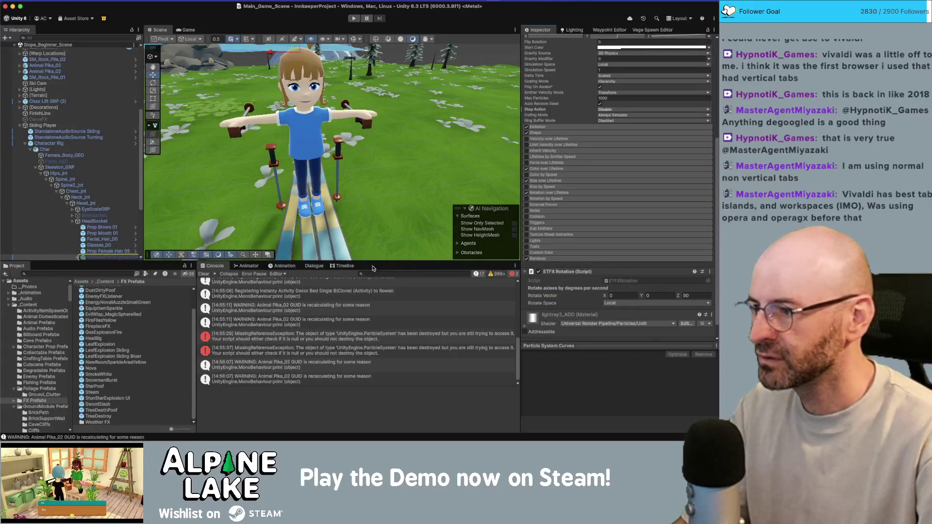
scroll(109, 246, down, 1)
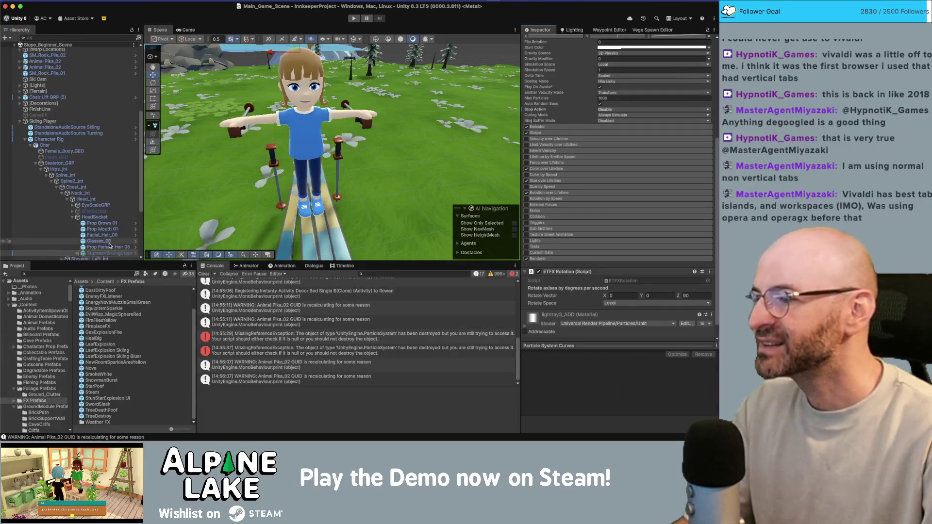
scroll(110, 246, down, 1)
click(110, 243)
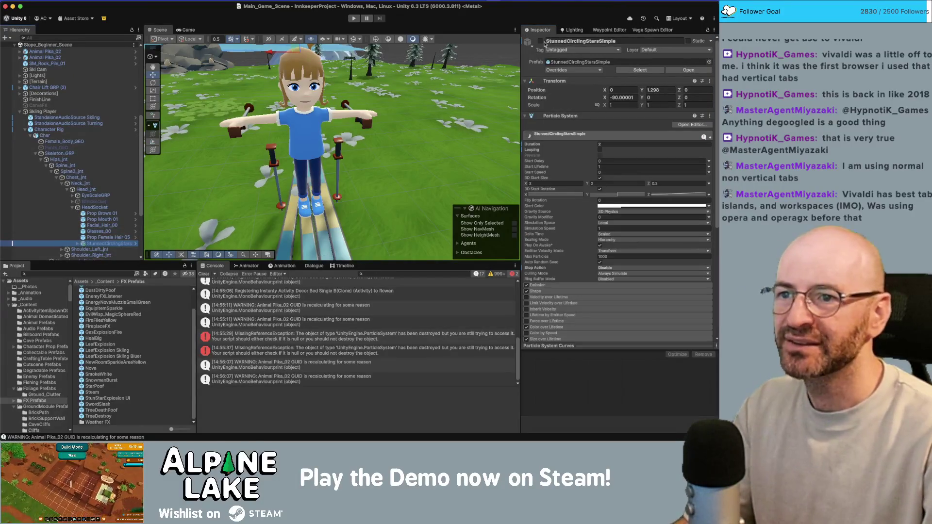
click(557, 51)
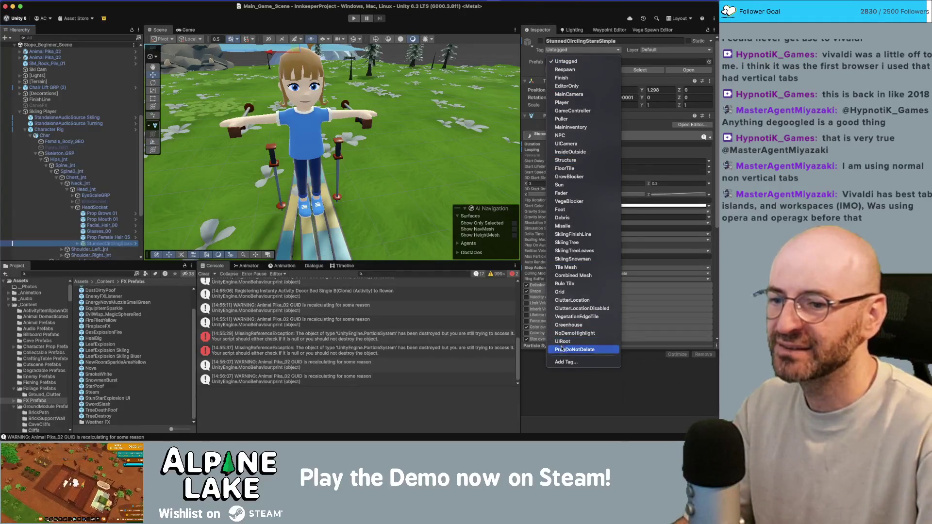
click(562, 349)
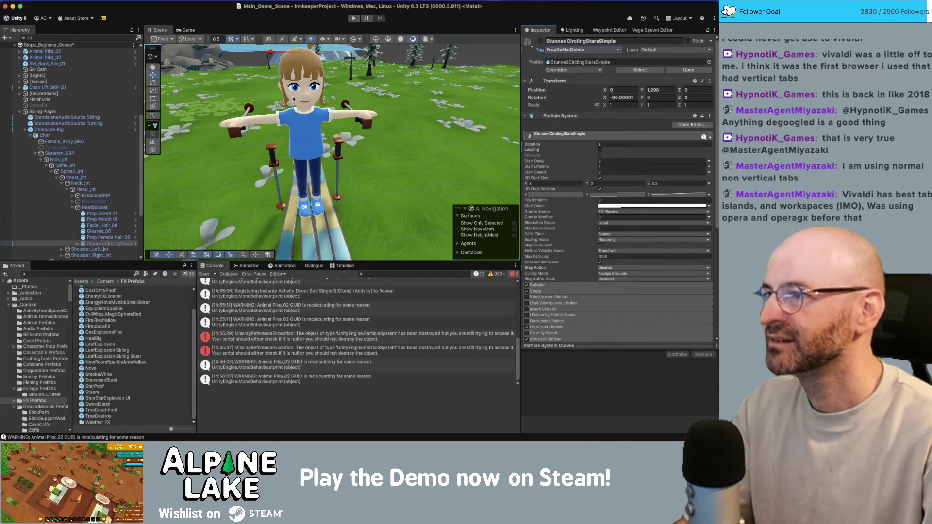
Enter play mode, walk the character to the Beginner Slope, and start the course.
click(351, 18)
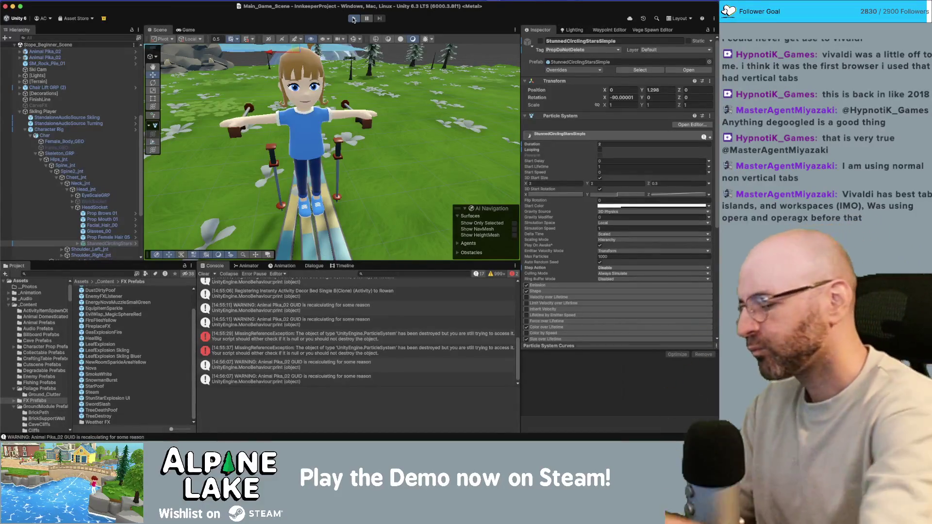
click(353, 20)
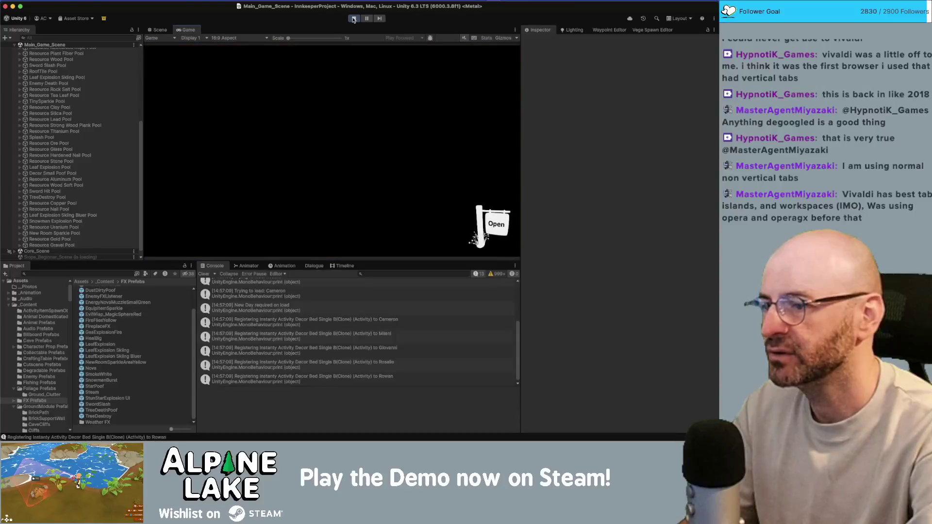
key(a)
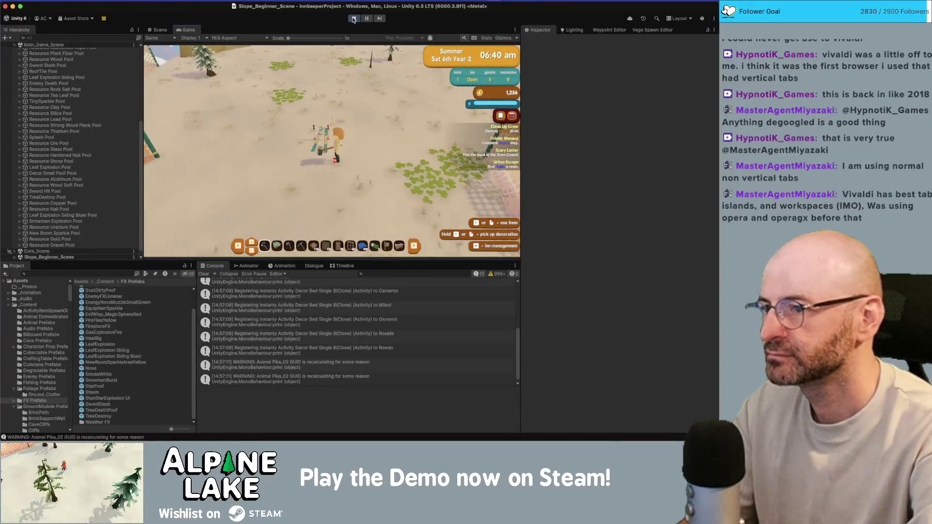
key(w)
key(e)
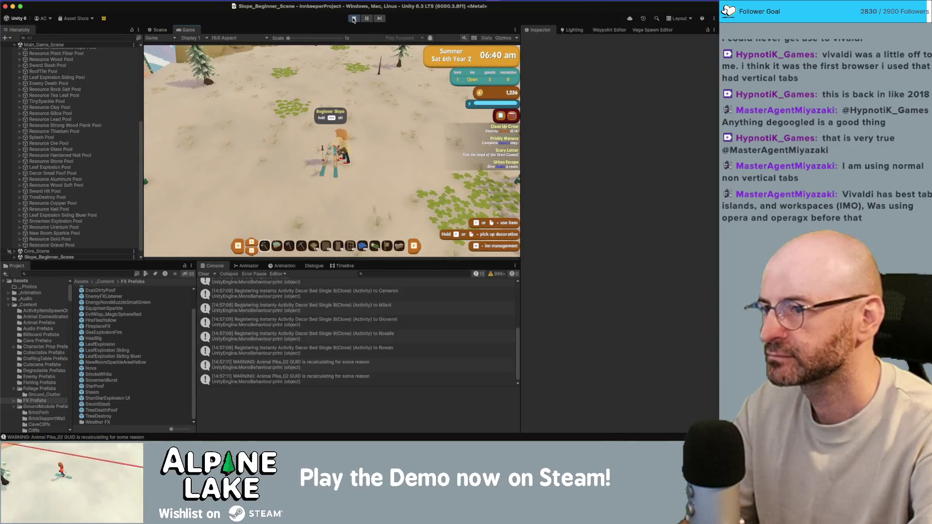
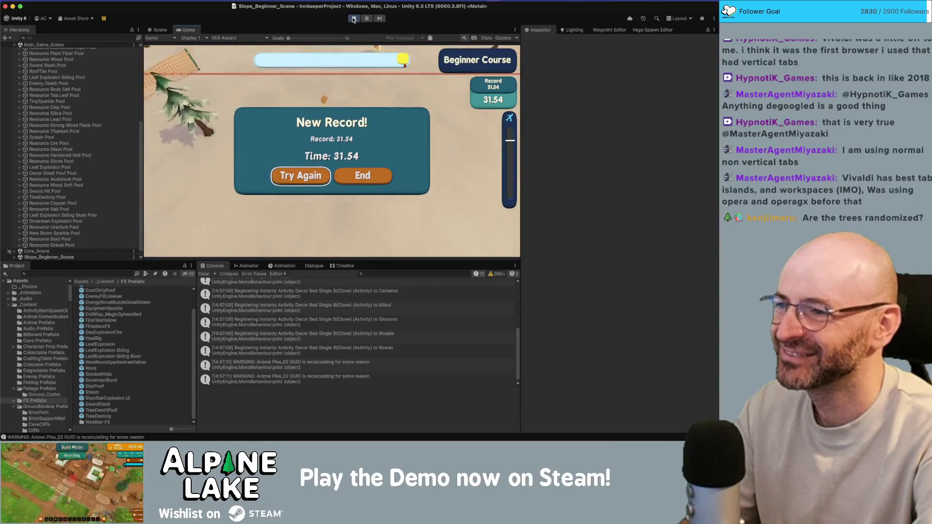
Restart the Beginner Course run after the 31.54 record and ski it again, finishing at 35.04.
key(Return)
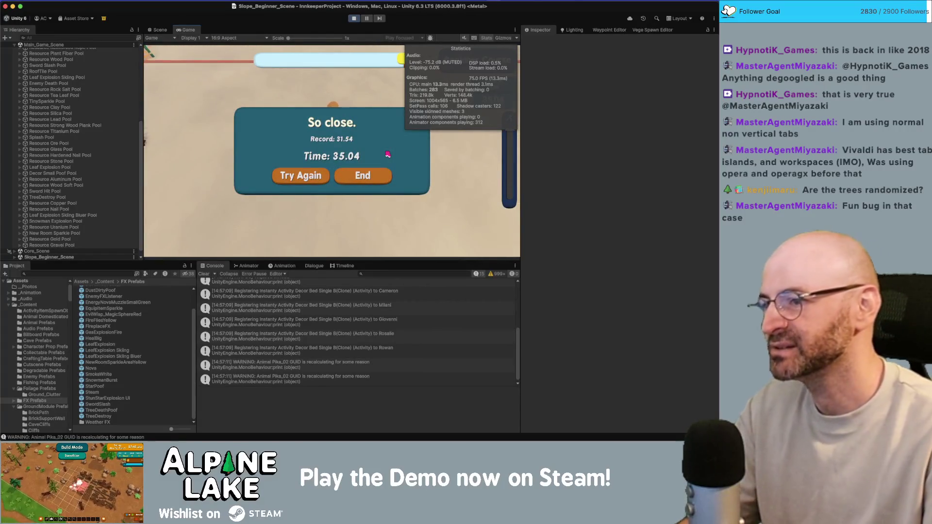
click(301, 176)
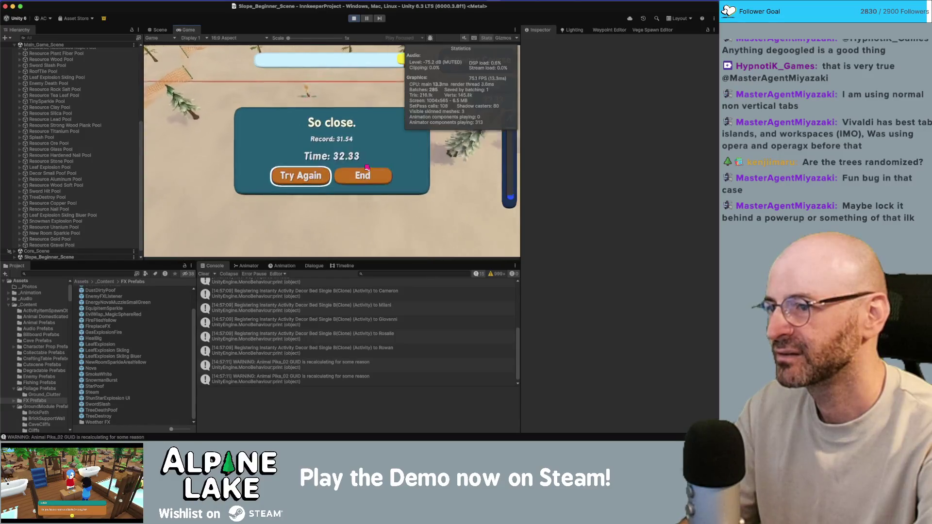
Replay the beginner slope once more, then end the run at the 44.40 result.
key(Return)
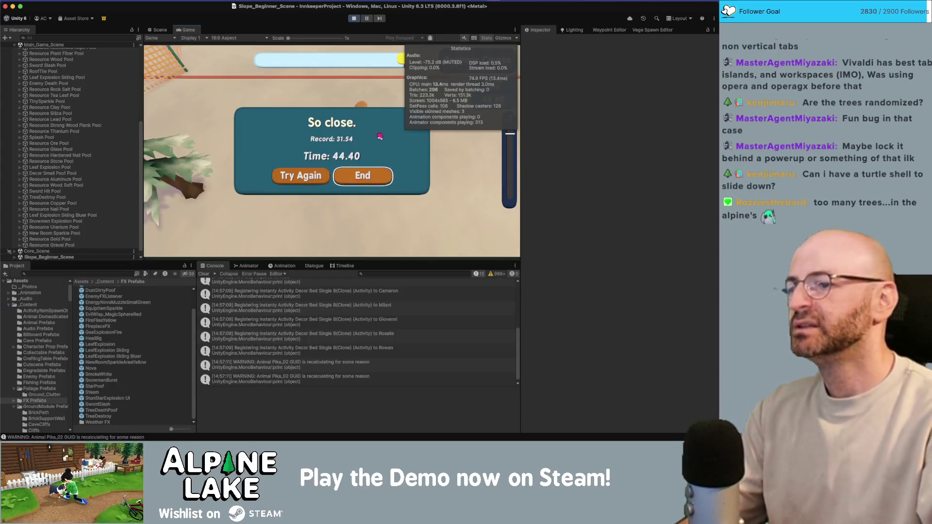
click(366, 169)
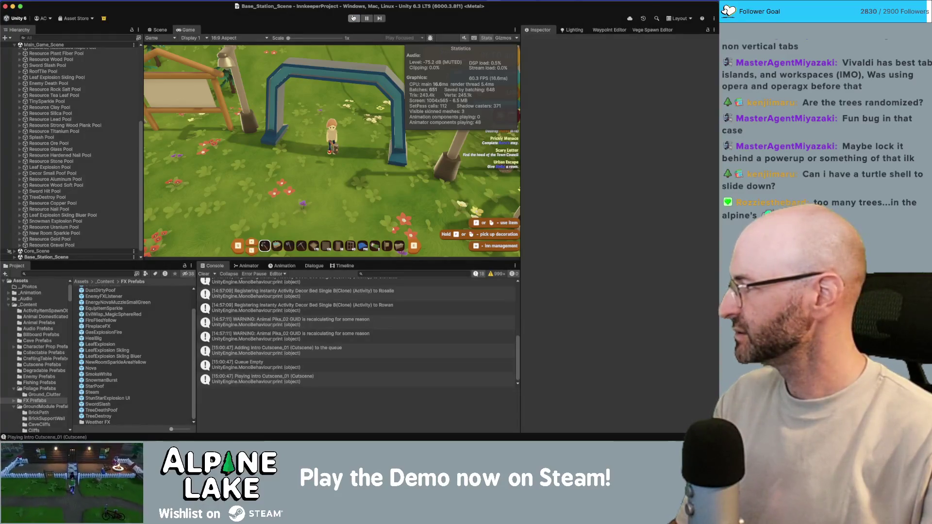
Stop play mode and tick 'weed on the track' in Obsidian's Current Bugs checklist.
click(353, 19)
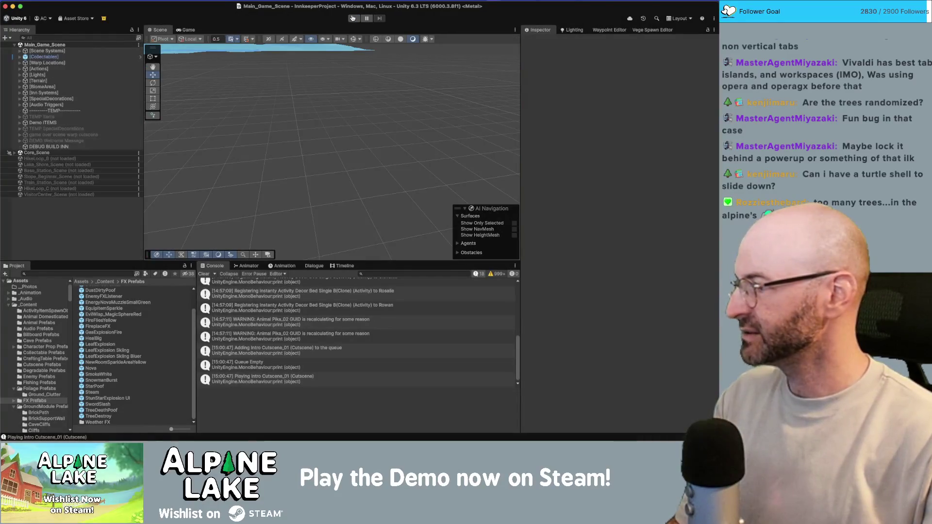
key(super+Tab)
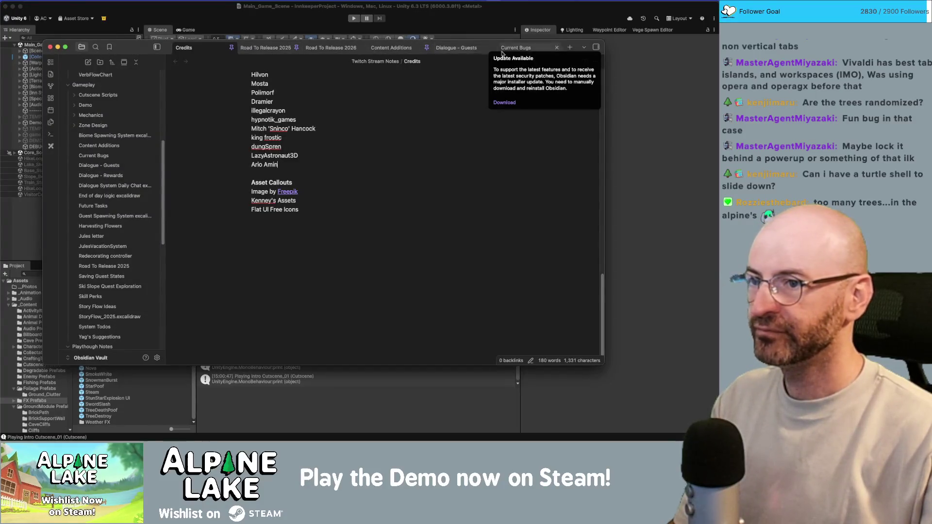
click(515, 47)
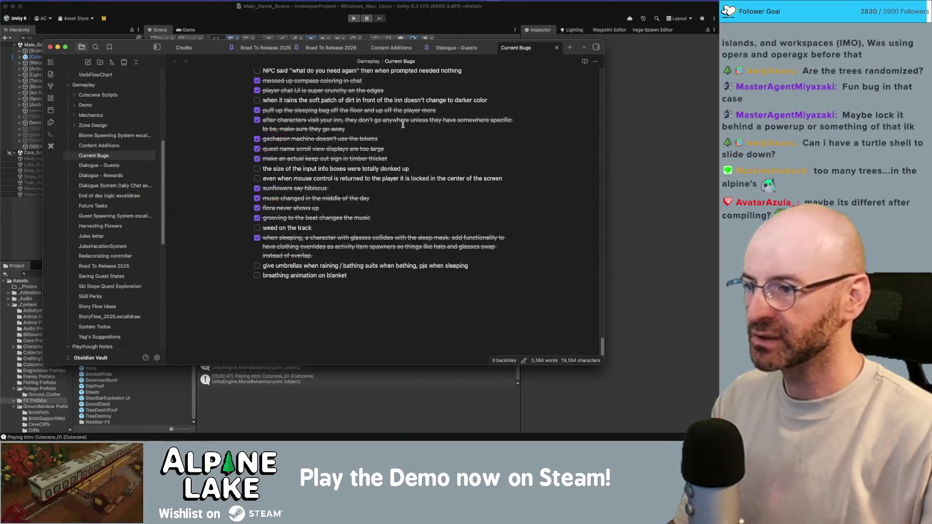
click(257, 228)
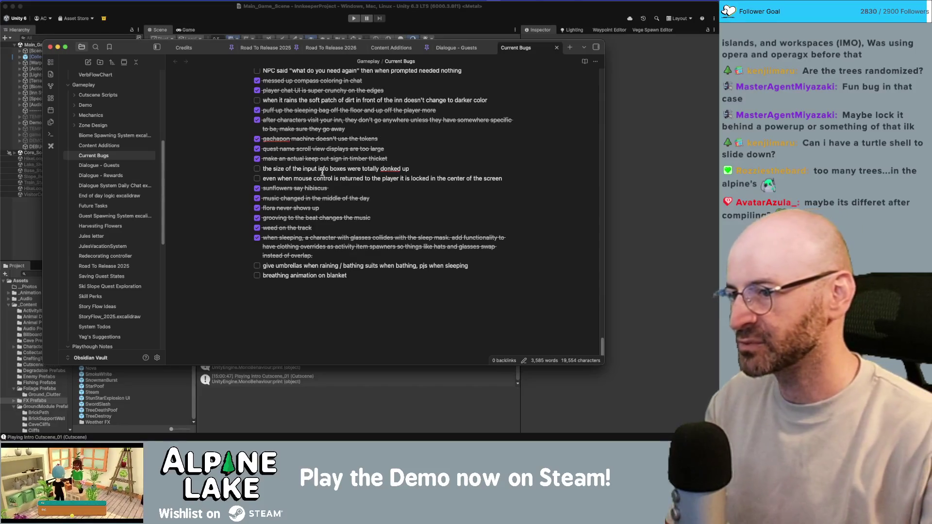
Look over the rest of the bug list, then return to the Unity editor.
scroll(323, 173, up, 1)
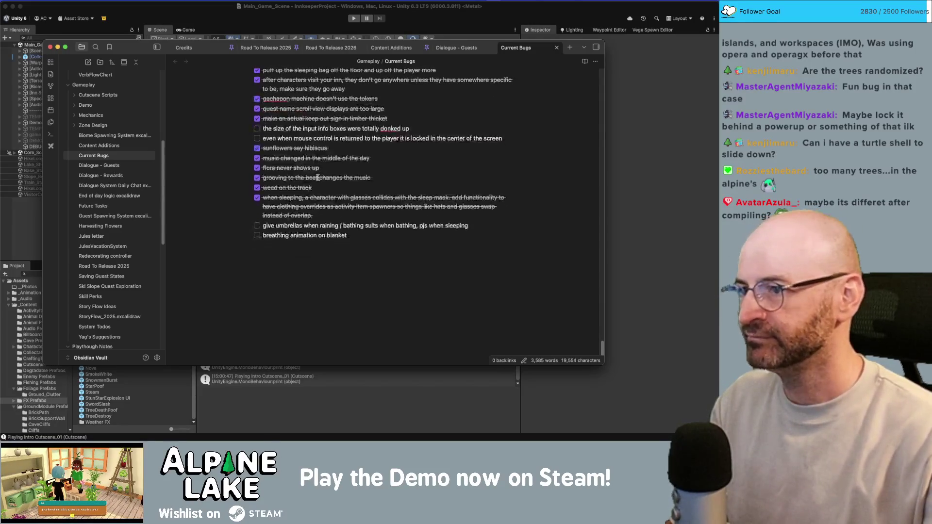
scroll(317, 177, up, 1)
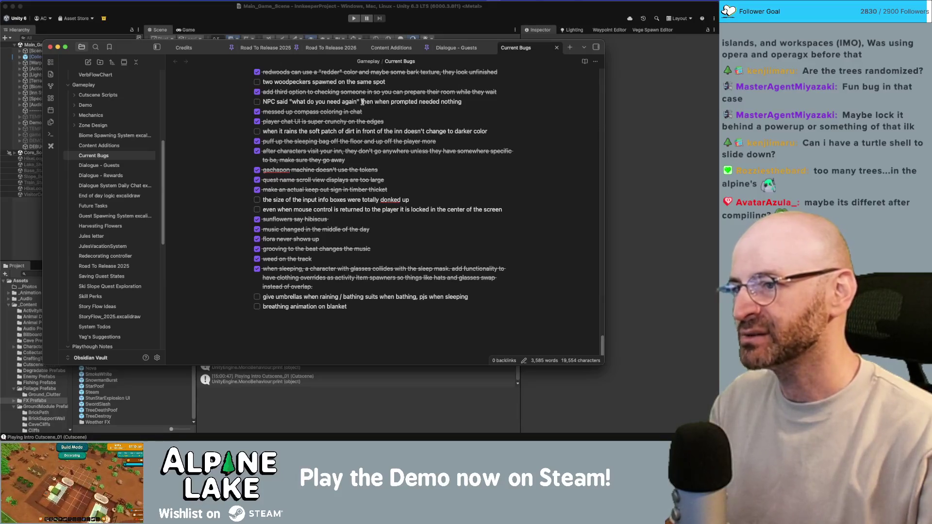
scroll(293, 121, up, 1)
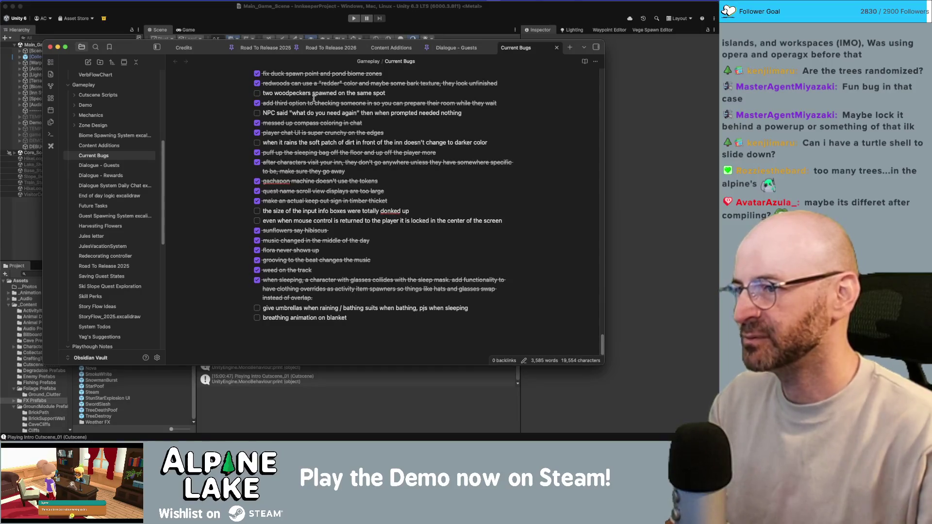
scroll(314, 101, up, 3)
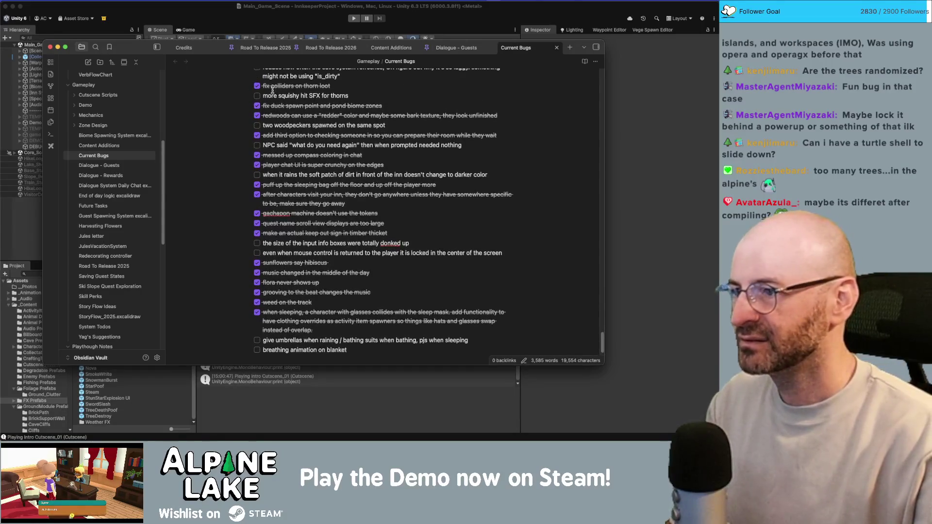
scroll(274, 95, up, 6)
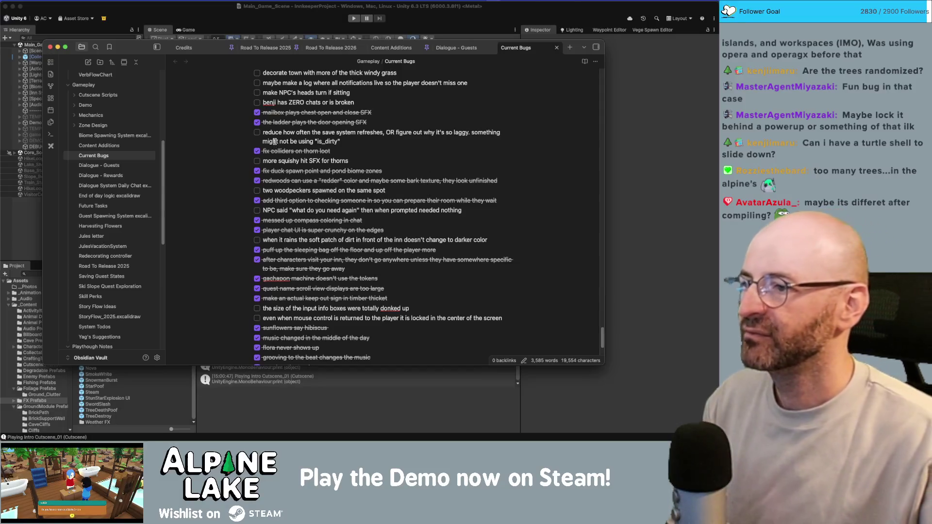
scroll(274, 142, up, 3)
scroll(276, 132, up, 1)
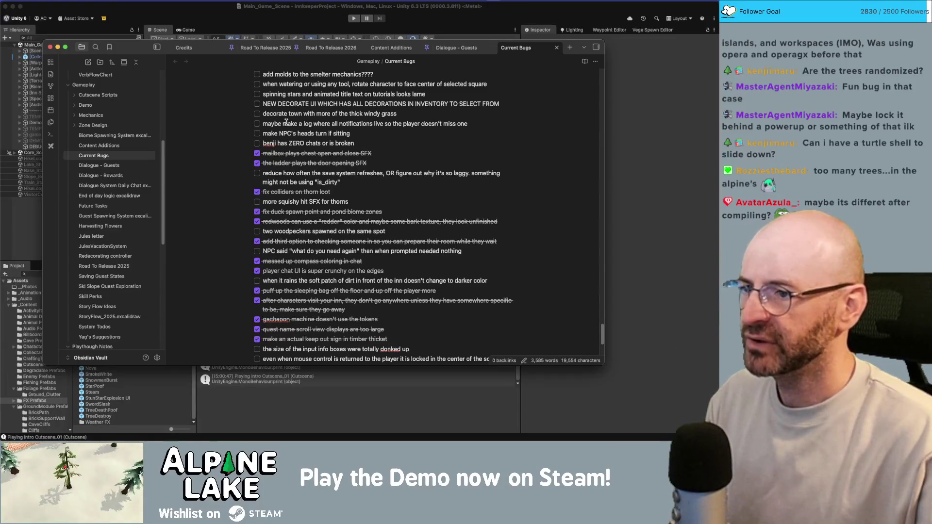
scroll(308, 158, up, 2)
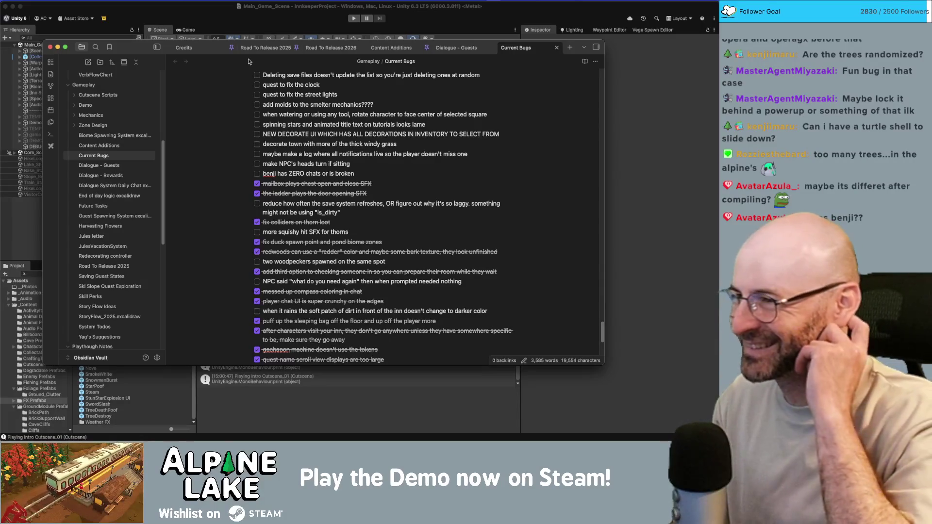
key(super+Tab)
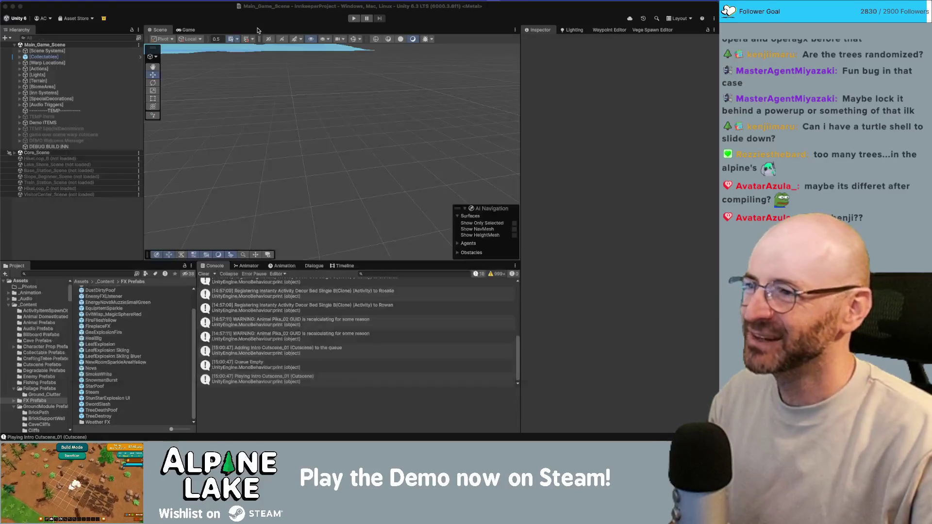
Orbit and zoom the Scene view onto the farm camp's dirt-path crossroads, glancing at the bug notes.
mouse_move(231, 105)
mouse_down()
mouse_move(193, 88)
mouse_move(213, 130)
mouse_move(298, 146)
mouse_up()
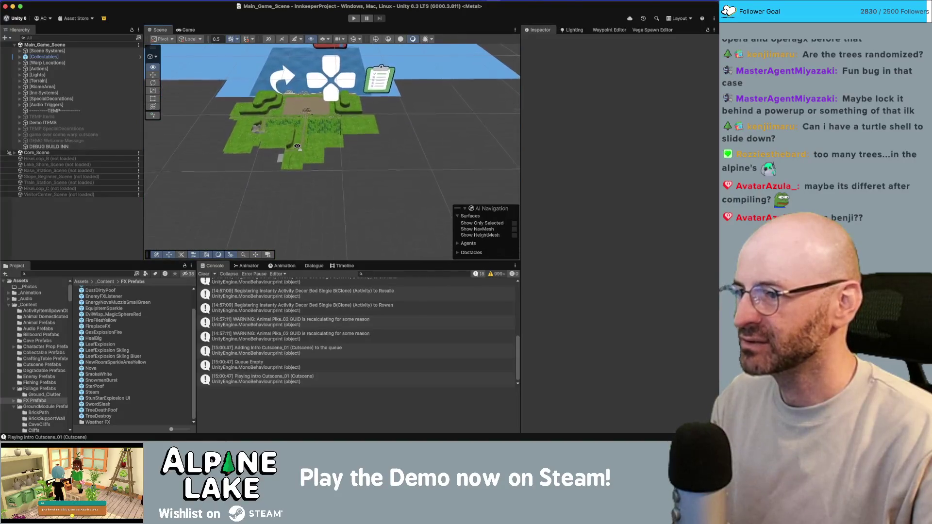
scroll(297, 146, up, 10)
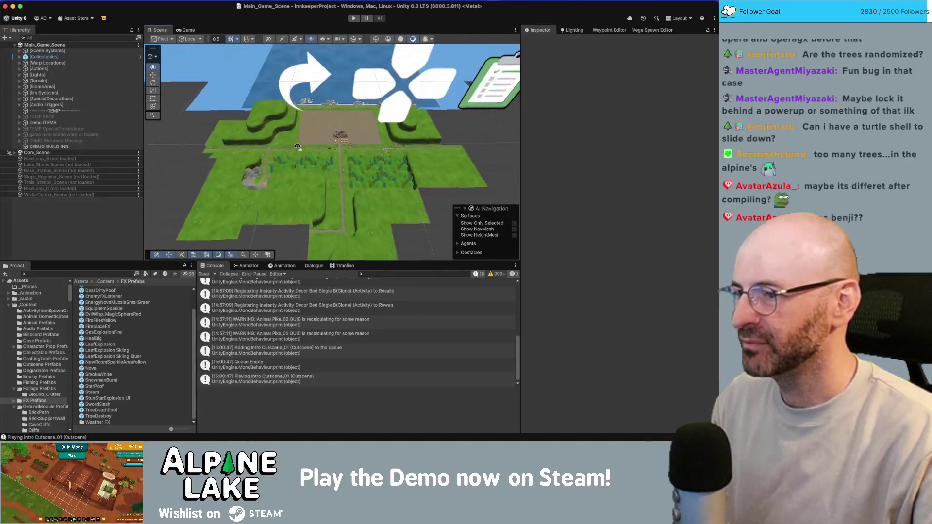
scroll(297, 146, up, 8)
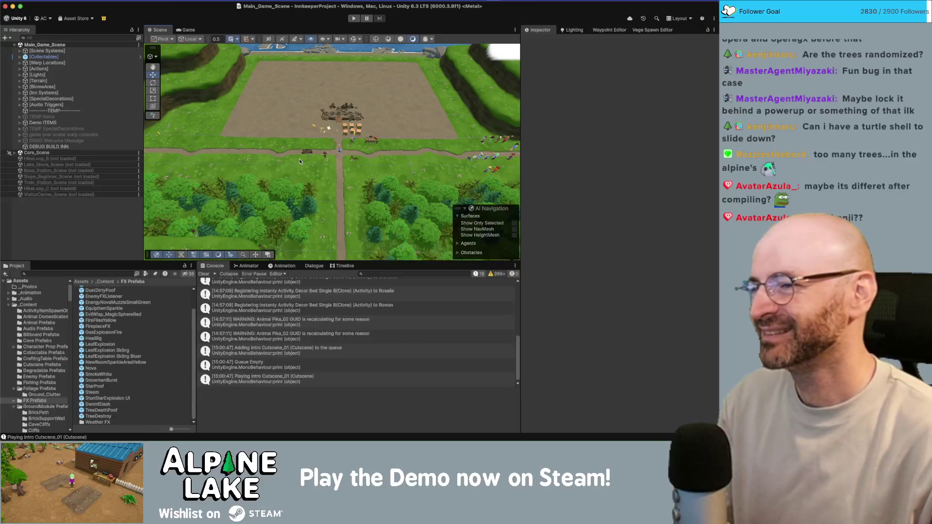
key(super+Tab)
scroll(299, 160, up, 2)
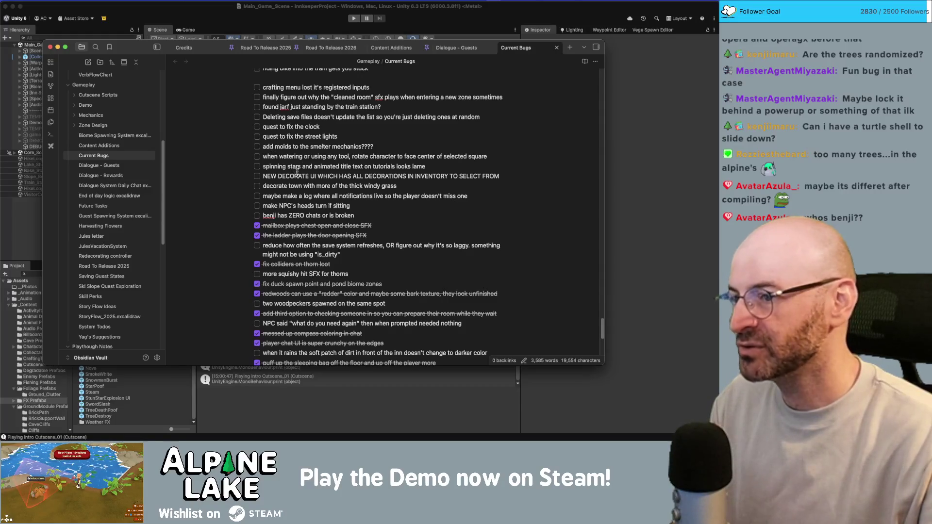
key(super+Tab)
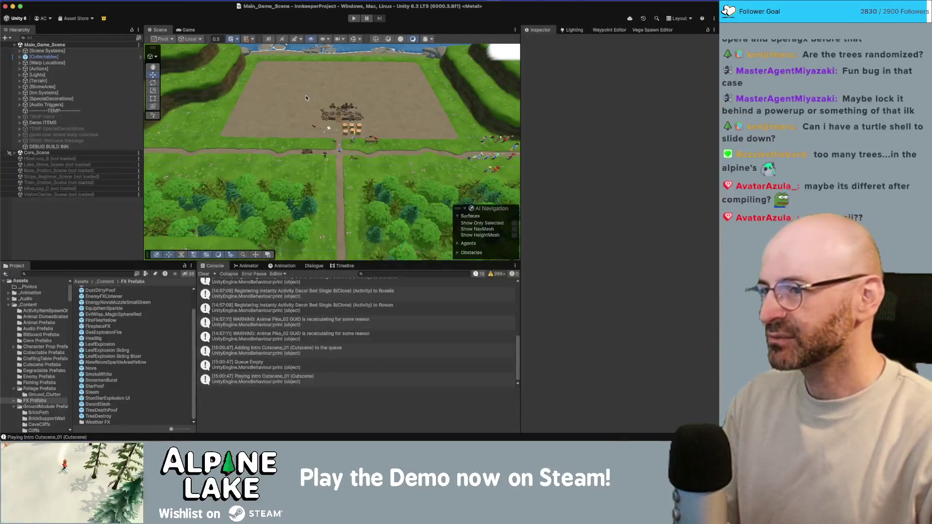
scroll(306, 98, up, 6)
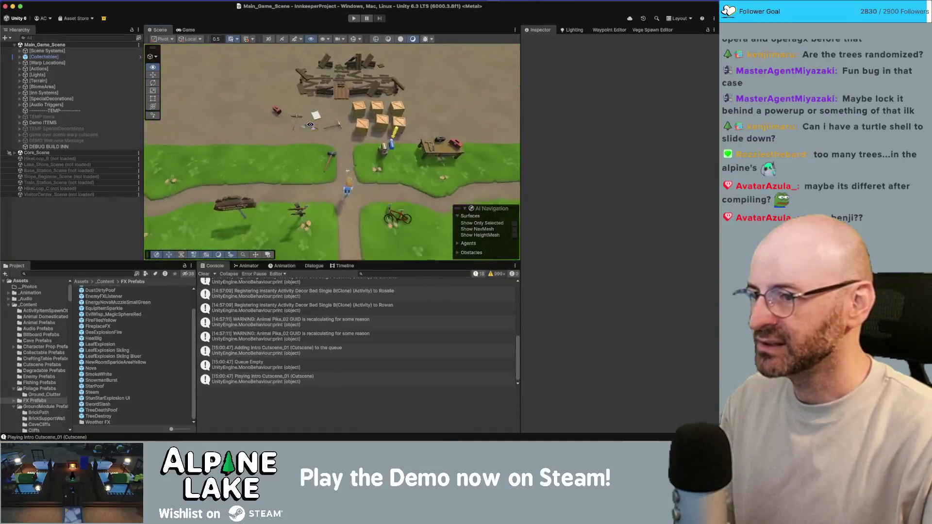
key(s)
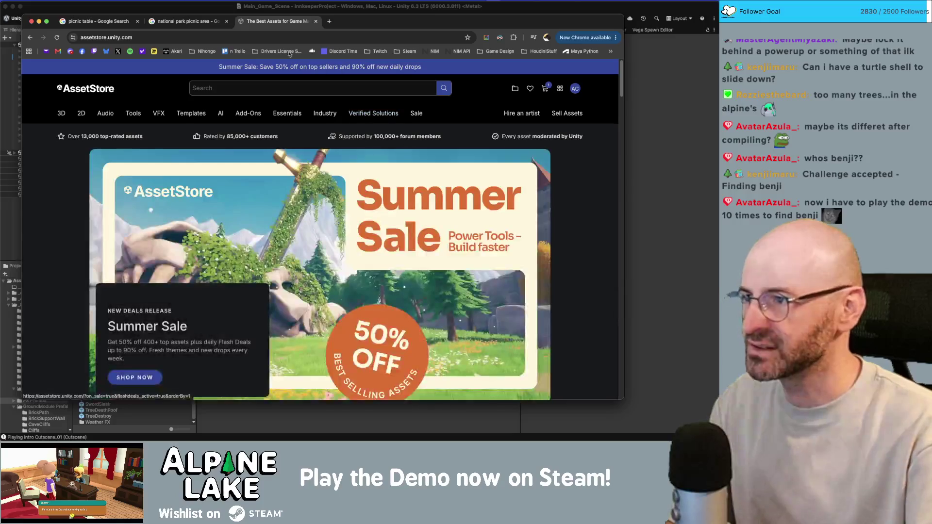
Close the picnic tabs and open the Summer Sale listing of 426 discounted assets.
middle_click(157, 27)
middle_click(123, 22)
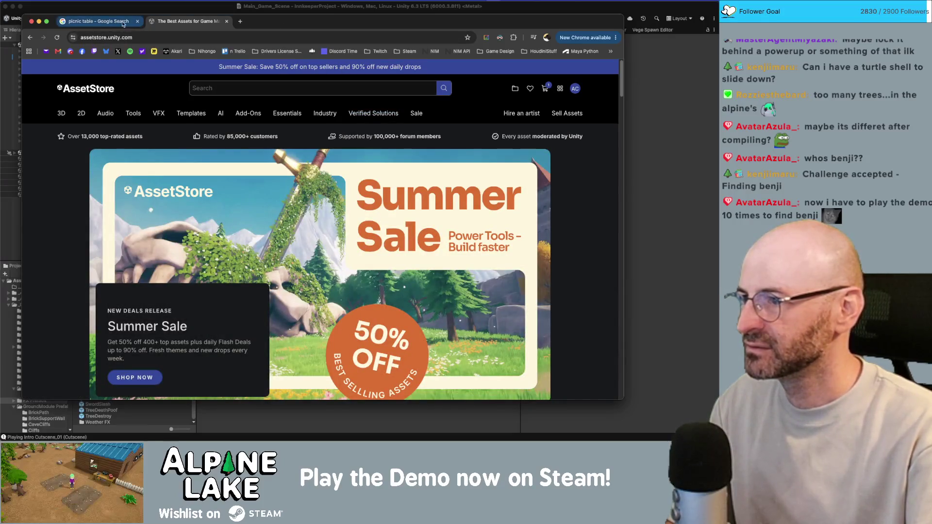
scroll(395, 249, down, 3)
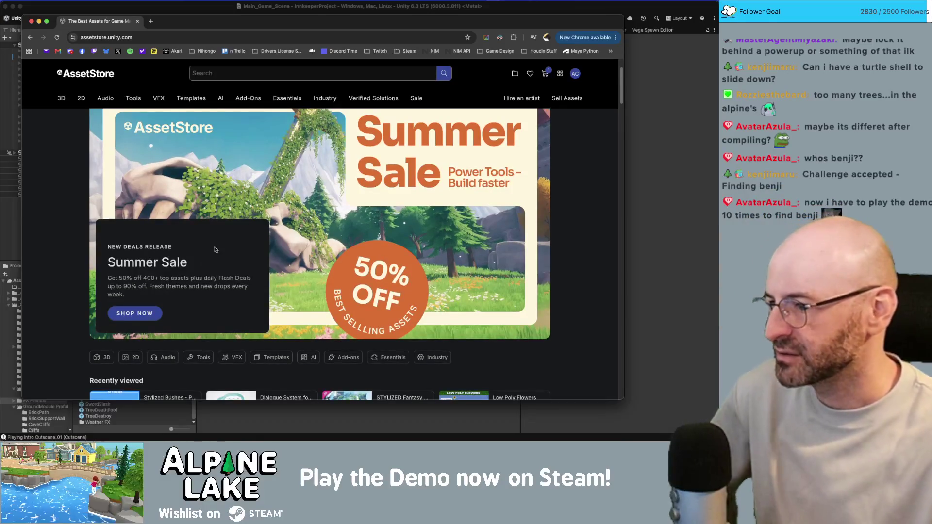
click(136, 313)
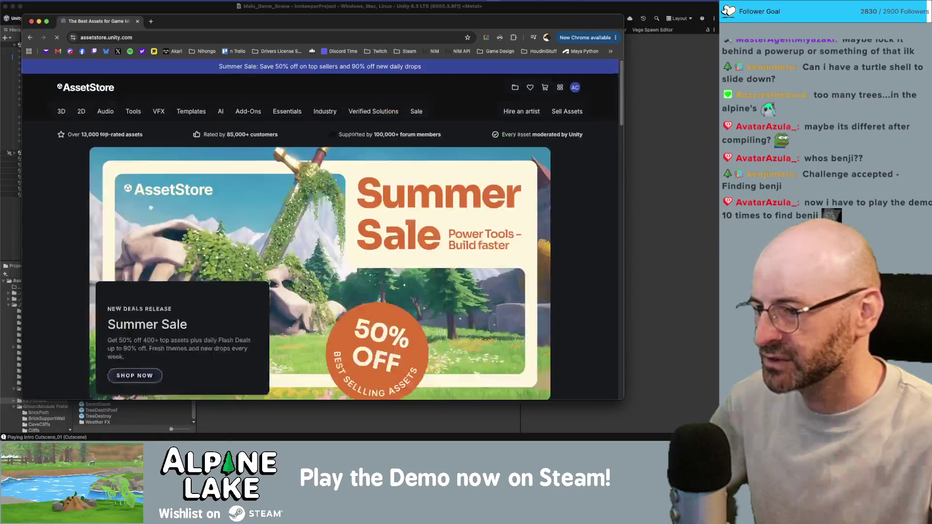
scroll(341, 219, down, 5)
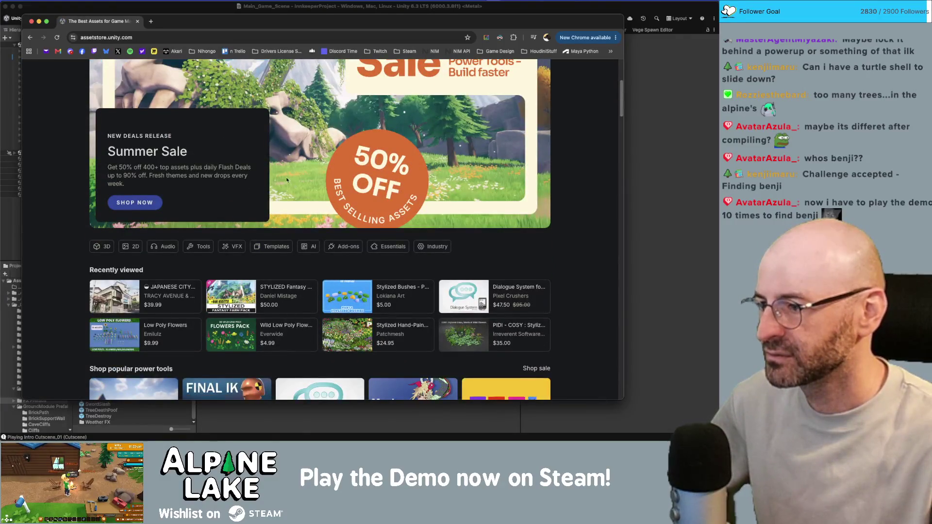
scroll(145, 210, down, 3)
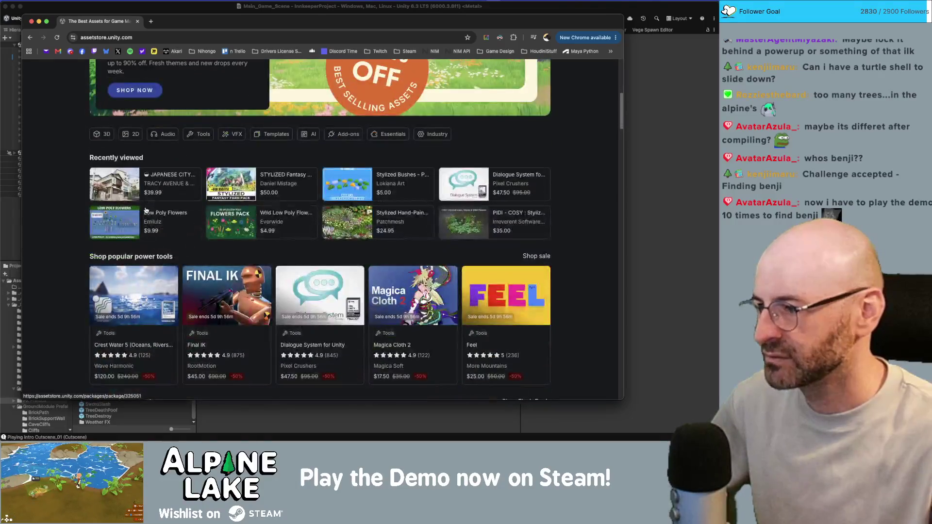
click(134, 90)
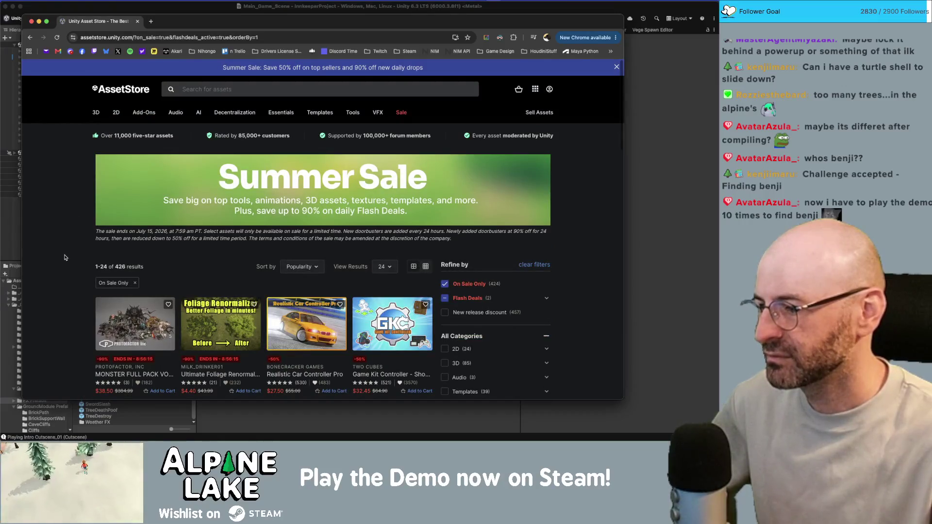
scroll(65, 258, down, 2)
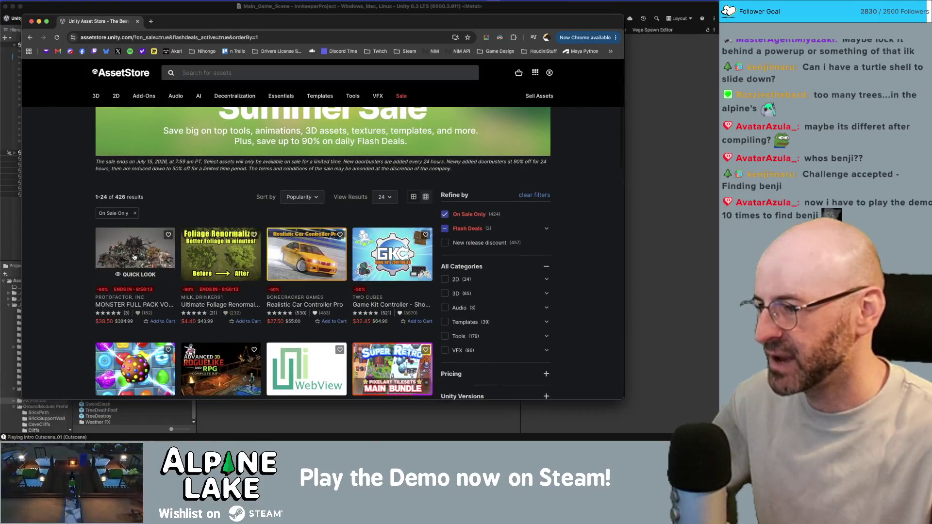
scroll(62, 255, down, 1)
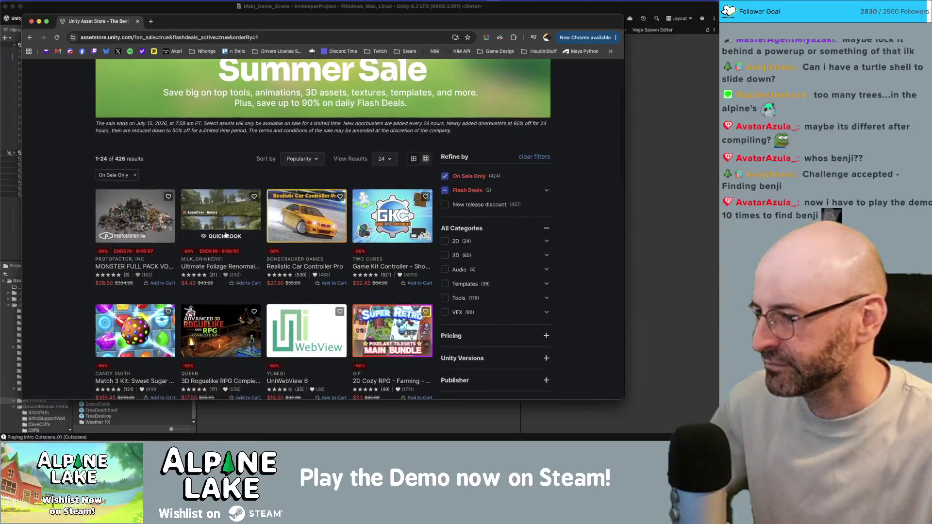
scroll(227, 231, down, 1)
scroll(229, 232, down, 2)
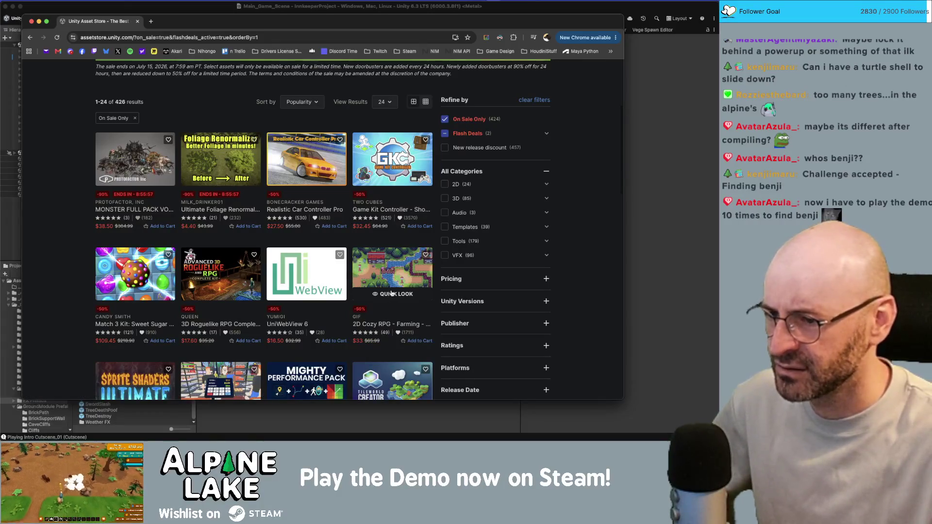
scroll(387, 285, down, 3)
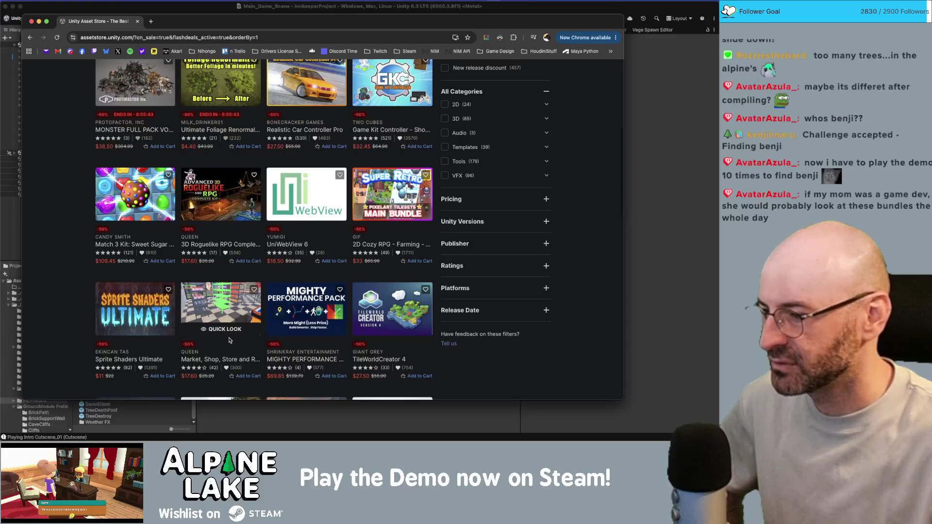
scroll(228, 313, down, 3)
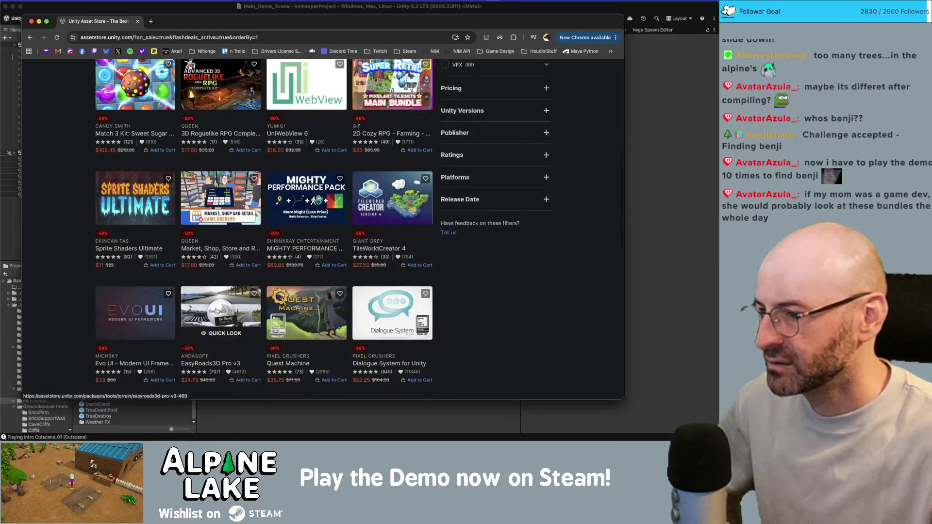
scroll(216, 311, down, 1)
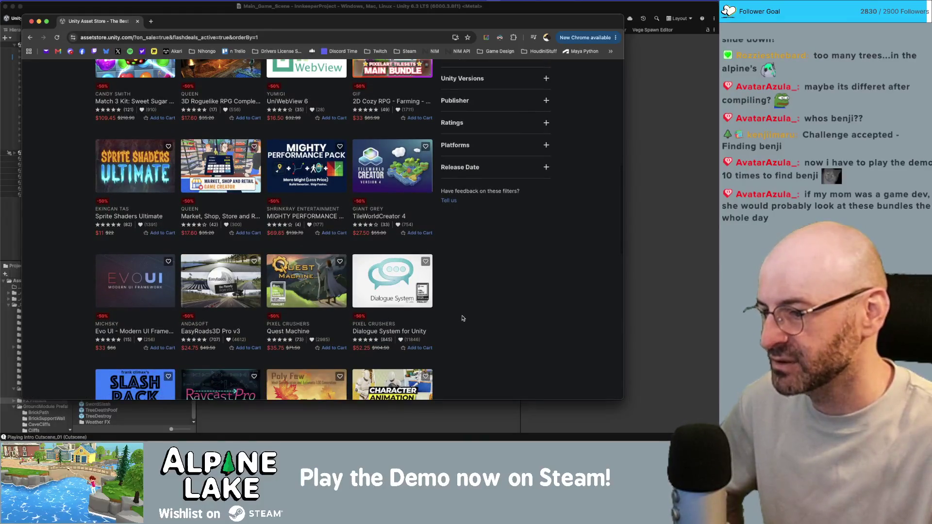
mouse_move(382, 301)
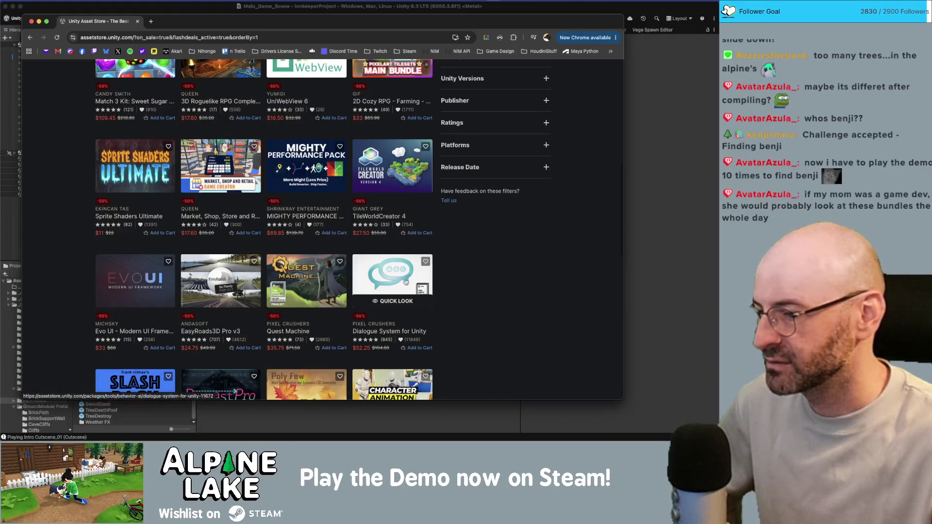
scroll(436, 288, down, 5)
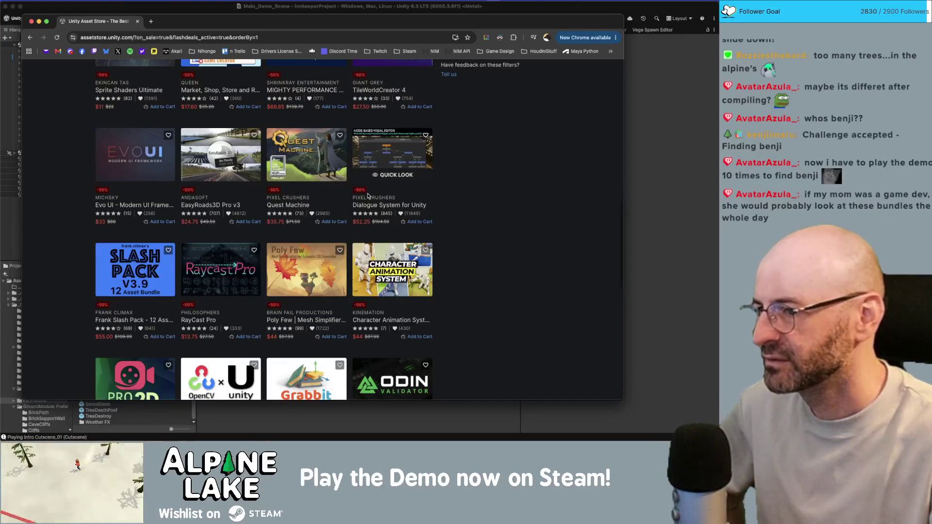
scroll(368, 195, down, 5)
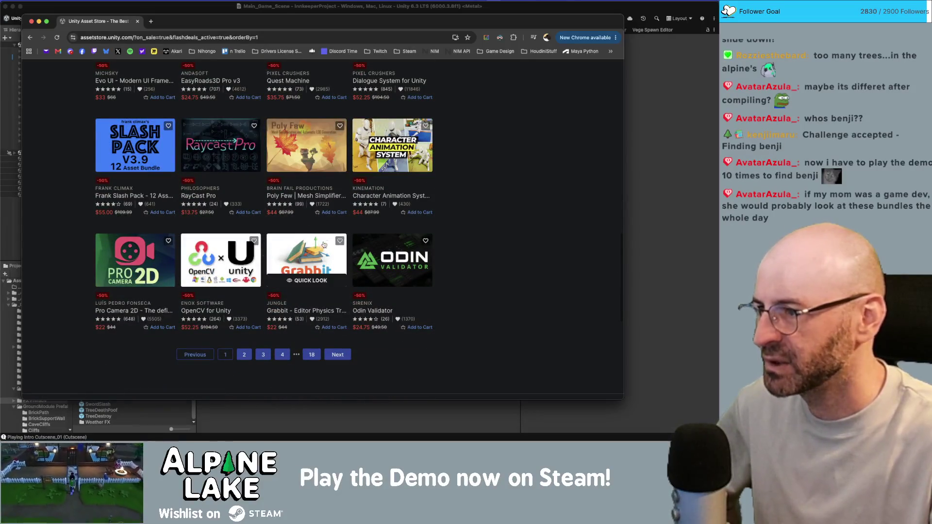
scroll(303, 269, up, 15)
scroll(307, 250, up, 3)
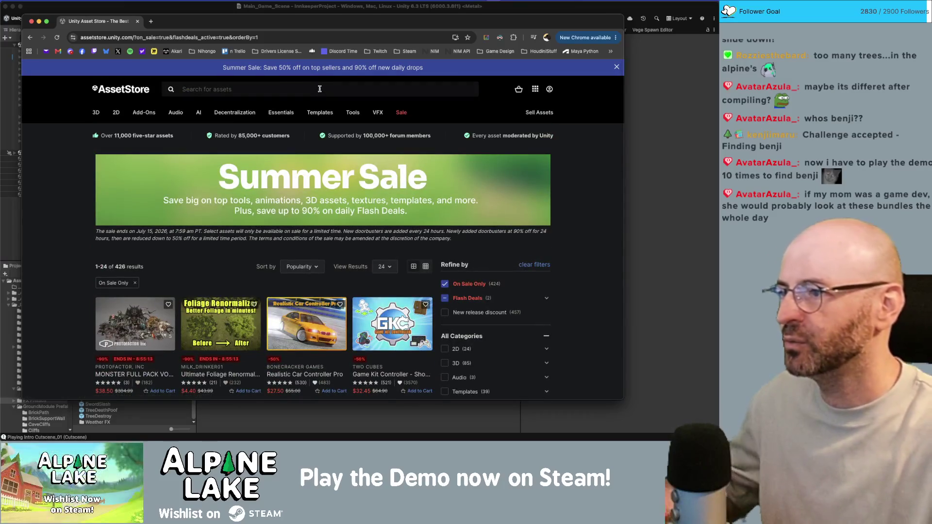
Search the store for 'water fx' and open Cartoon FX Remaster ($16.50) in a new tab.
click(319, 89)
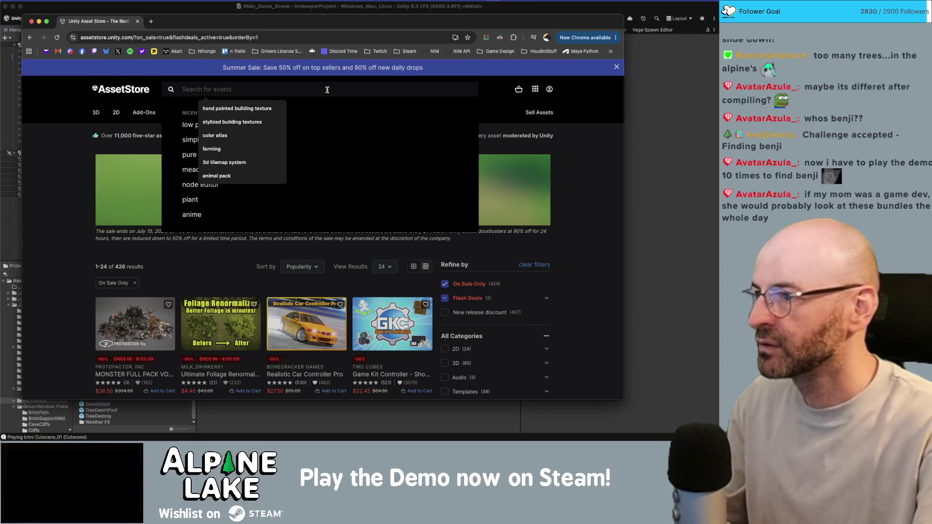
text(w)
key(BackSpace)
key(BackSpace)
key(BackSpace)
text(fx)
key(Return)
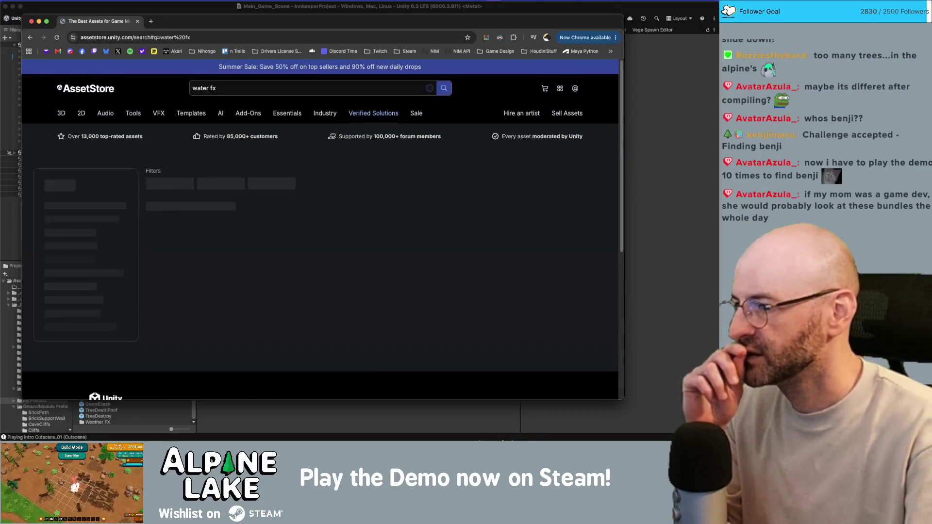
scroll(440, 266, down, 4)
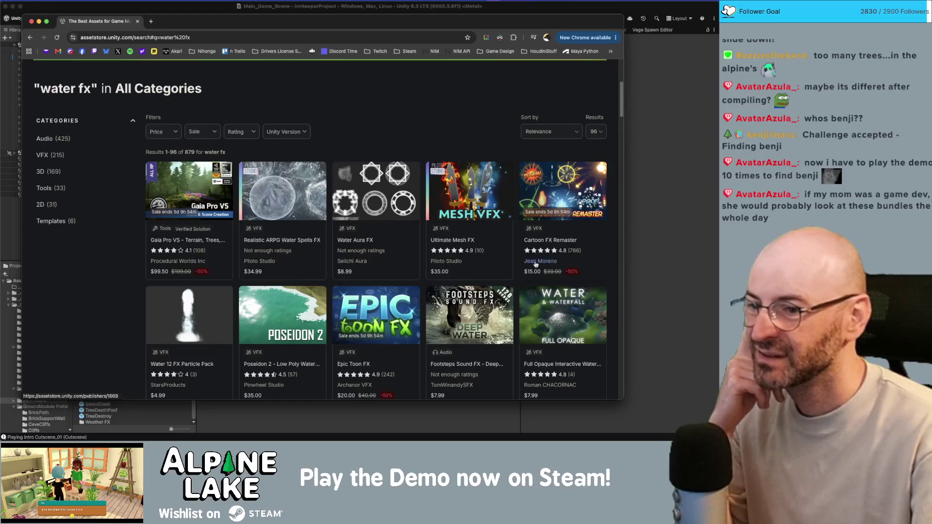
click(563, 194)
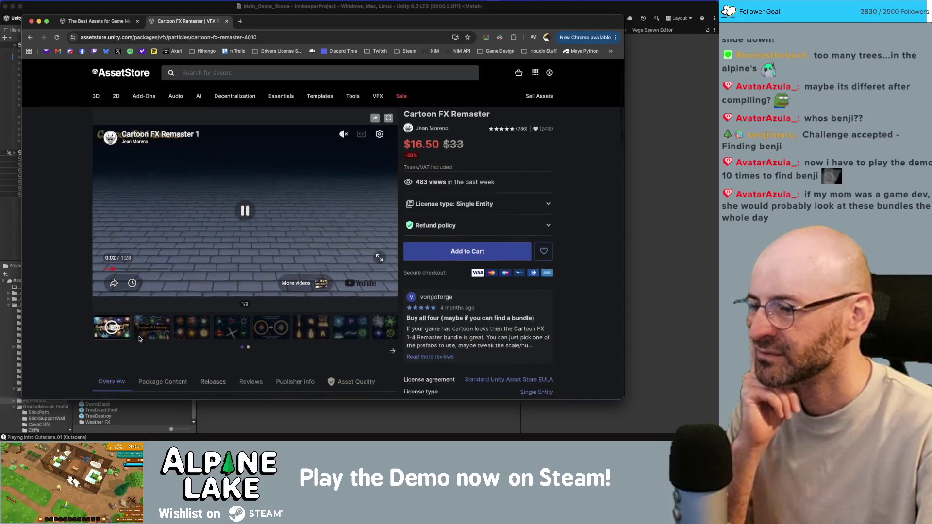
scroll(357, 265, down, 2)
click(350, 298)
click(392, 321)
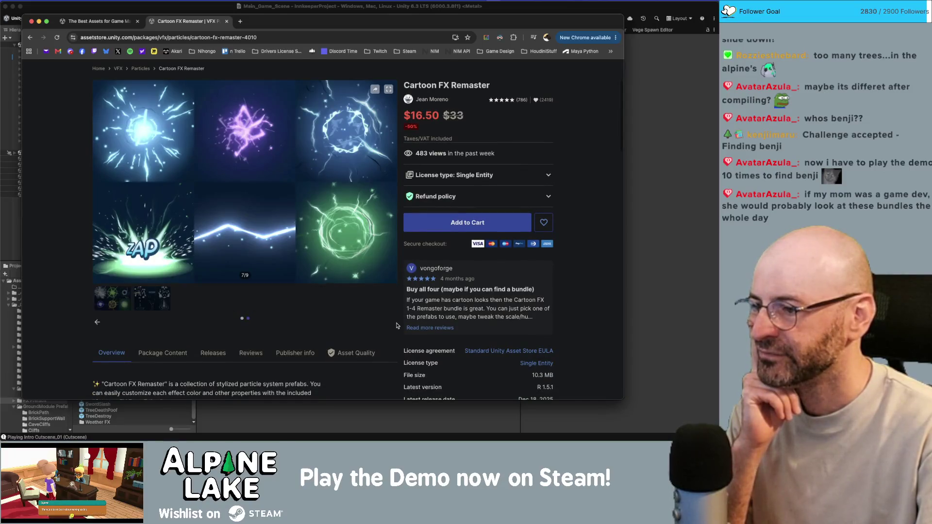
click(100, 323)
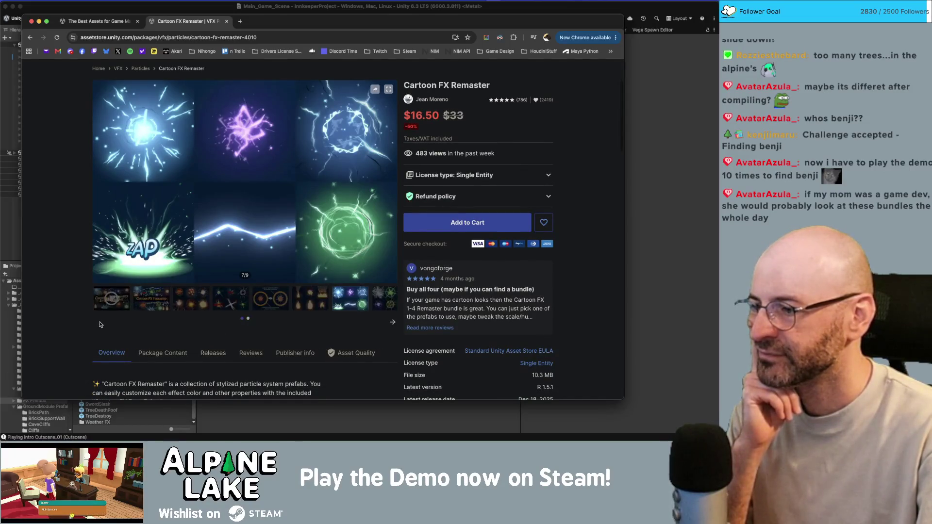
click(123, 295)
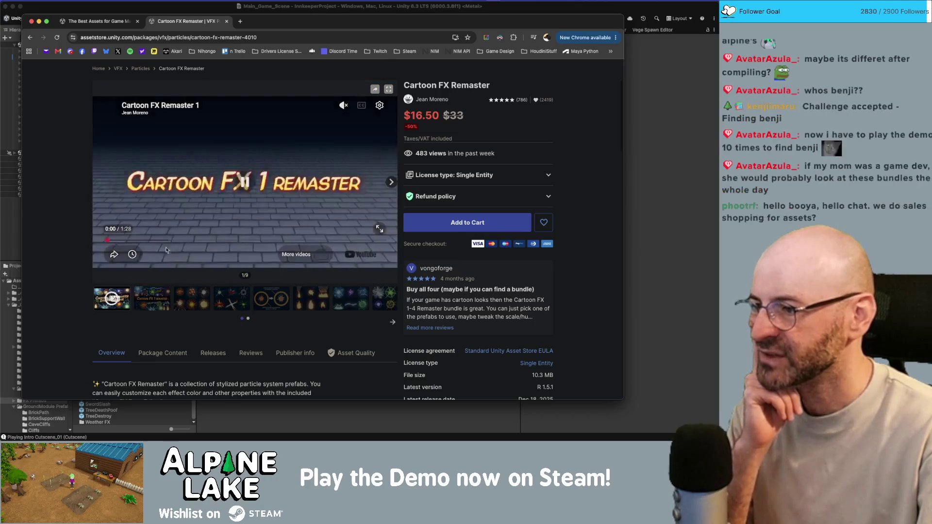
click(177, 239)
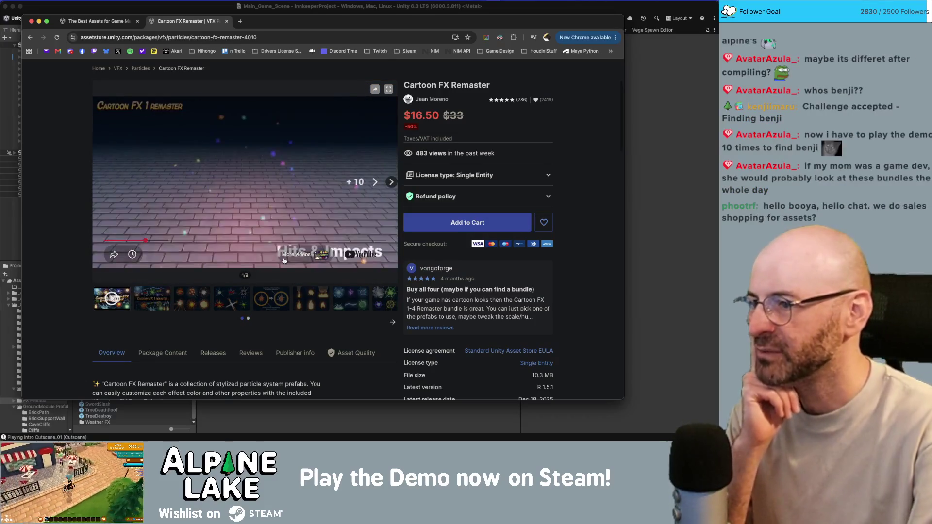
key(Left)
key(Left)
key(Left)
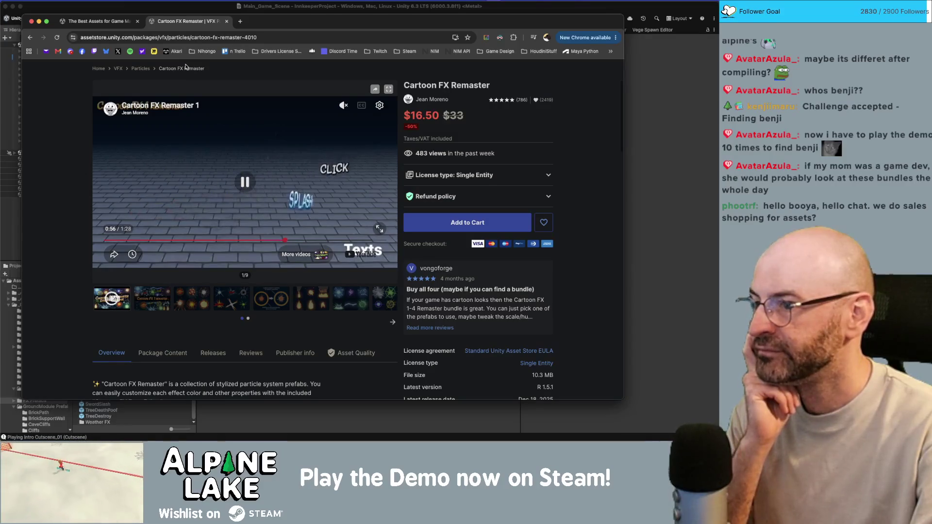
drag(375, 29, 465, 34)
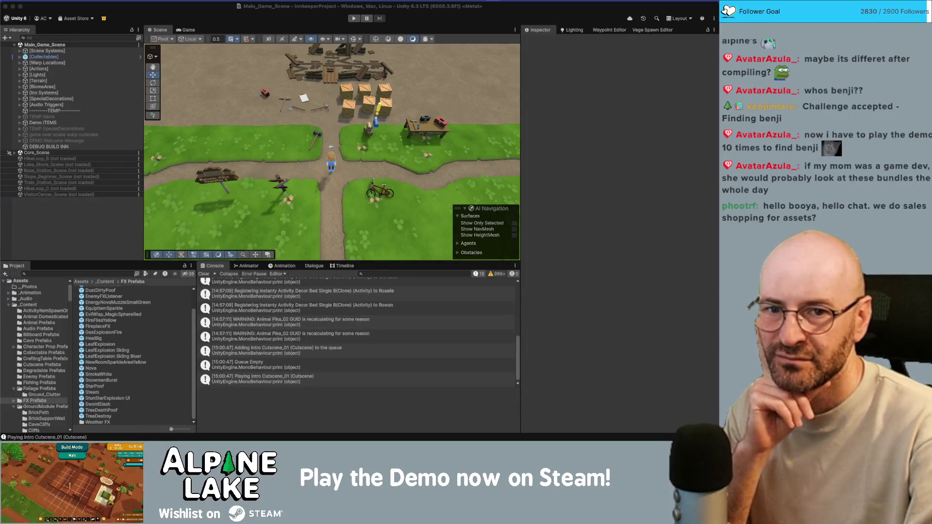
key(super+Tab)
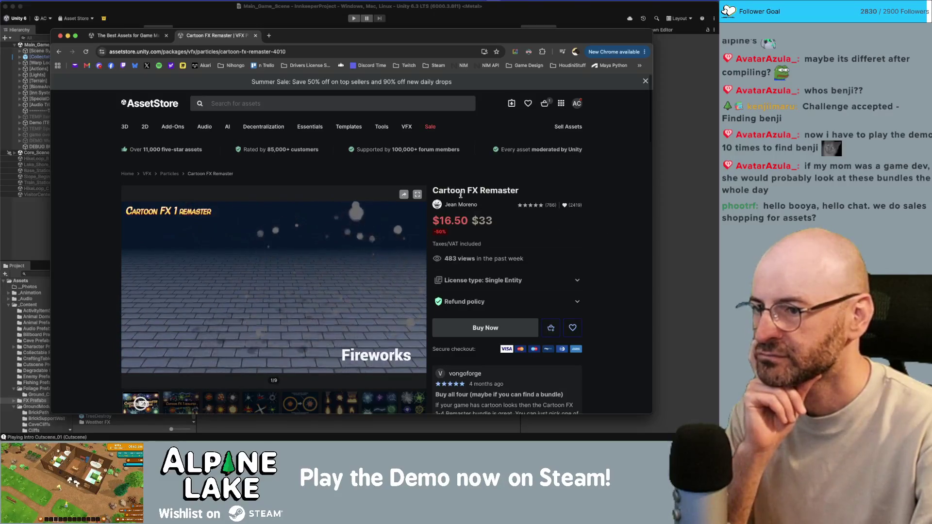
scroll(461, 199, down, 1)
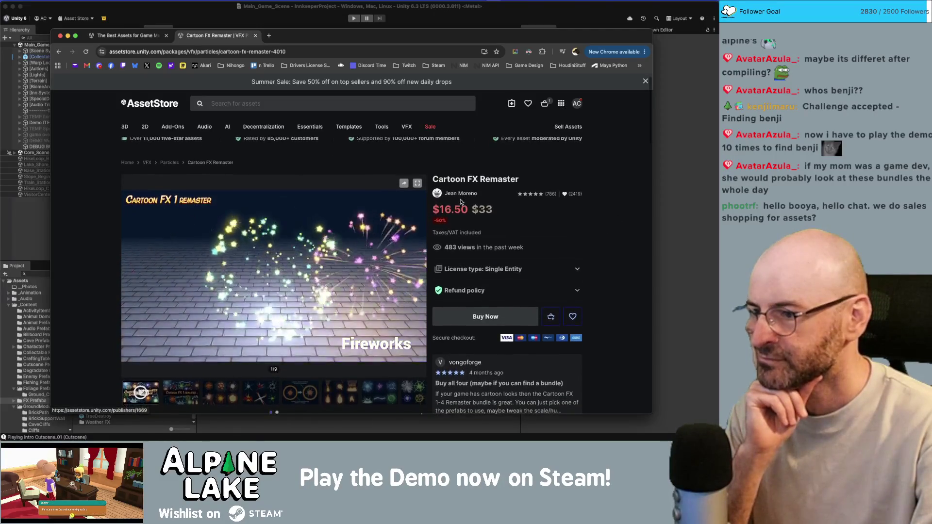
scroll(462, 202, down, 2)
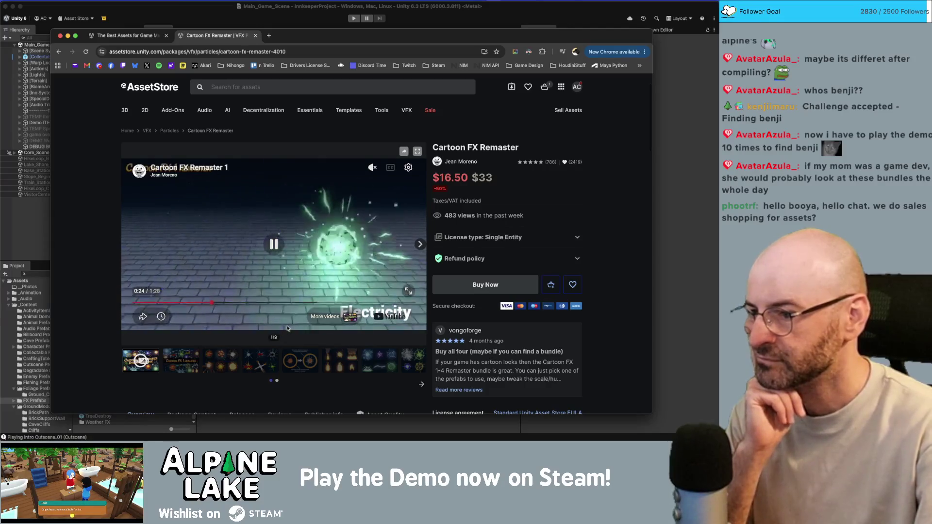
click(255, 303)
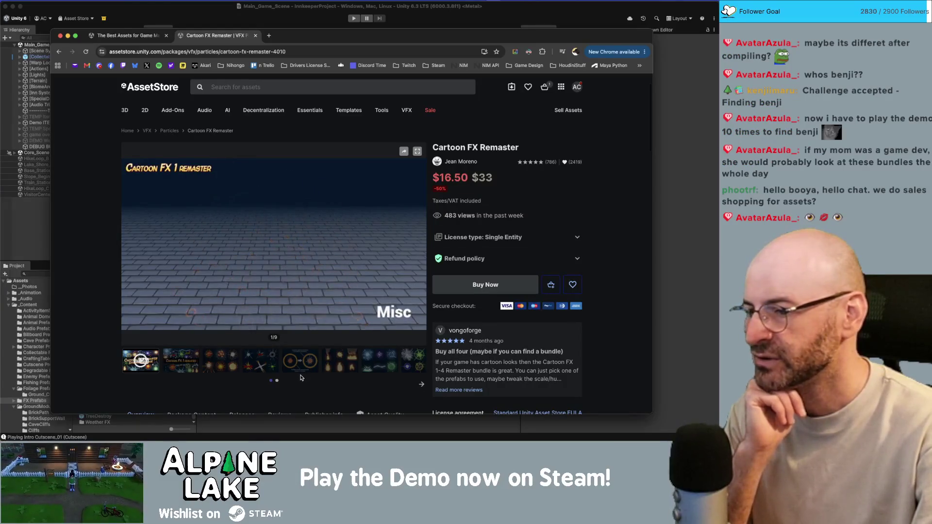
mouse_move(308, 318)
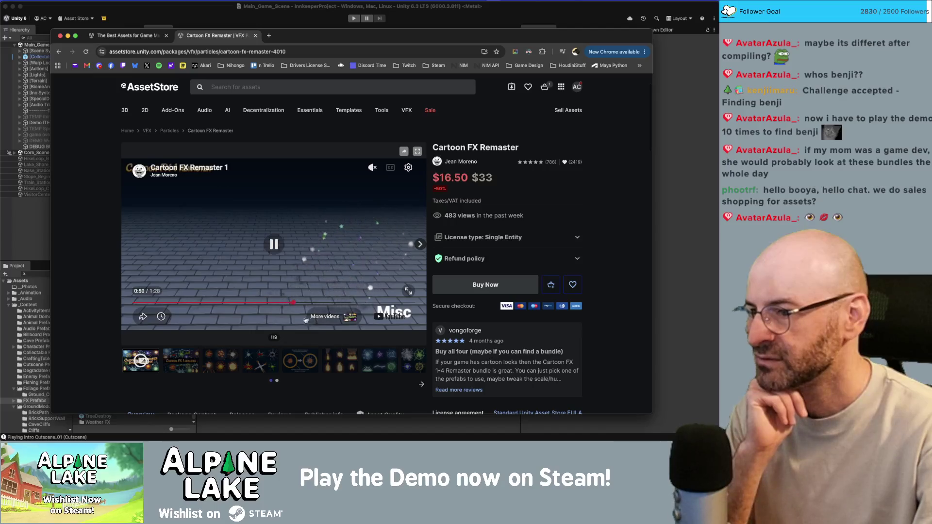
scroll(221, 242, down, 5)
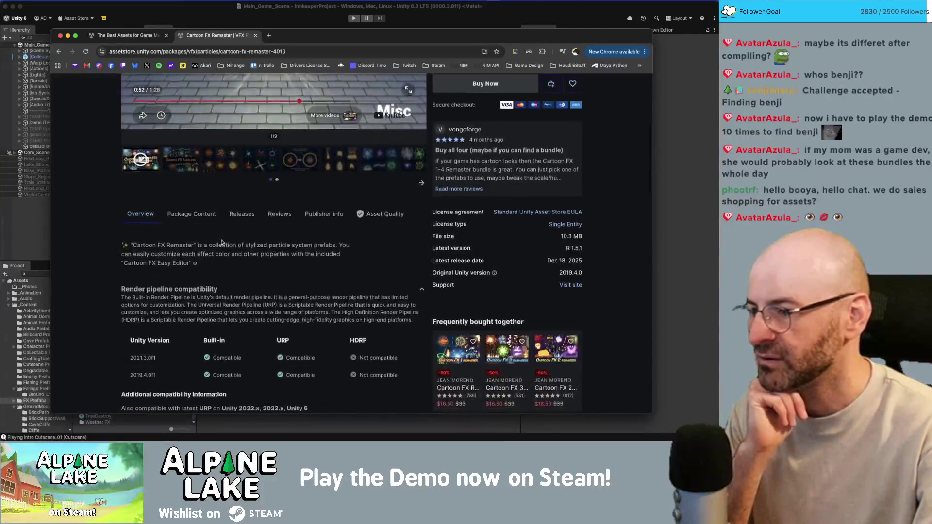
scroll(222, 242, down, 3)
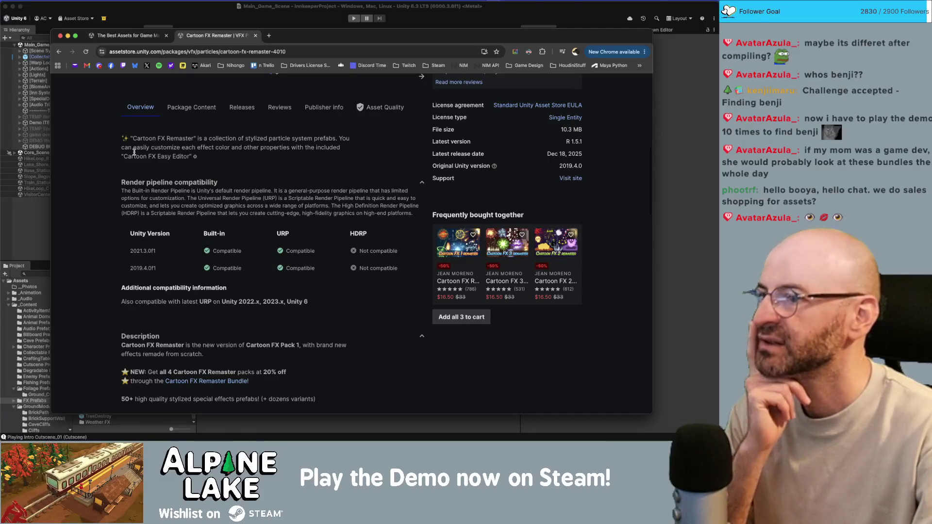
scroll(215, 189, down, 1)
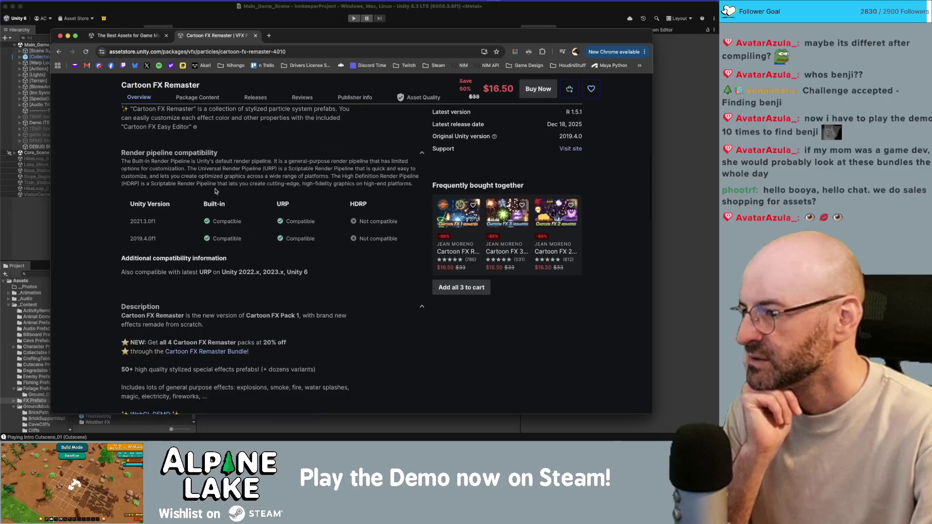
scroll(216, 193, down, 1)
scroll(215, 191, down, 2)
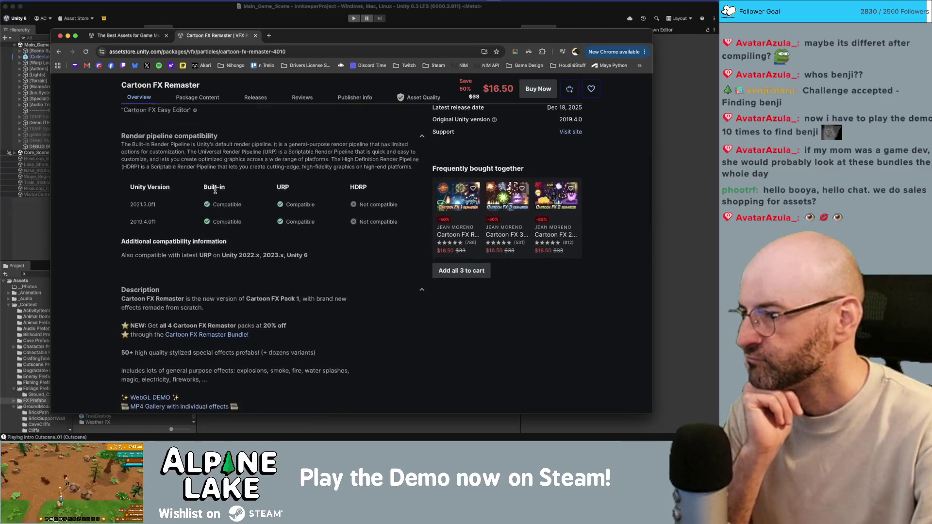
scroll(215, 191, down, 1)
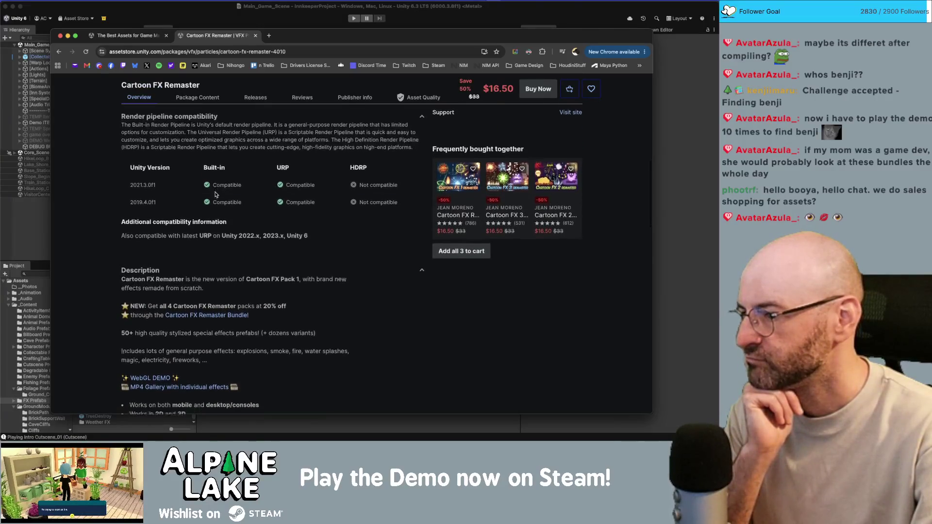
scroll(214, 191, down, 1)
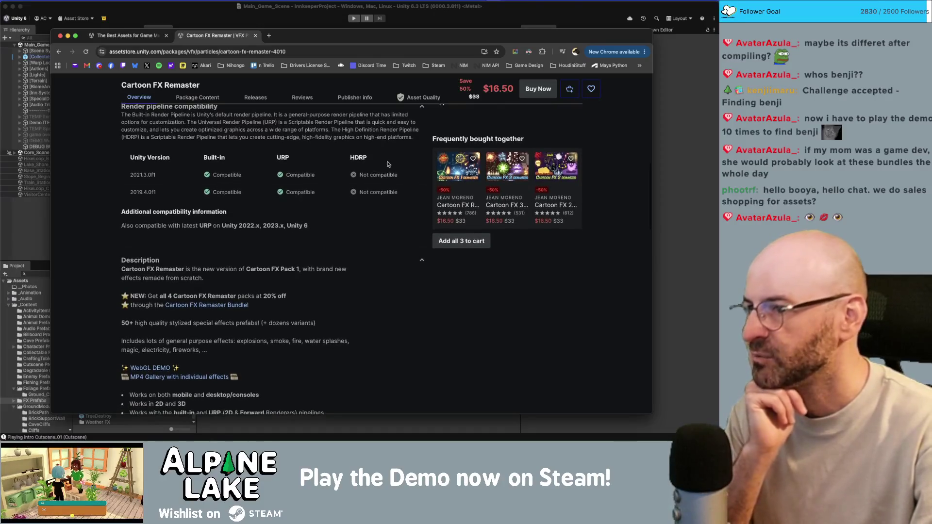
scroll(171, 186, down, 2)
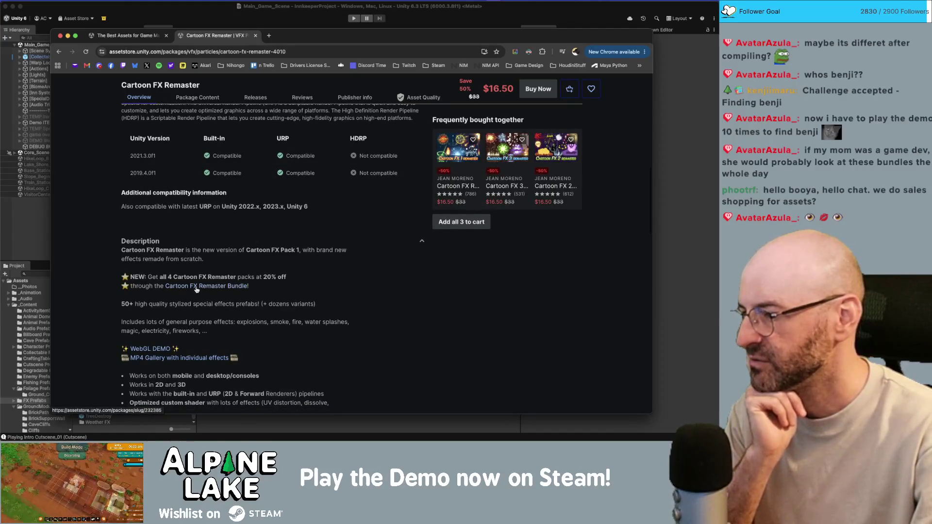
scroll(197, 288, down, 1)
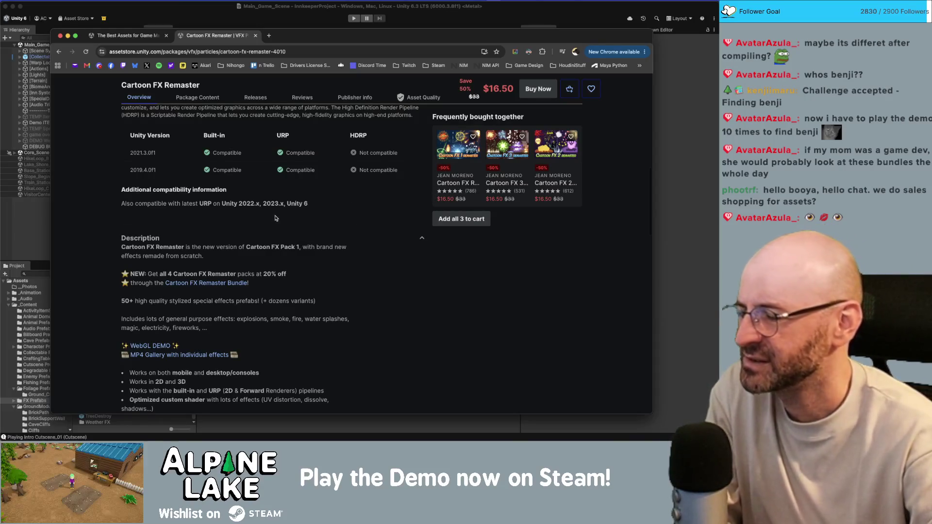
scroll(275, 222, down, 3)
scroll(275, 222, down, 10)
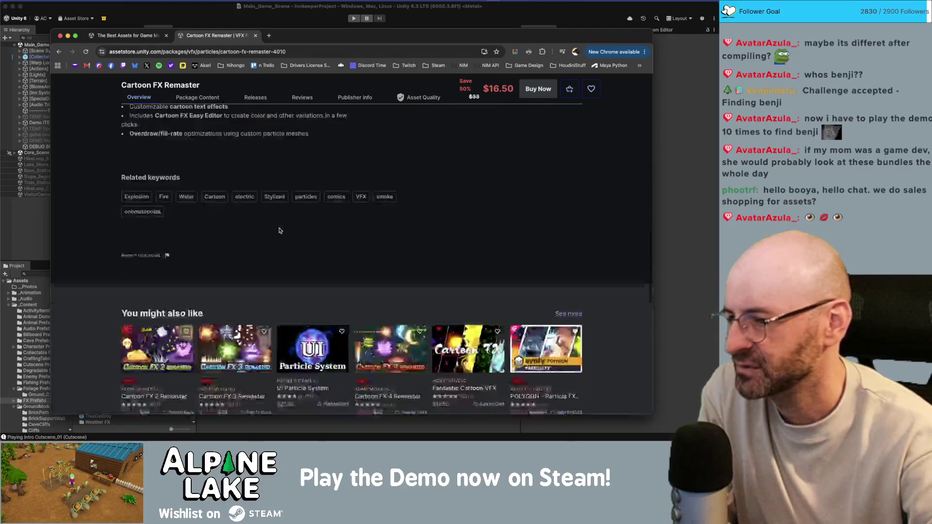
scroll(281, 232, up, 20)
scroll(281, 232, up, 3)
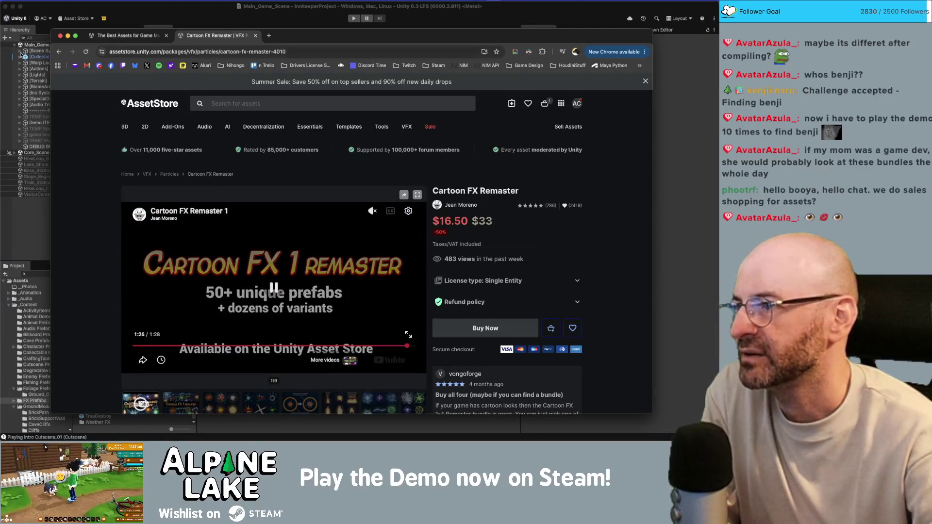
click(249, 103)
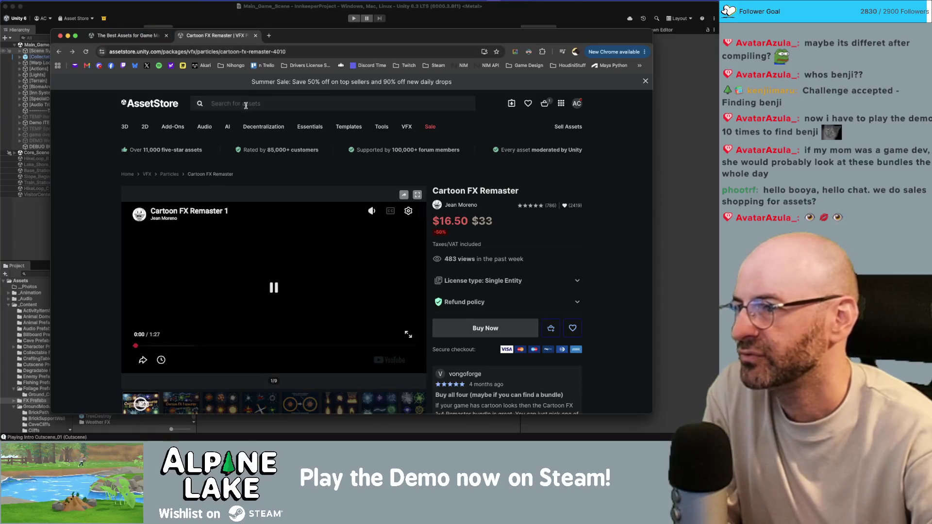
Search 'farming fx' and open the Farming effects pack ($15.40) in a new tab.
text(farming fx)
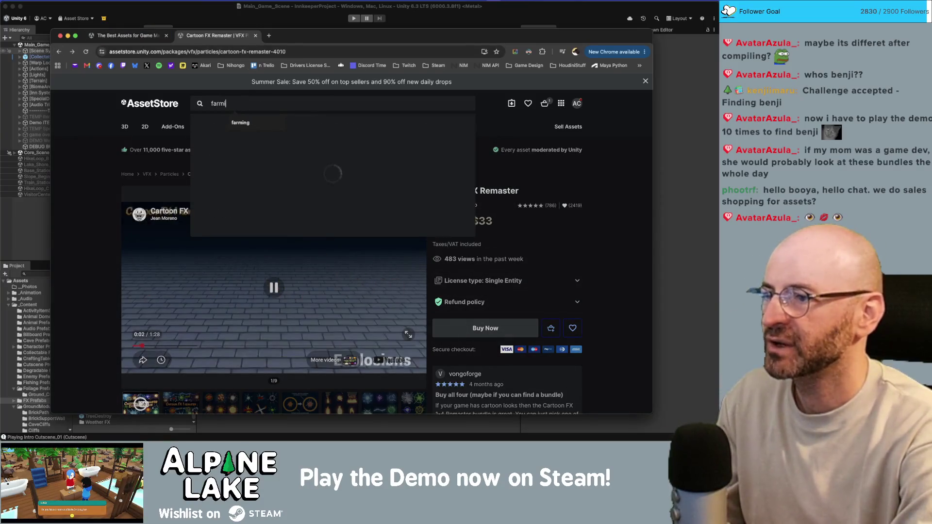
key(Return)
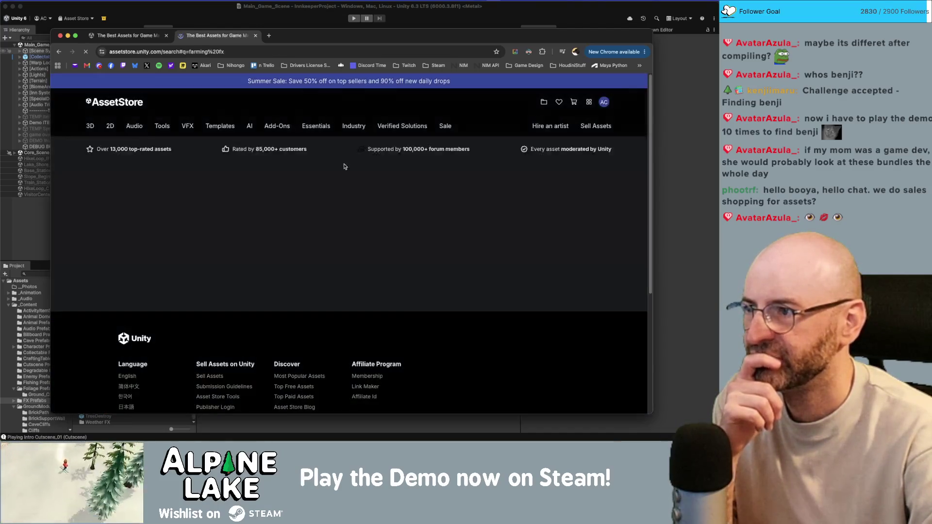
scroll(392, 218, down, 3)
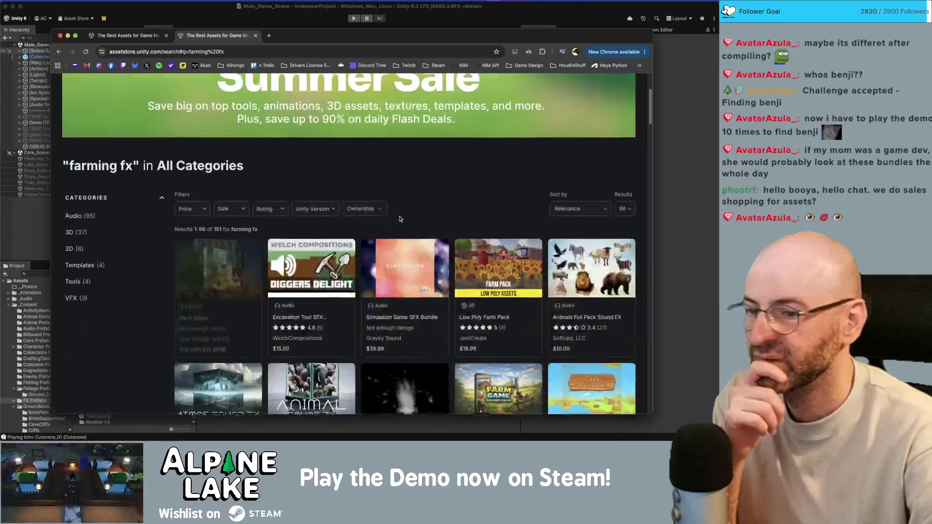
scroll(501, 196, down, 2)
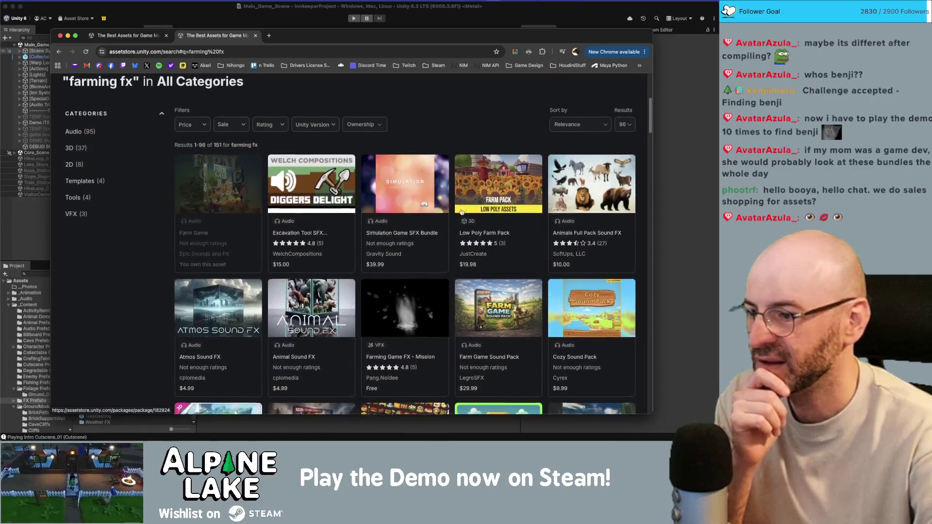
scroll(450, 213, down, 3)
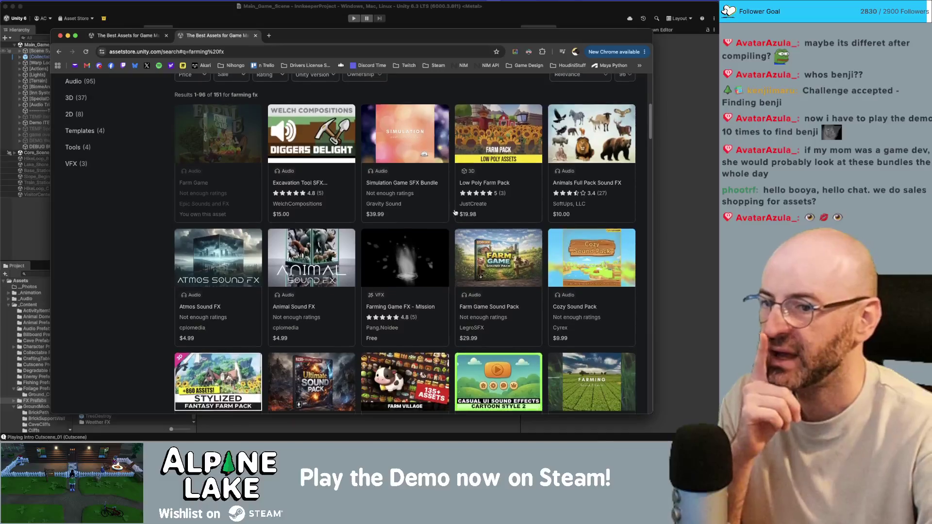
scroll(457, 223, down, 1)
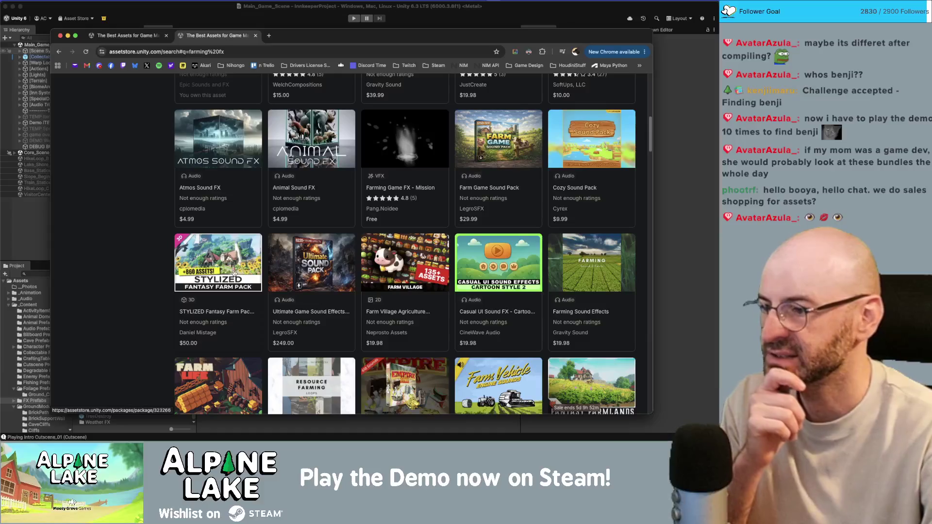
scroll(217, 265, down, 1)
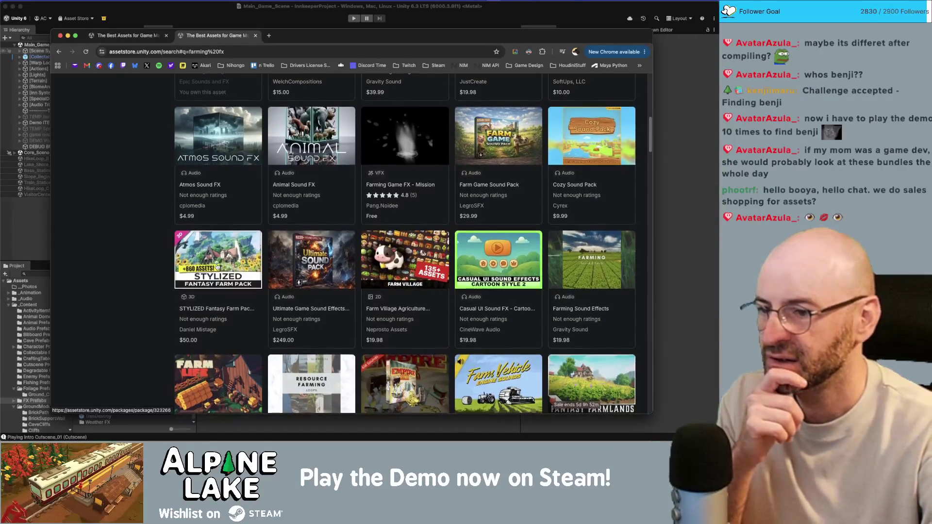
scroll(217, 265, down, 4)
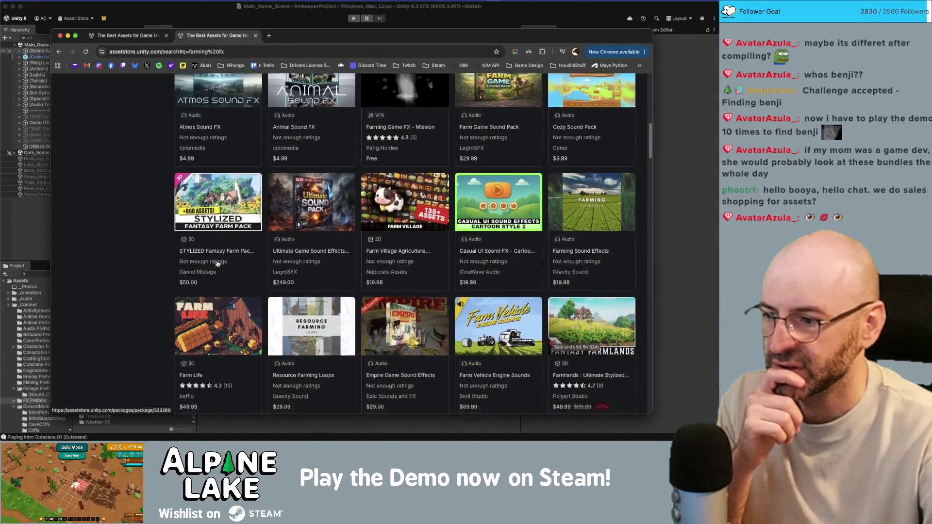
scroll(217, 264, down, 6)
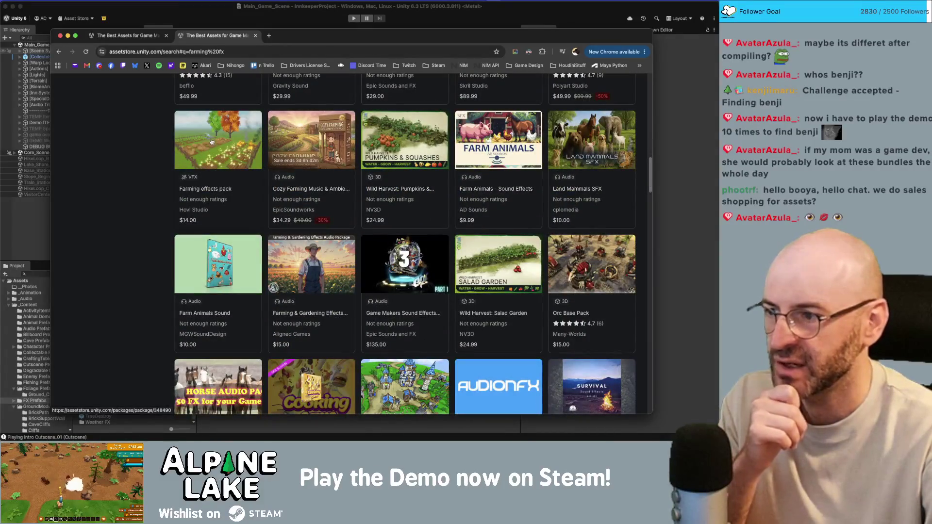
click(212, 149)
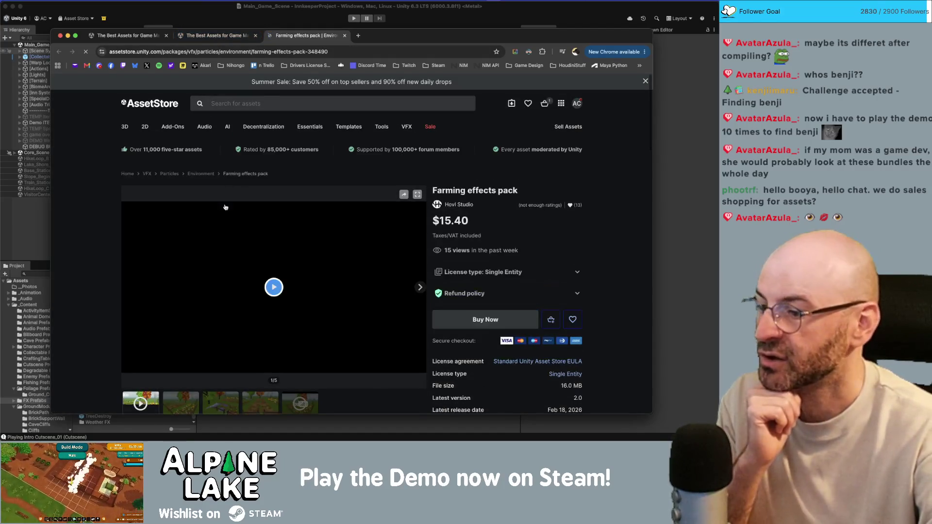
Play the Farming effects pack preview video, then bring the Unity editor back to the front.
click(274, 291)
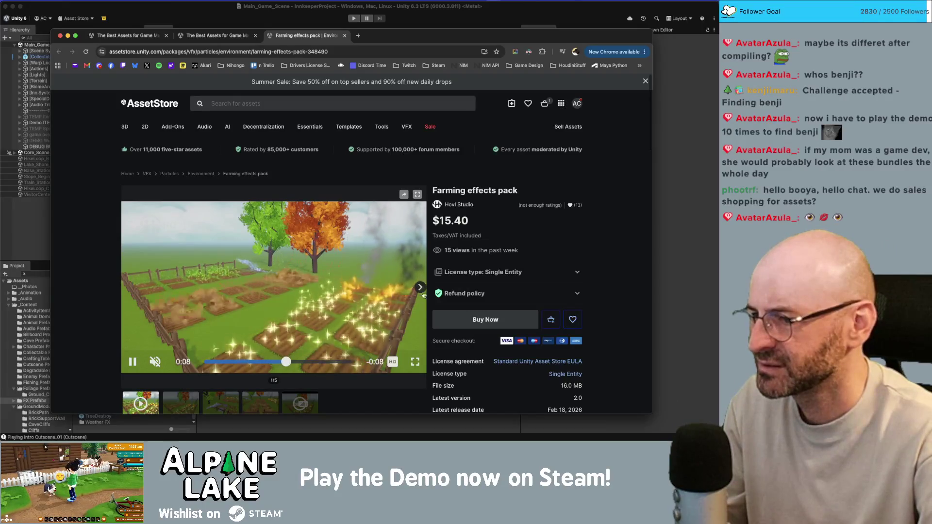
click(157, 419)
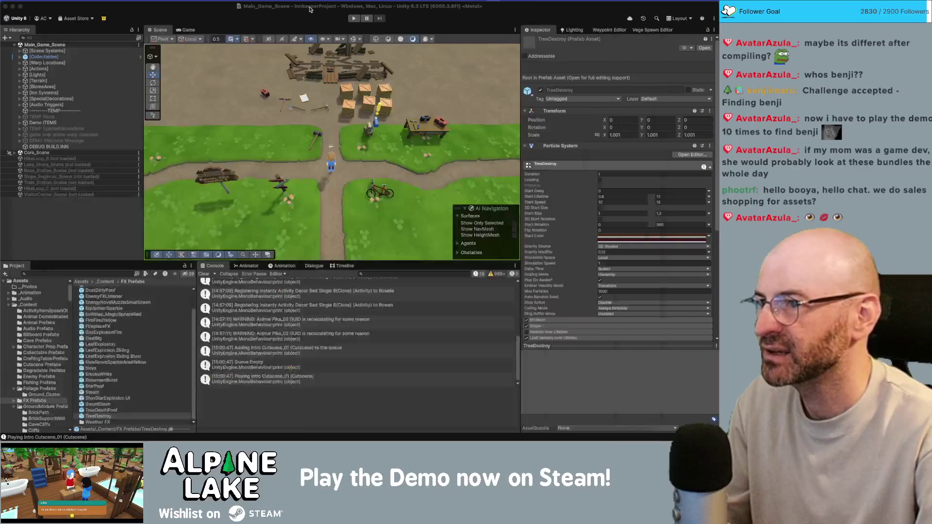
click(310, 9)
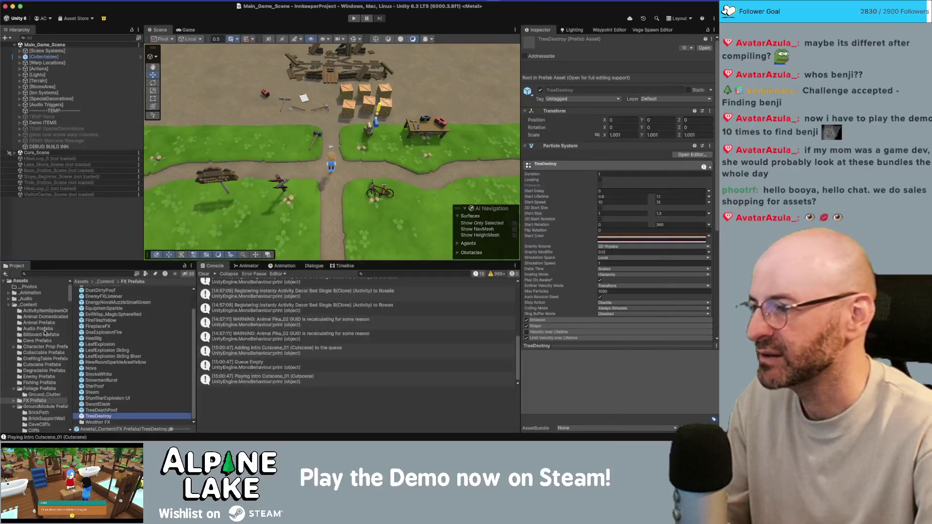
Find the BubbleBlastUnderwater prefab in the project and go up to its Environment folder.
click(78, 274)
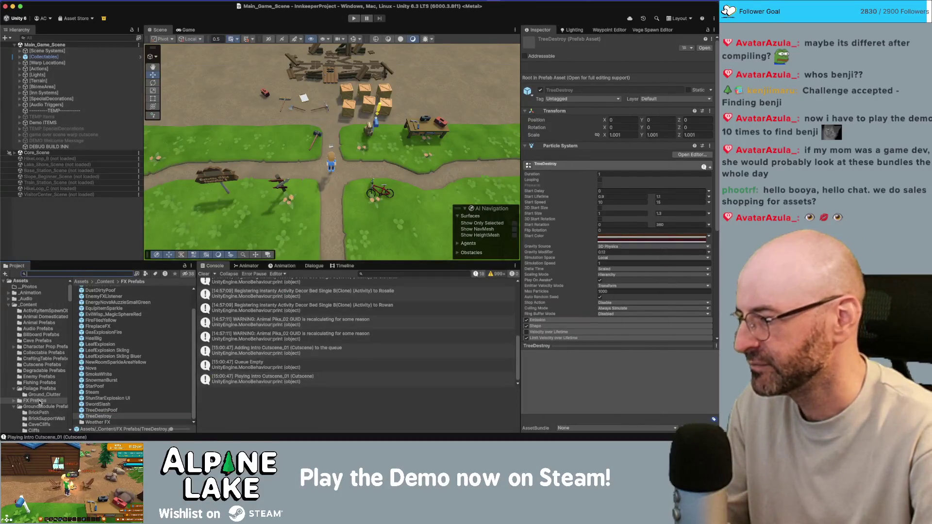
scroll(39, 401, down, 2)
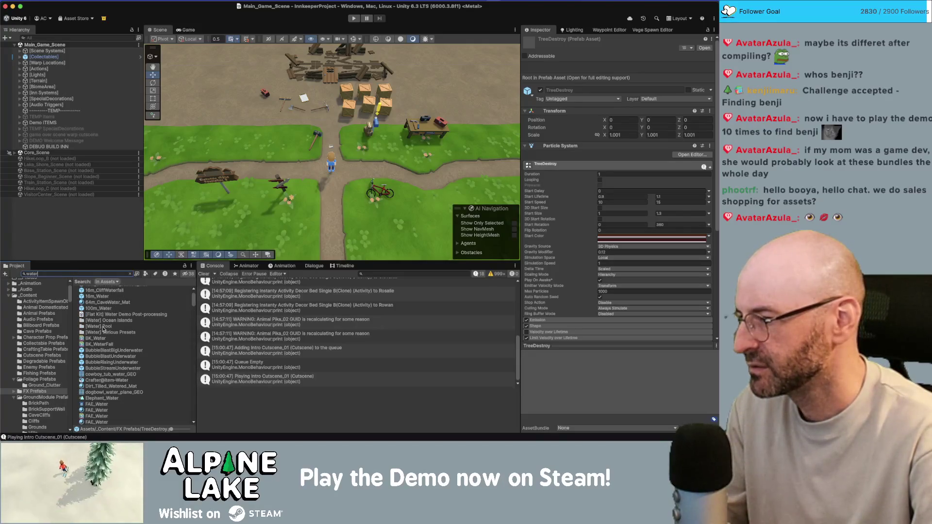
scroll(104, 325, down, 10)
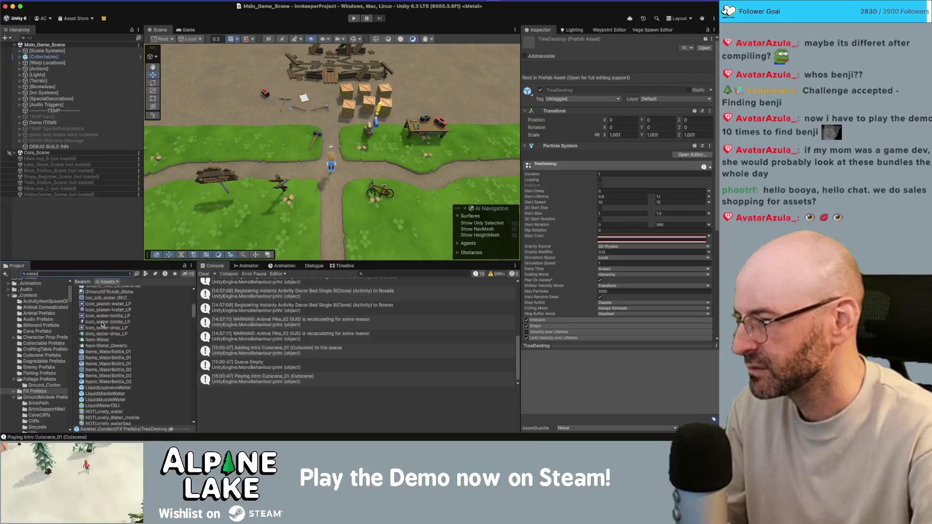
scroll(101, 321, up, 10)
click(104, 379)
click(129, 273)
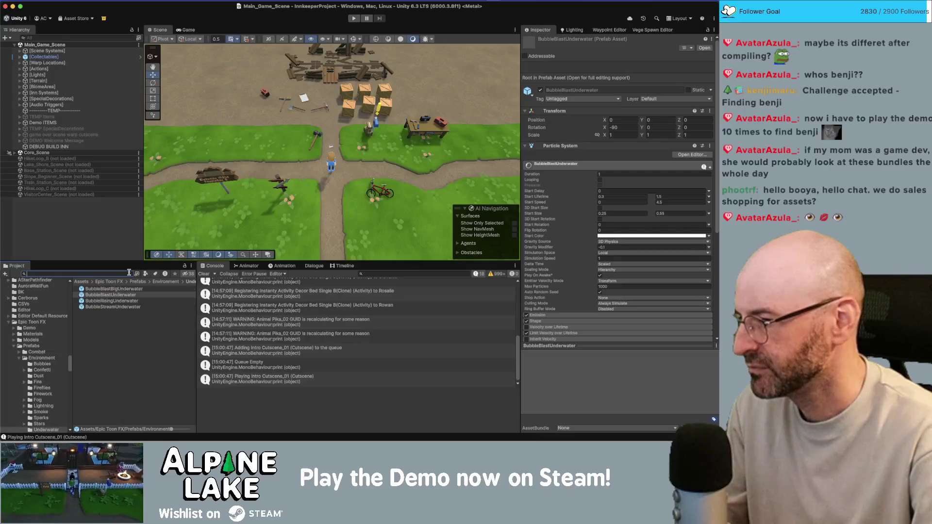
click(189, 283)
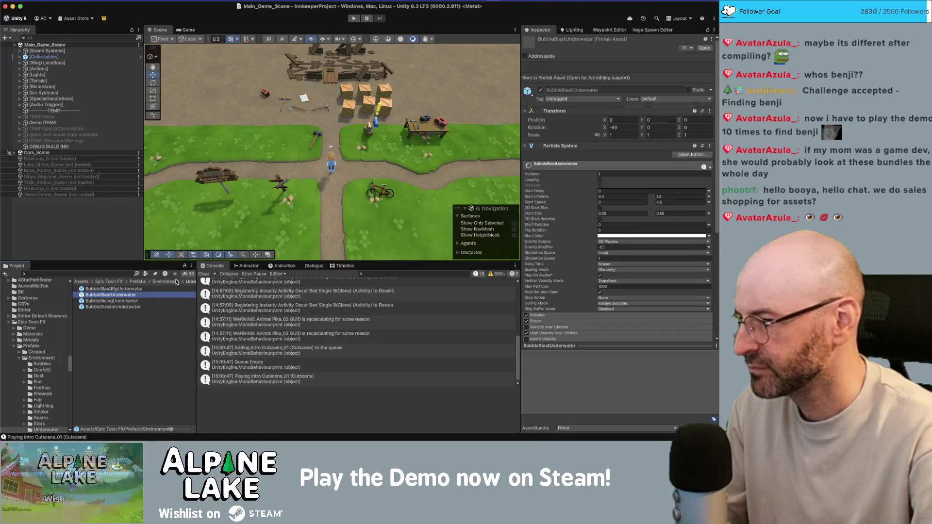
click(176, 282)
Open the Epic Toon FX Water › Flowing › Soft prefab folder.
double_click(94, 367)
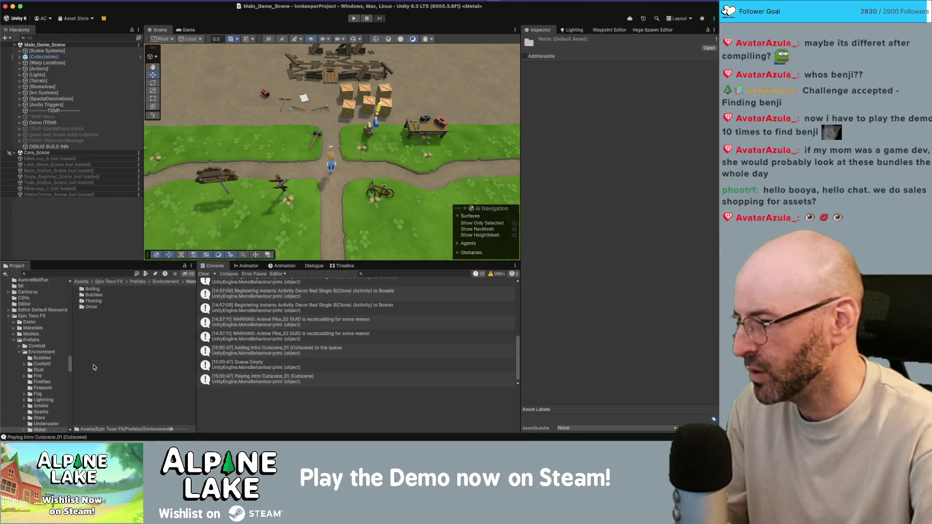
double_click(95, 300)
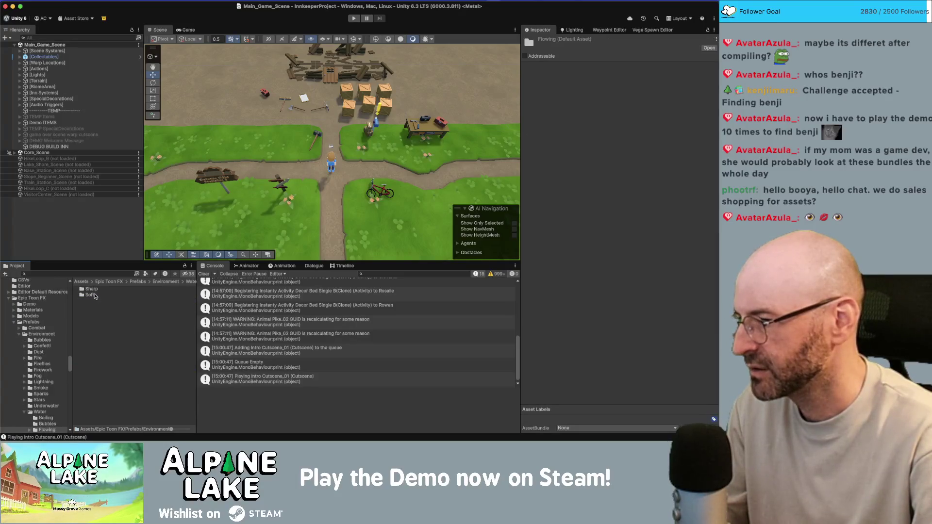
click(170, 282)
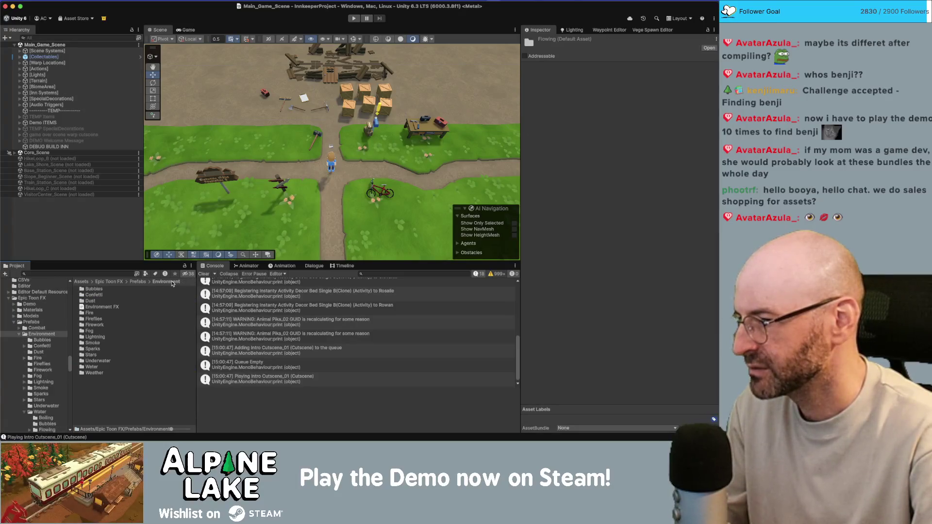
double_click(91, 366)
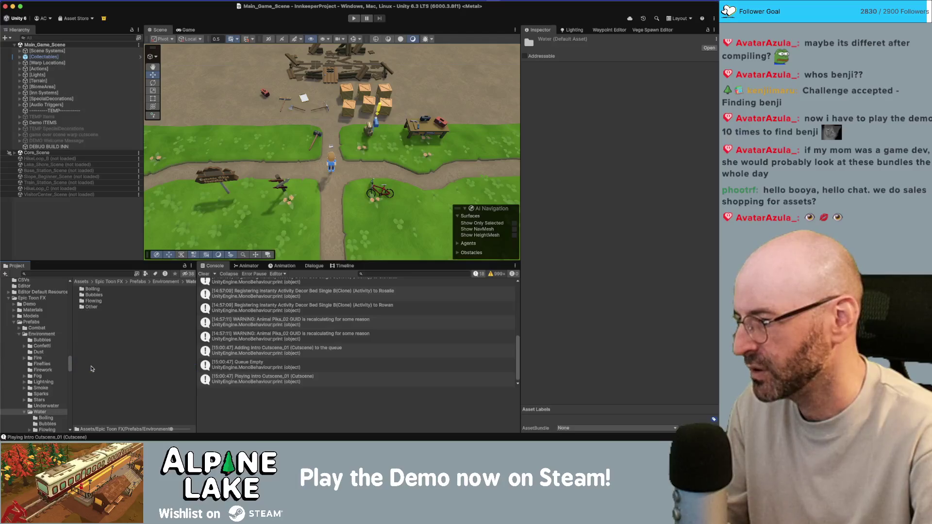
double_click(95, 300)
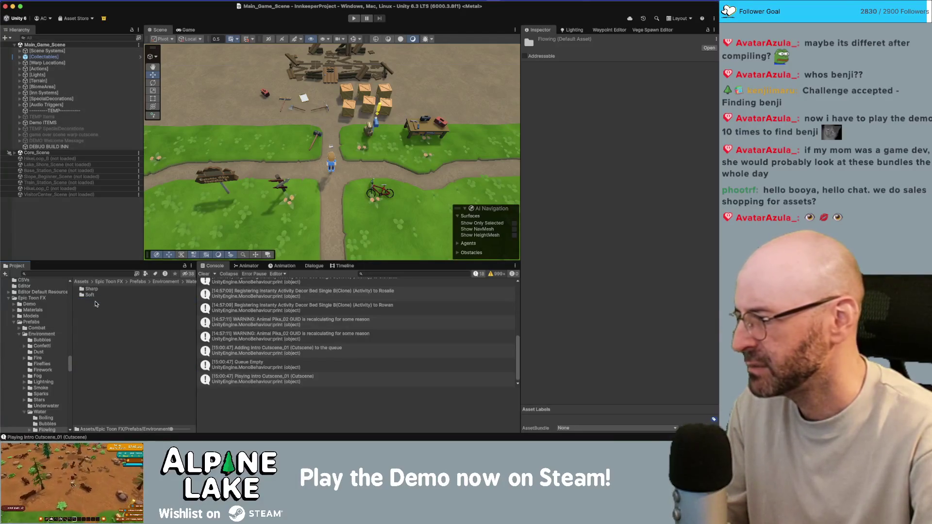
double_click(92, 295)
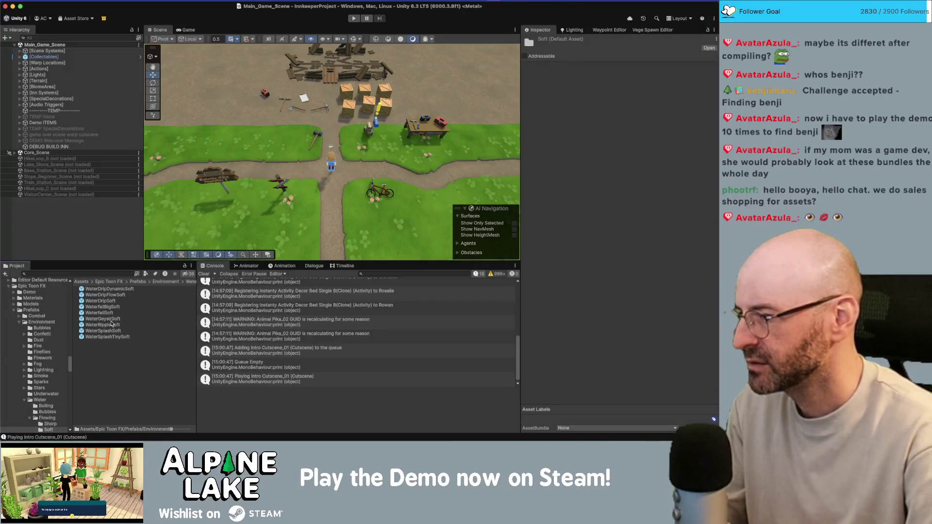
Try the WaterfallSoft effect in the scene, frame it, then delete it.
mouse_move(110, 316)
mouse_down()
mouse_move(330, 124)
mouse_move(302, 158)
mouse_move(457, 105)
mouse_move(247, 195)
mouse_move(335, 160)
mouse_up()
key(f)
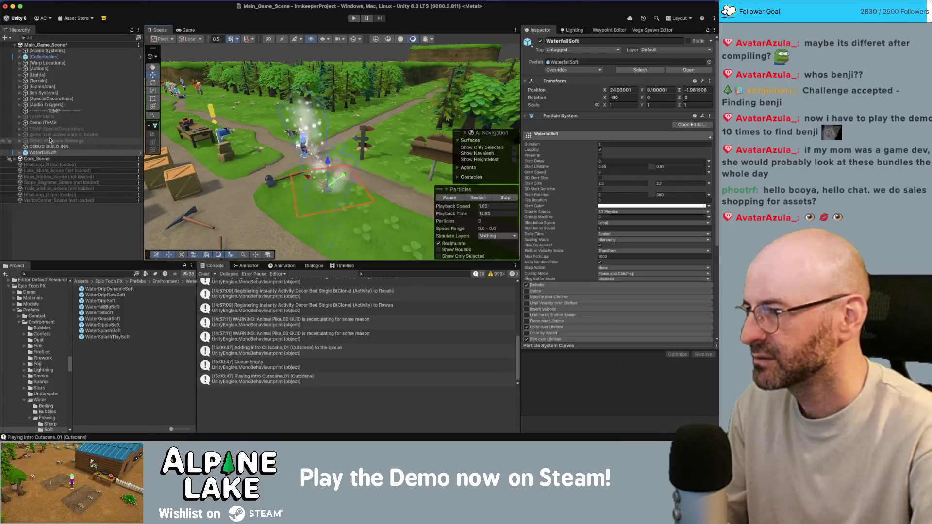
key(Delete)
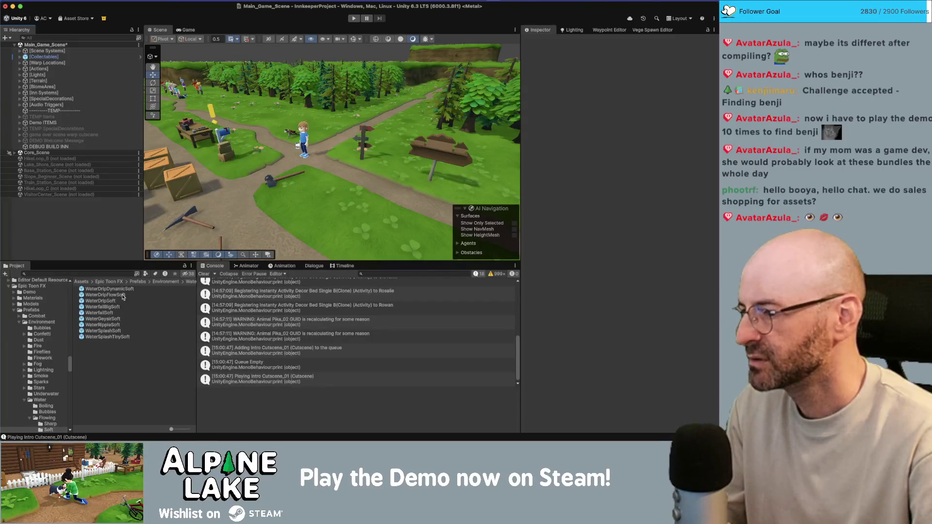
Place WaterDripDynamicSoft beside the path, edit its Gravity Modifier, and select its StartSpray child.
mouse_move(117, 291)
mouse_down()
mouse_move(315, 171)
mouse_move(311, 180)
mouse_up()
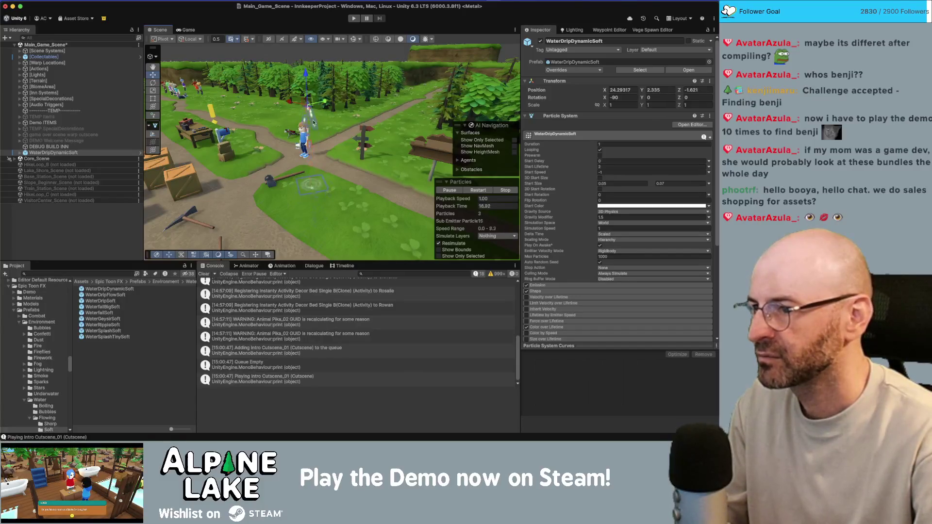
drag(308, 123, 337, 101)
key(e)
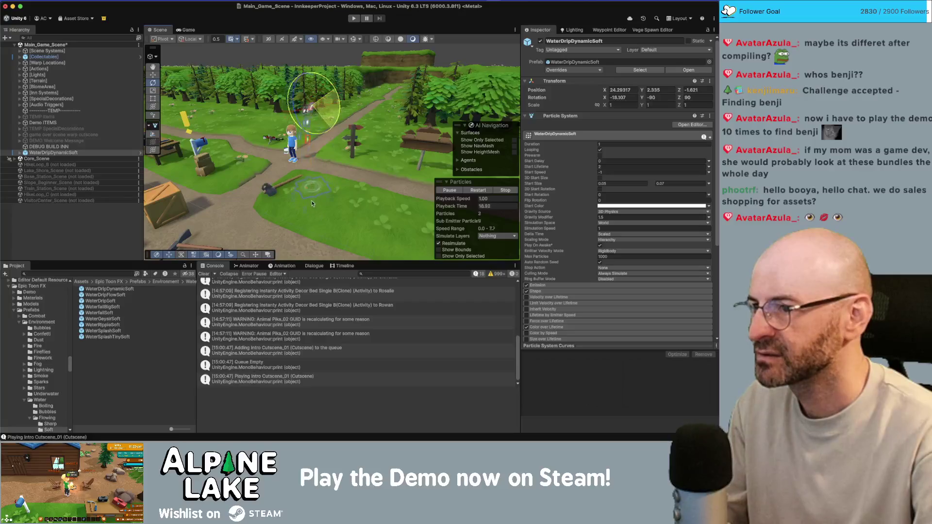
drag(321, 112, 430, 105)
click(605, 217)
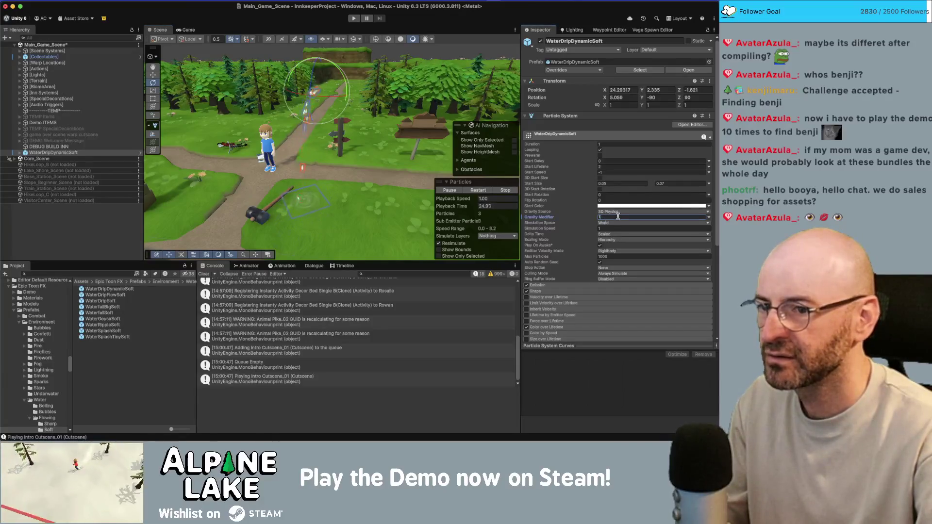
scroll(330, 184, up, 1)
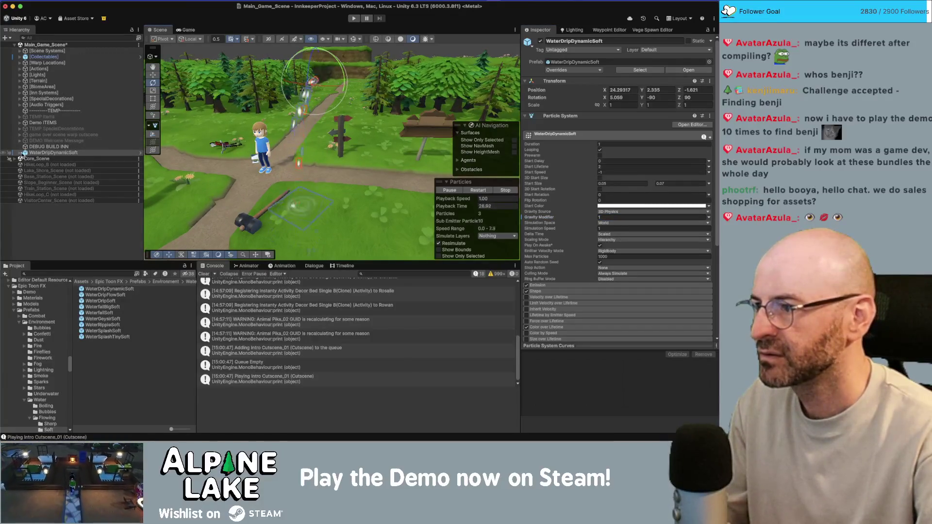
click(20, 153)
click(53, 159)
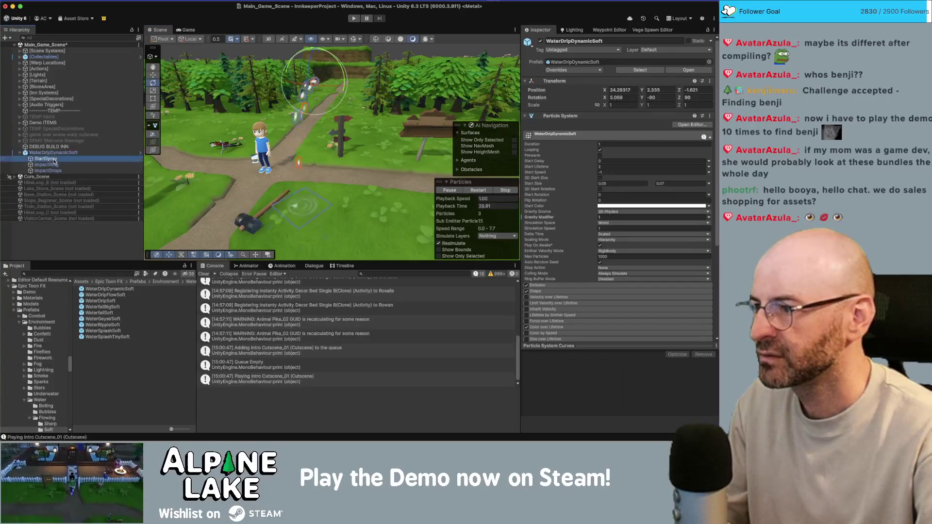
Edit the Gravity Modifier of StartSpray, ImpactRing and ImpactDrops together.
shift+click(48, 171)
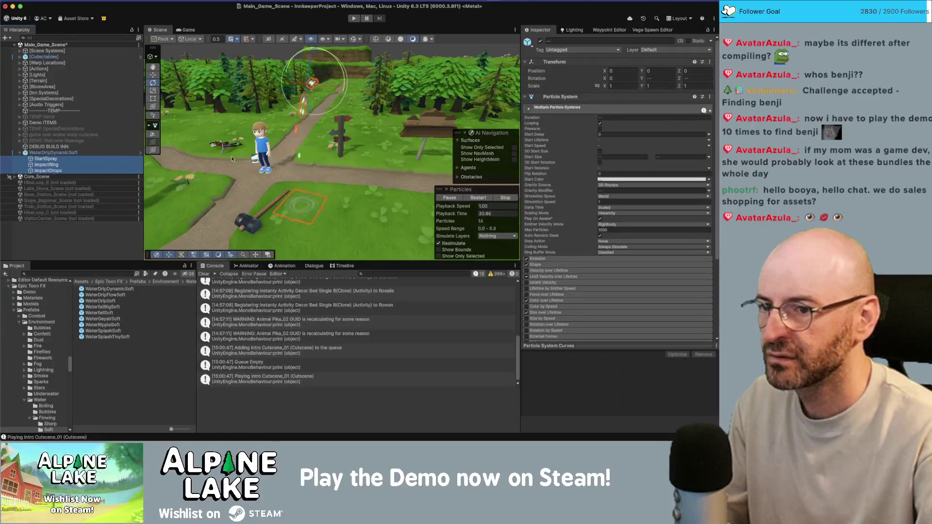
click(610, 191)
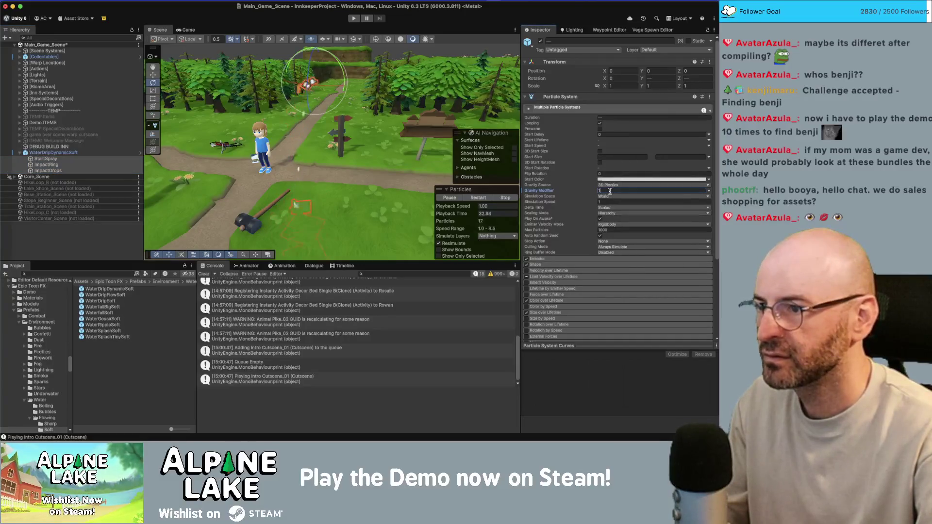
mouse_move(325, 184)
mouse_down()
mouse_move(295, 146)
mouse_move(220, 147)
mouse_move(287, 158)
mouse_up()
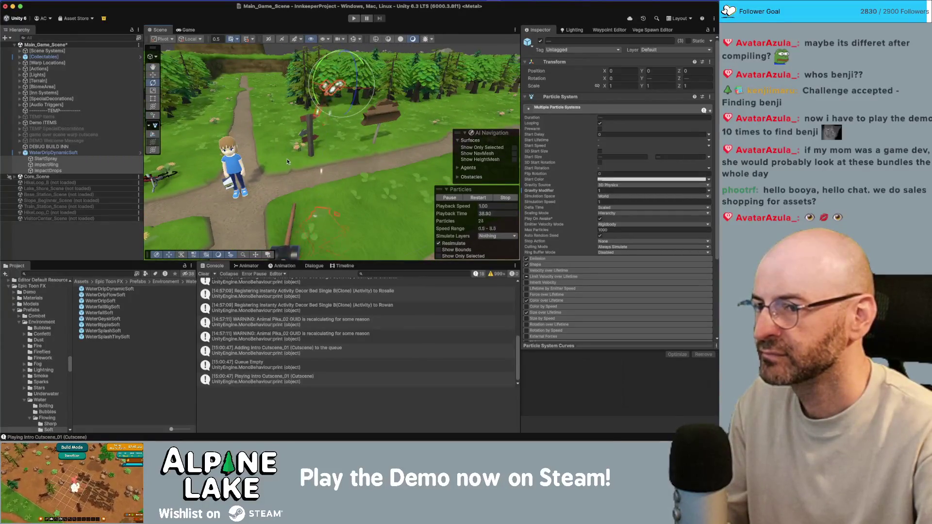
Check the StartSpray, ImpactRing and ImpactDrops settings one by one.
click(49, 159)
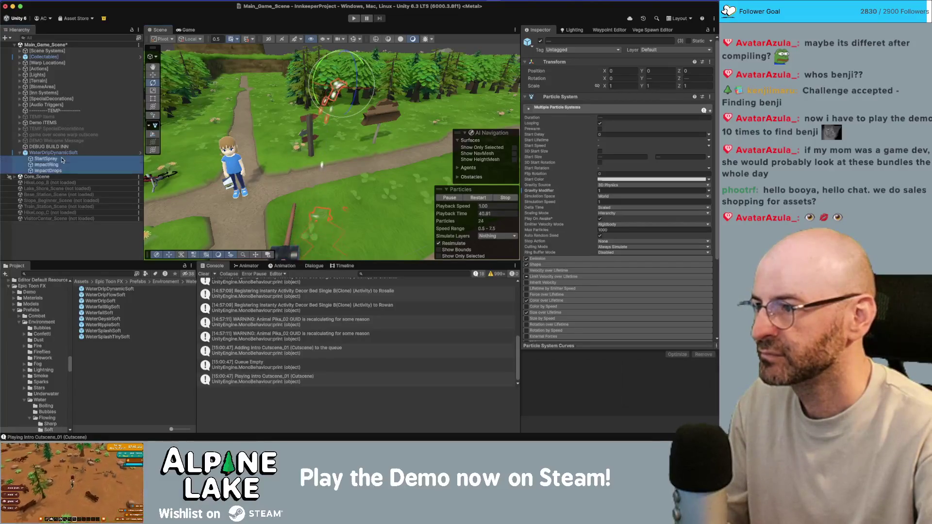
click(48, 165)
click(49, 170)
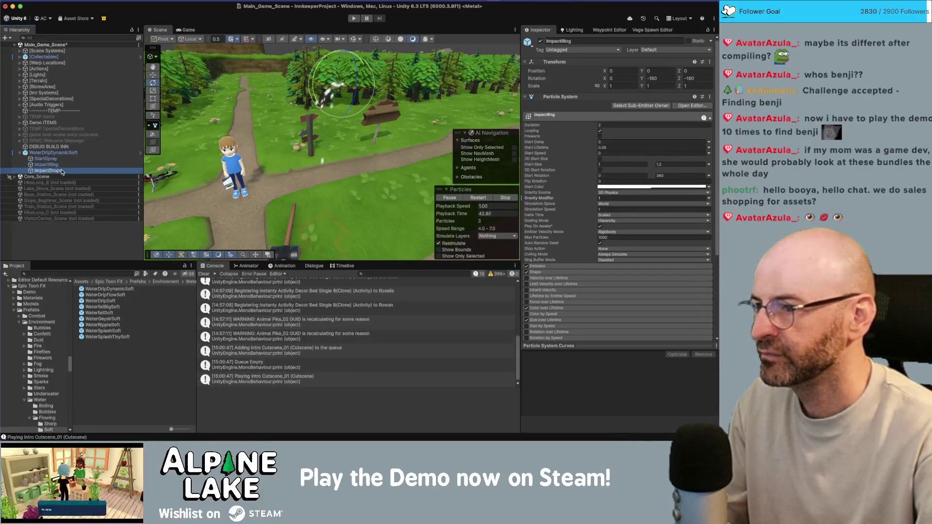
Shift StartSpray sideways along X to local position -1.473.
click(59, 159)
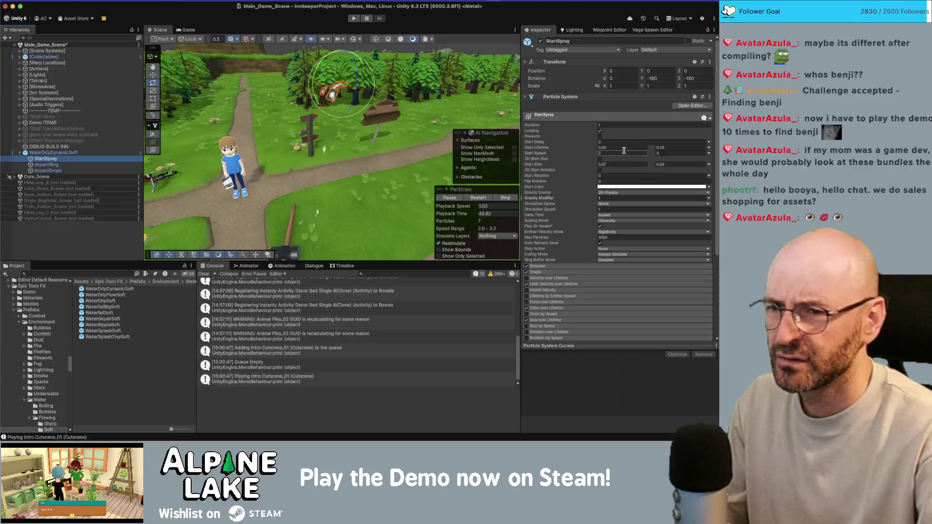
key(w)
drag(334, 100, 342, 158)
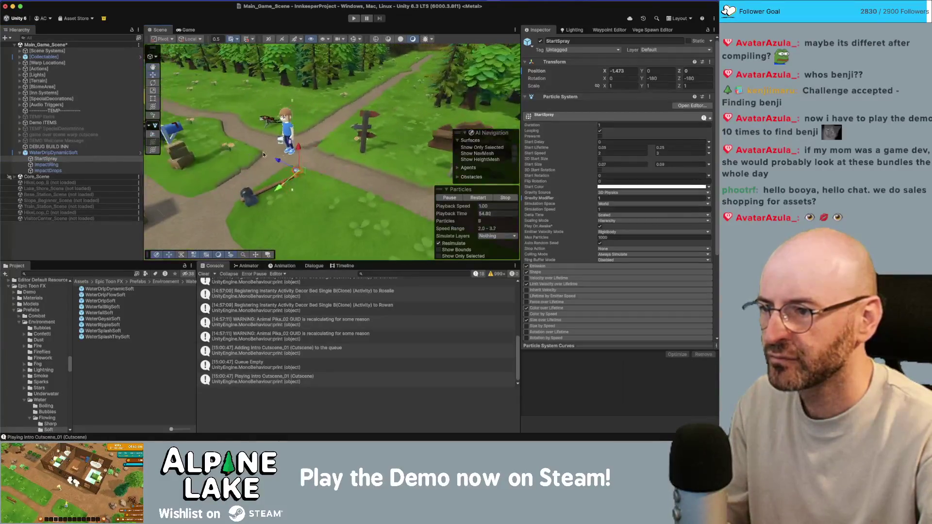
click(97, 152)
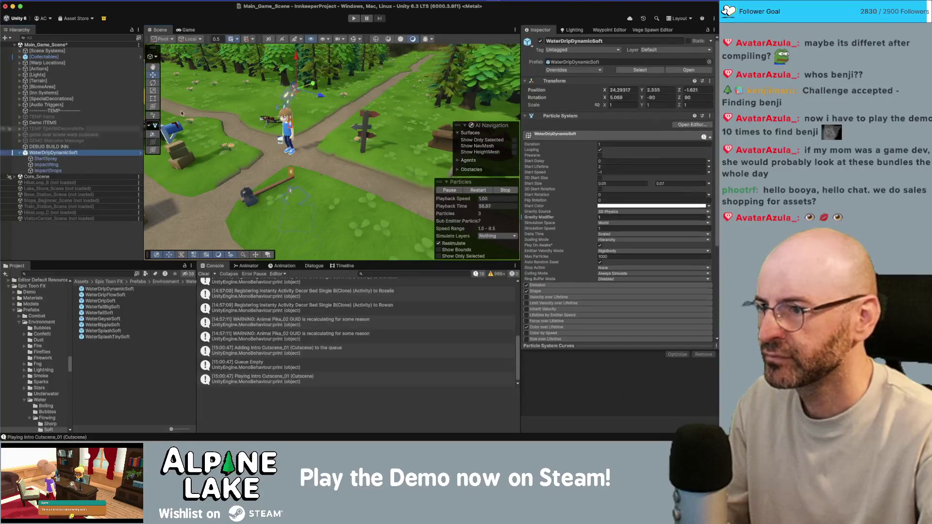
Lower WaterDripDynamicSoft and move it left to X 22.812, Y 0.787, beside the crates.
mouse_move(296, 58)
mouse_down()
mouse_move(291, 143)
mouse_move(316, 131)
mouse_up()
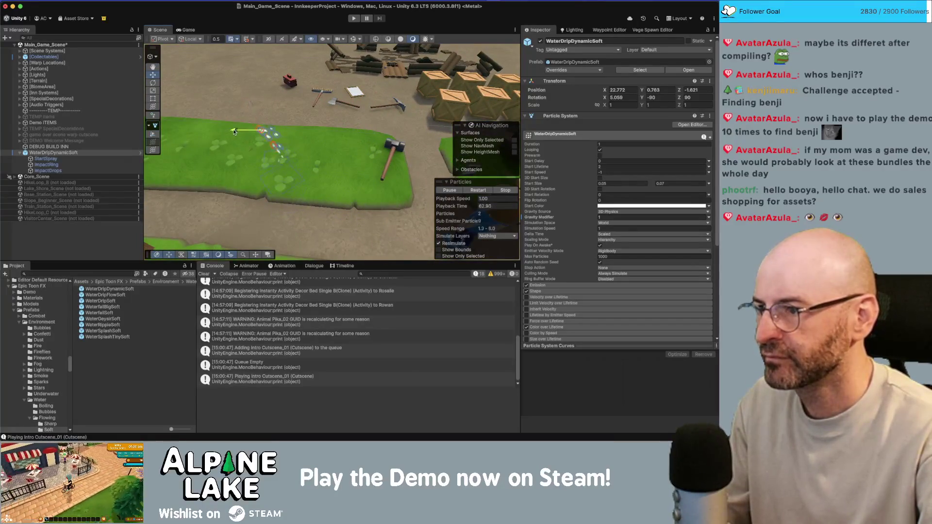
drag(251, 131, 229, 131)
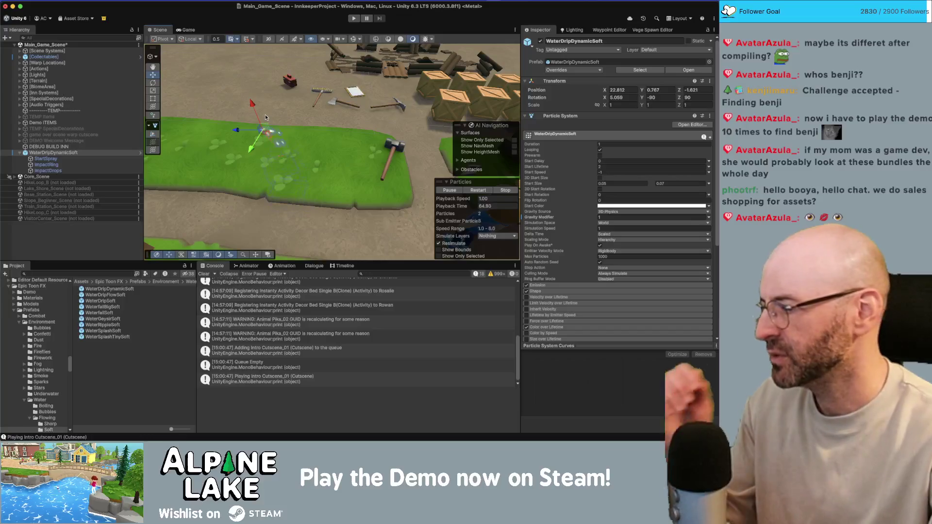